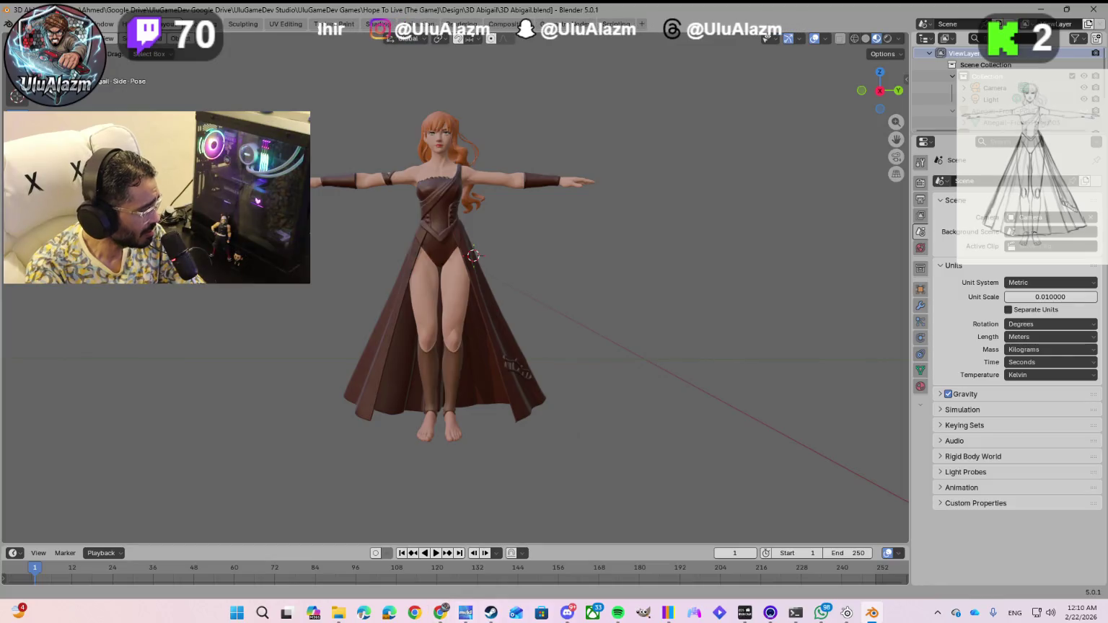
# - Launch the Epic Games Launcher from a Start search for 'epic' and ignore the friend request
pyautogui.press('super')
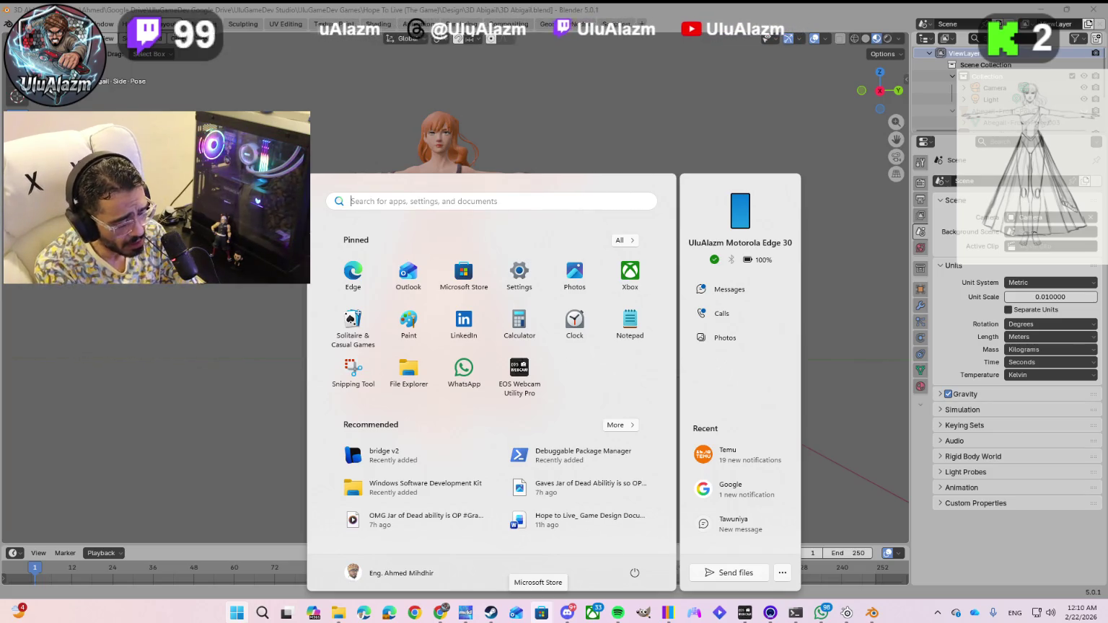
pyautogui.write('epic')
pyautogui.press('Return')
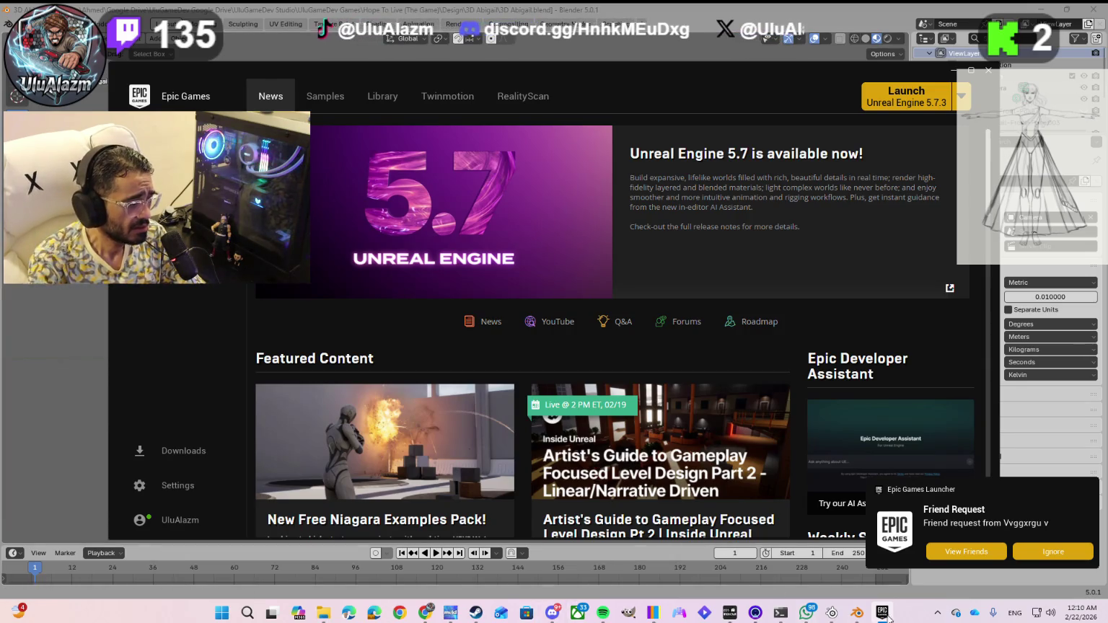
pyautogui.click(1034, 557)
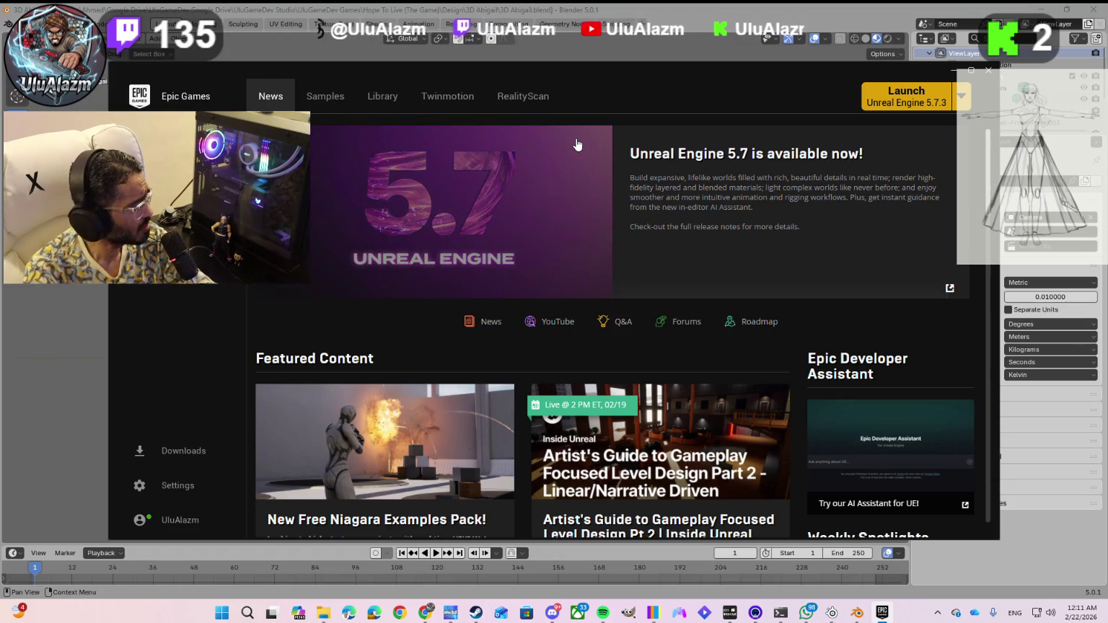
# - Bring up the Windows Start menu over the Epic Games Launcher
pyautogui.press('super')
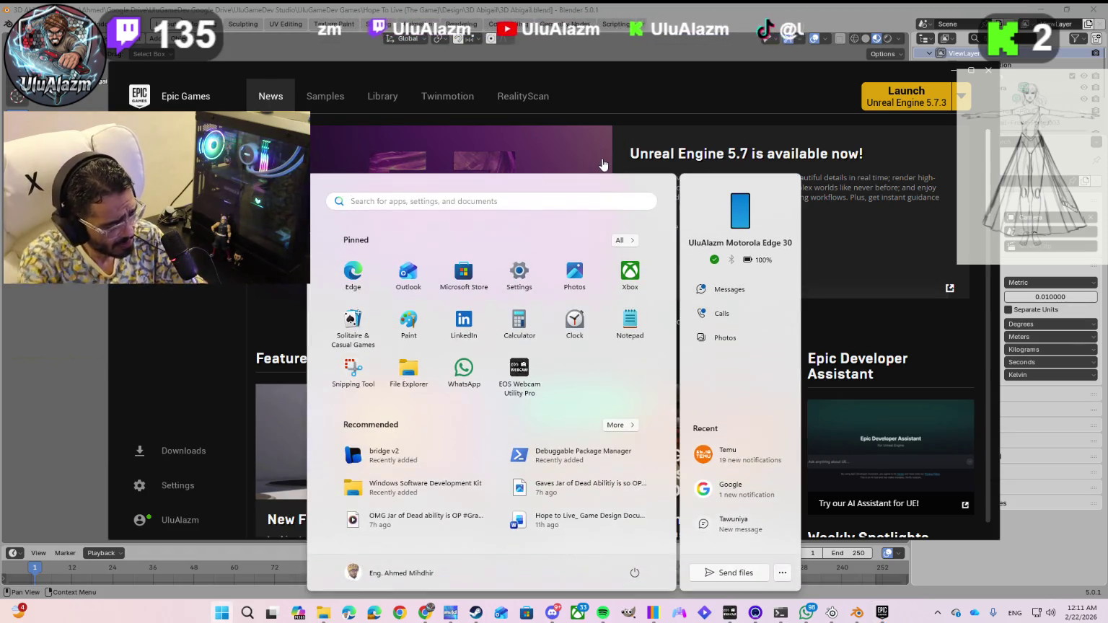
# - Search Start for 'unreal engine' and launch Unreal Engine 5.7 from the best match
pyautogui.write('unreal engine')
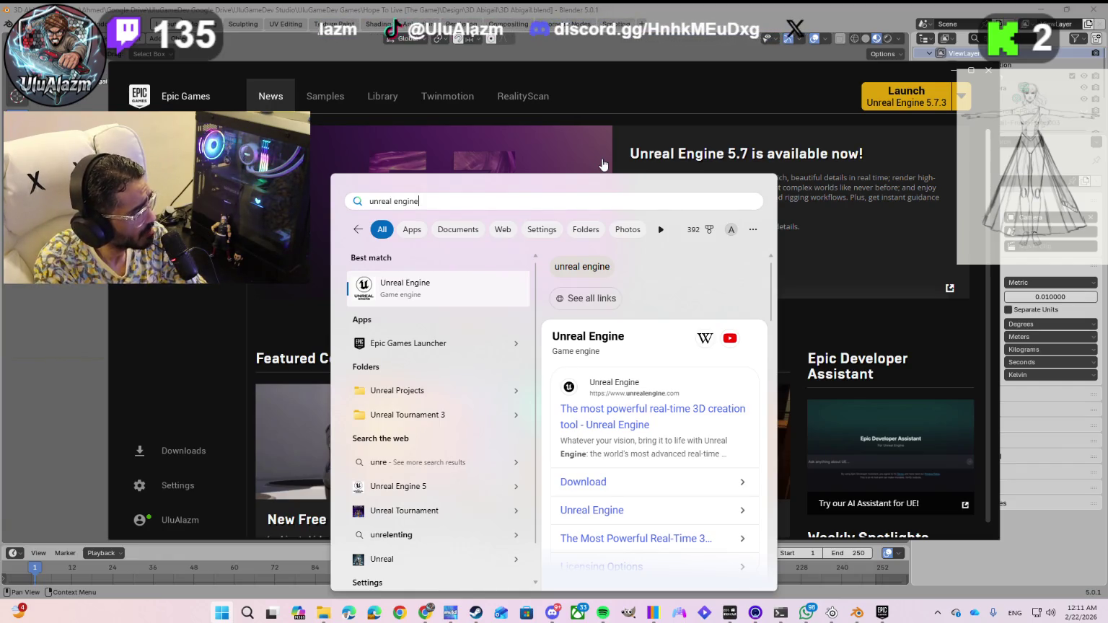
pyautogui.press('Tab')
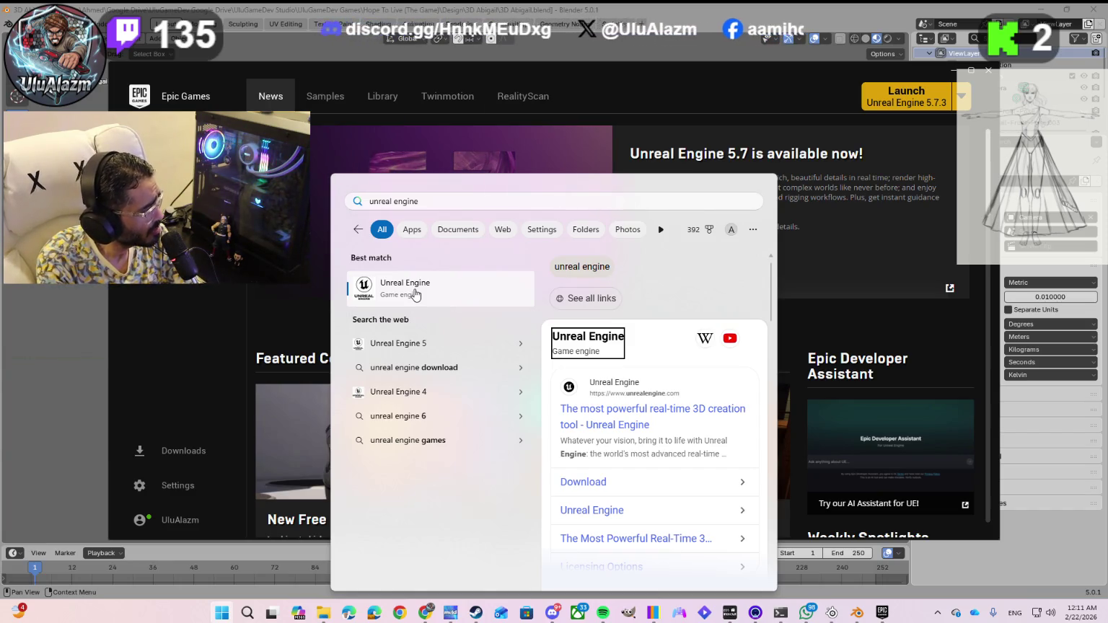
pyautogui.hotkey('shift', 'Tab')
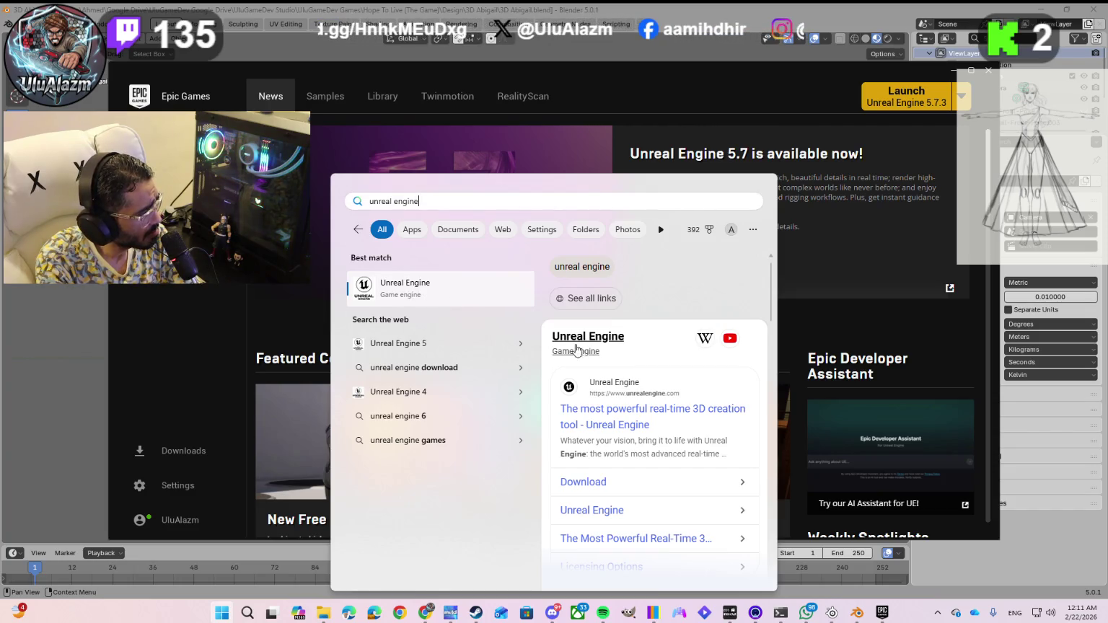
pyautogui.click(771, 91)
pyautogui.click(891, 98)
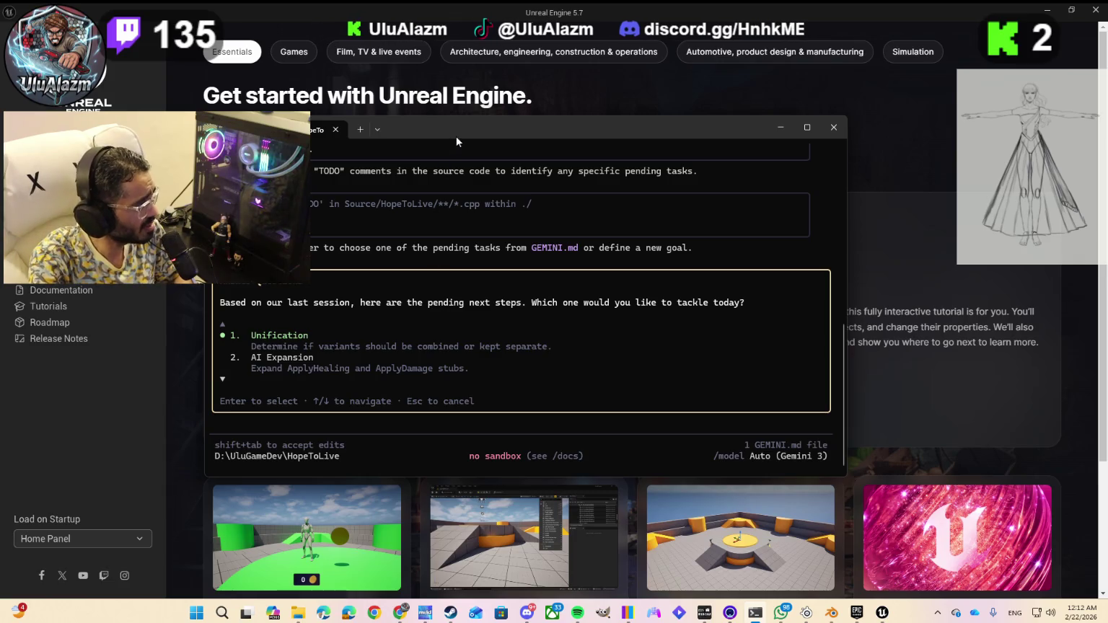
# - Move the terminal aside, open the HopeToLive project, and close the Epic Games Launcher
pyautogui.moveTo(458, 128); pyautogui.dragTo(1055, 201)
pyautogui.hotkey('alt', 'Tab')
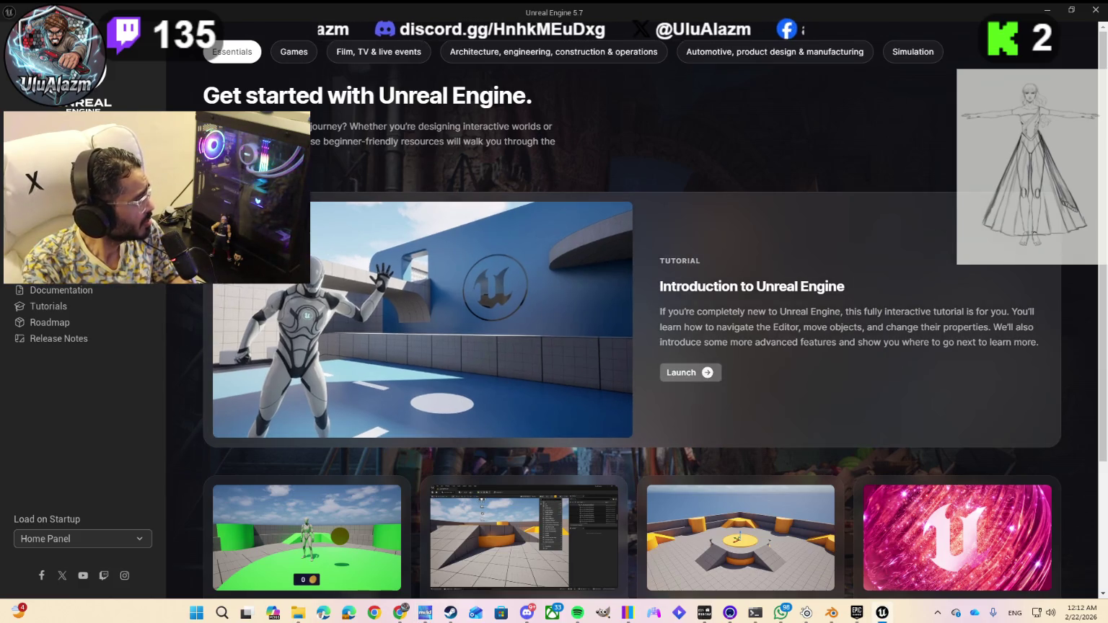
pyautogui.click(58, 260)
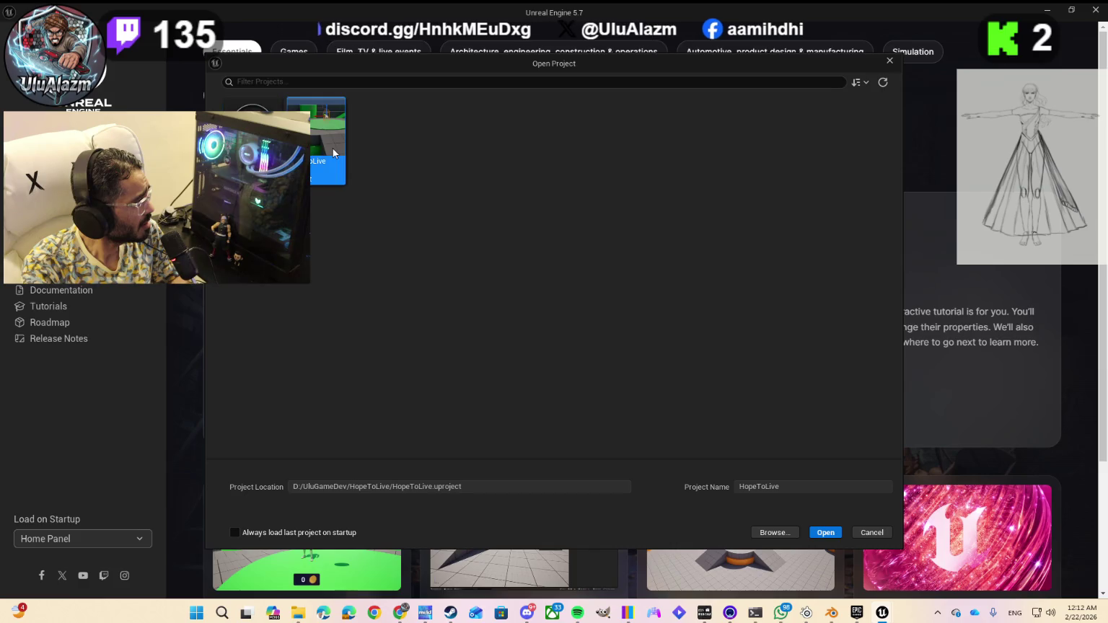
pyautogui.click(827, 535)
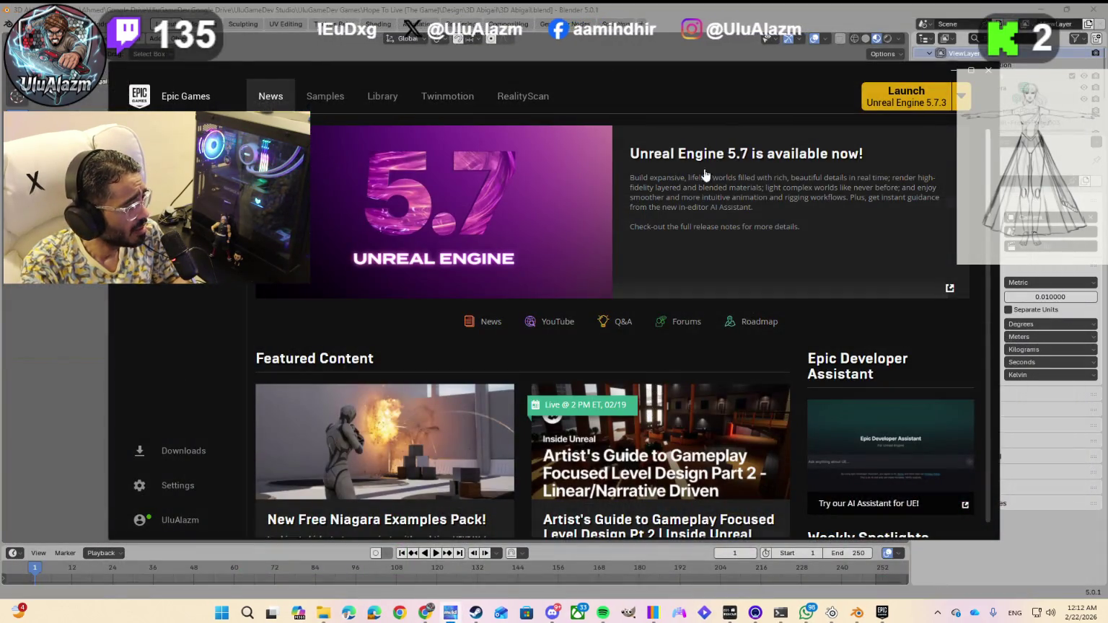
pyautogui.click(953, 73)
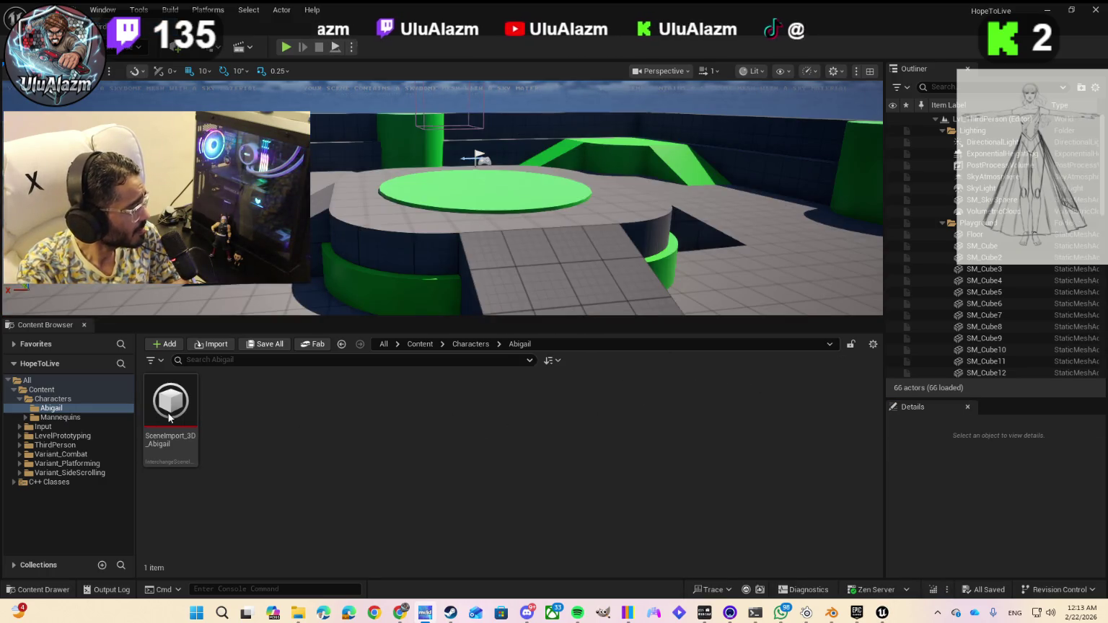
# - Select the SceneImport_3D_Abigail asset, check its actions, and try dragging it into the level
pyautogui.click(167, 413)
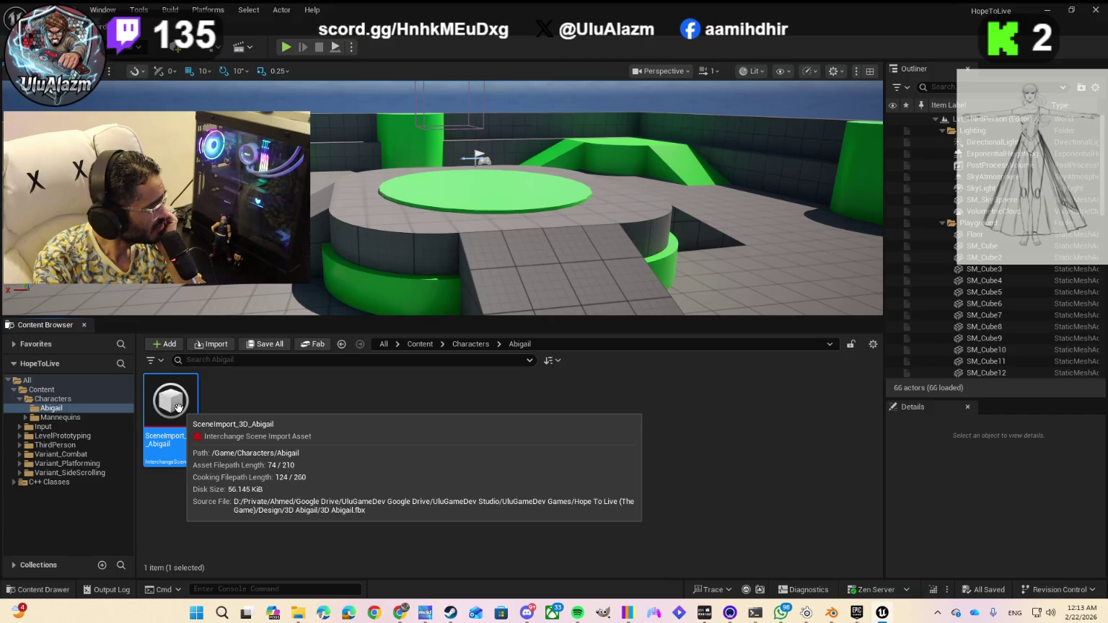
pyautogui.rightClick(178, 408)
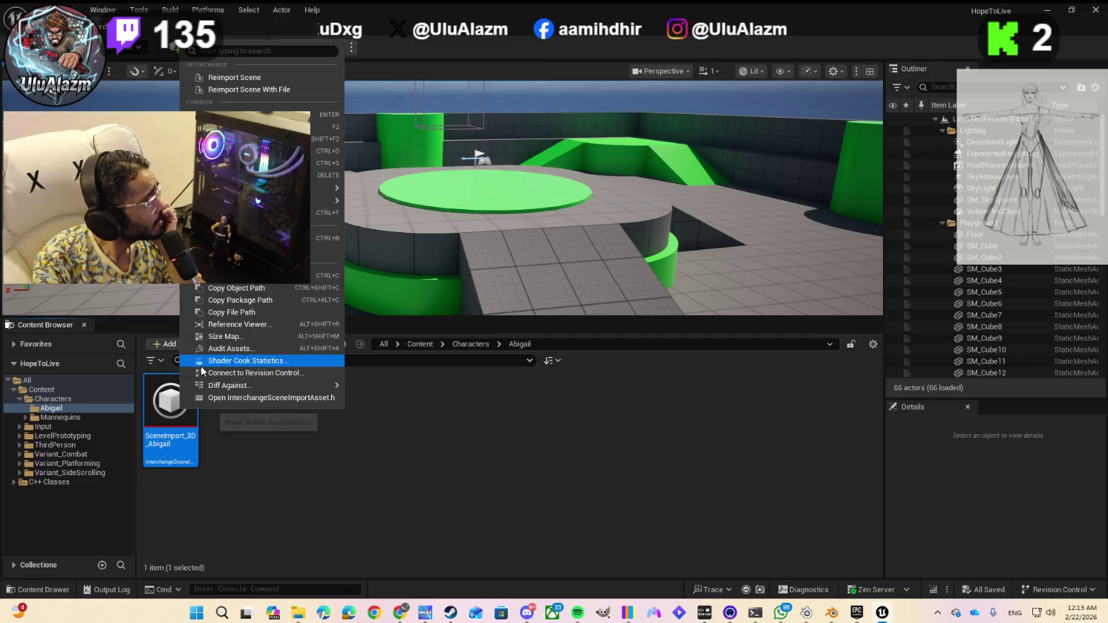
pyautogui.click(171, 404)
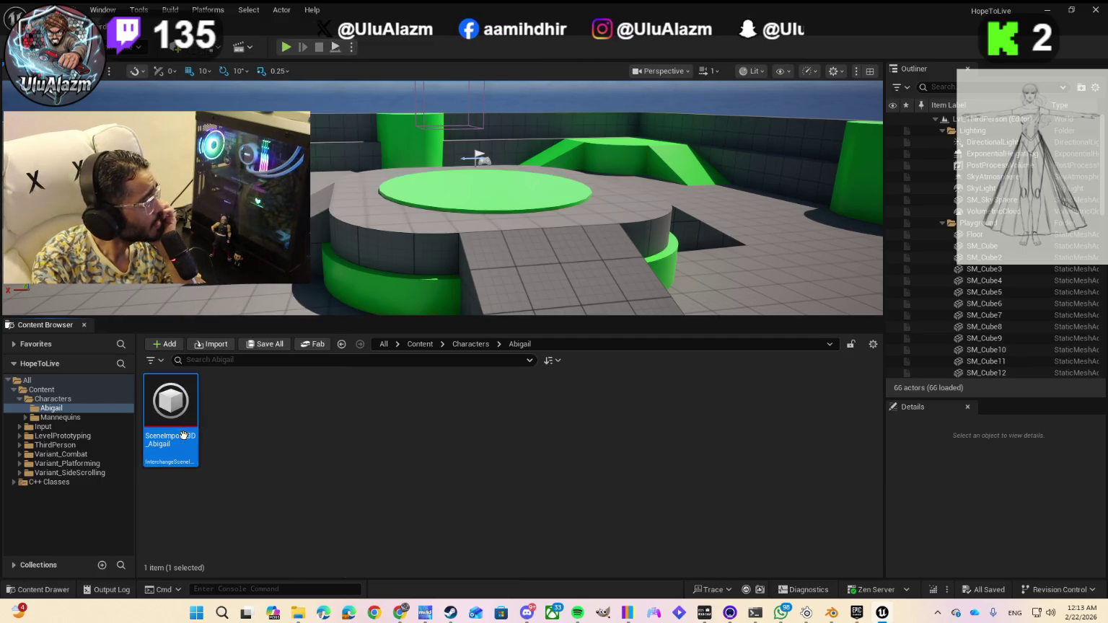
pyautogui.moveTo(171, 404); pyautogui.dragTo(425, 219)
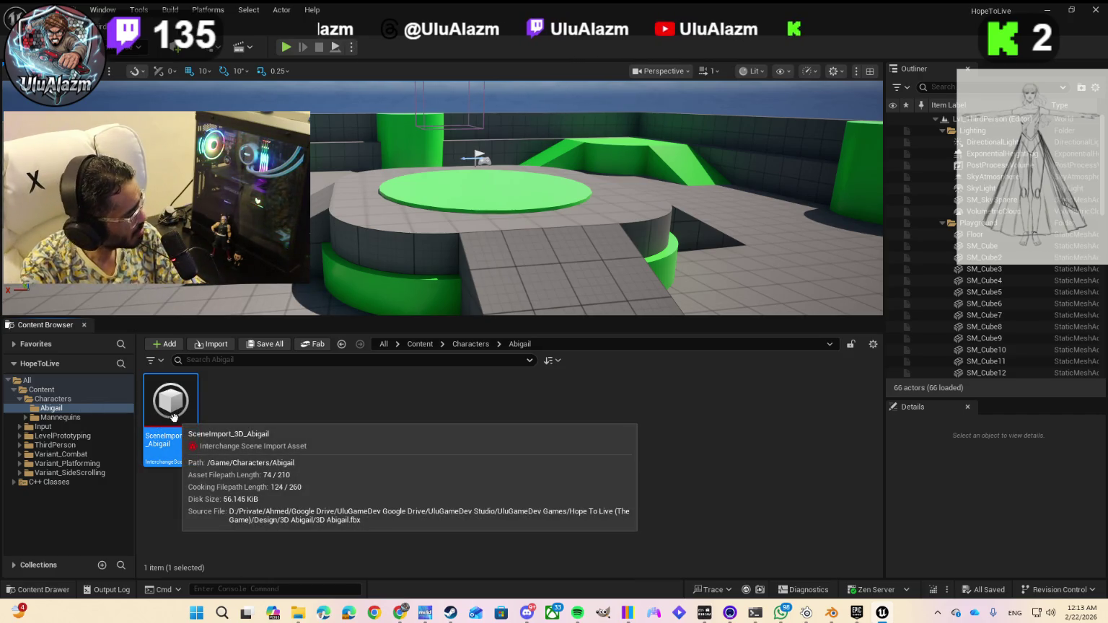
# - Snip the whole editor screen to the clipboard and bring up Gemini in the browser
pyautogui.press('super+shift+s')
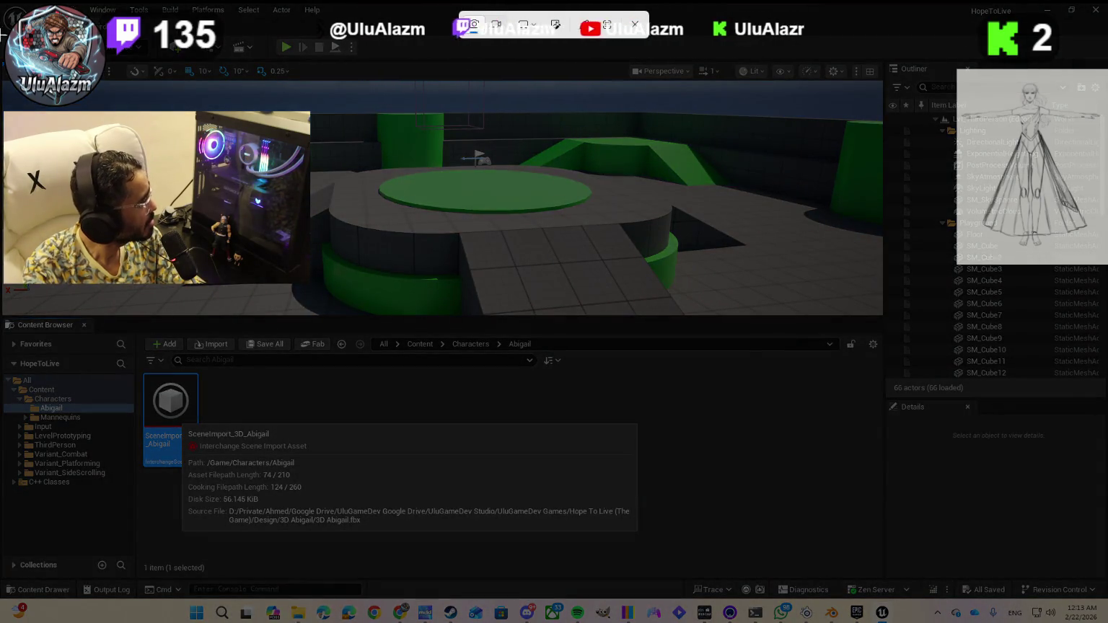
pyautogui.moveTo(2, 2)
pyautogui.mouseDown()
pyautogui.moveTo(494, 457)
pyautogui.moveTo(912, 553)
pyautogui.moveTo(1059, 573)
pyautogui.moveTo(1104, 598)
pyautogui.mouseUp()
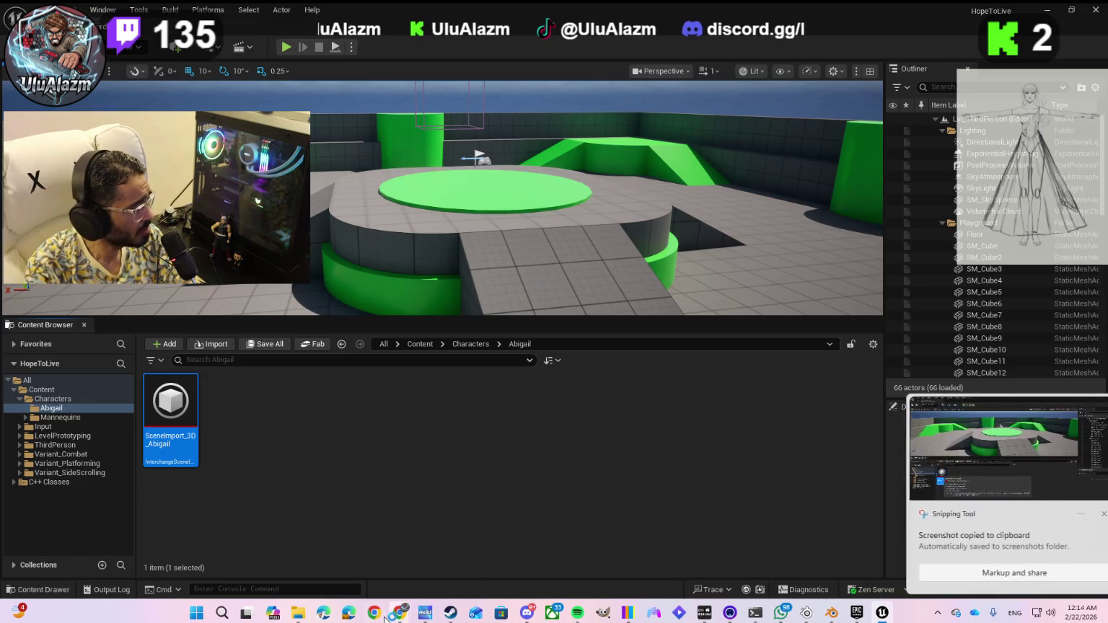
pyautogui.moveTo(394, 612)
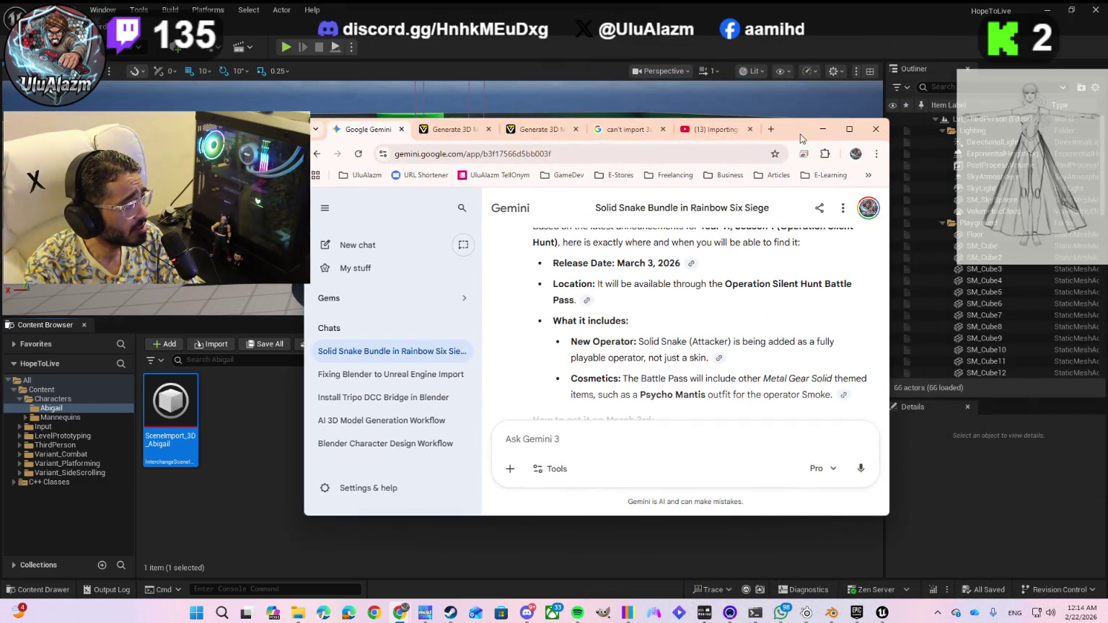
pyautogui.doubleClick(797, 137)
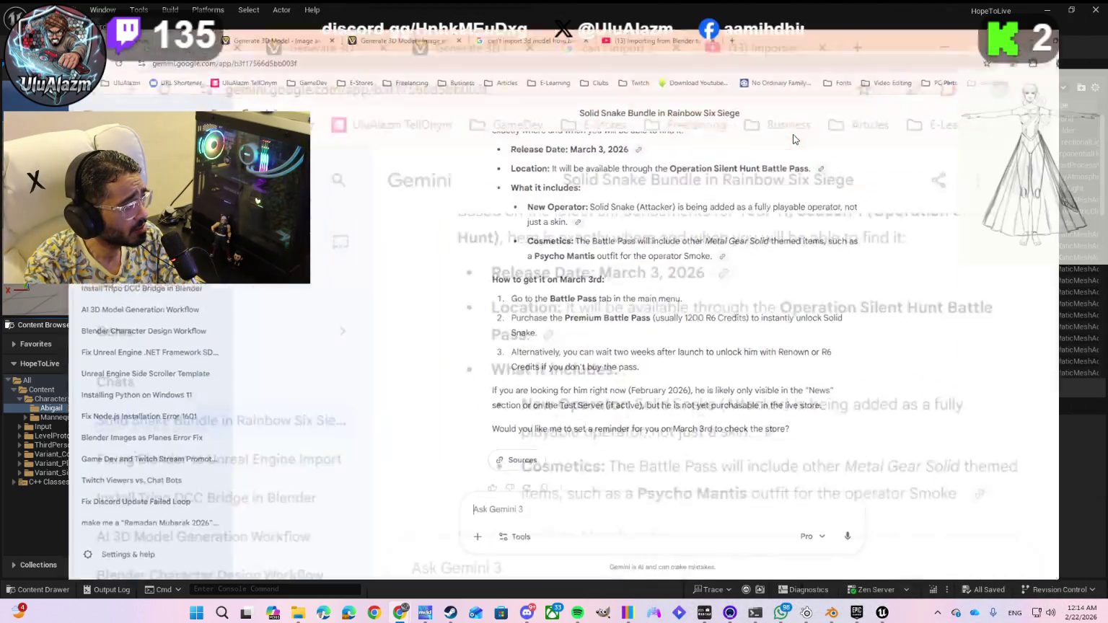
# - Start a new Gemini chat on the Pro model and paste the editor screenshot
pyautogui.click(50, 122)
pyautogui.click(805, 350)
pyautogui.click(799, 463)
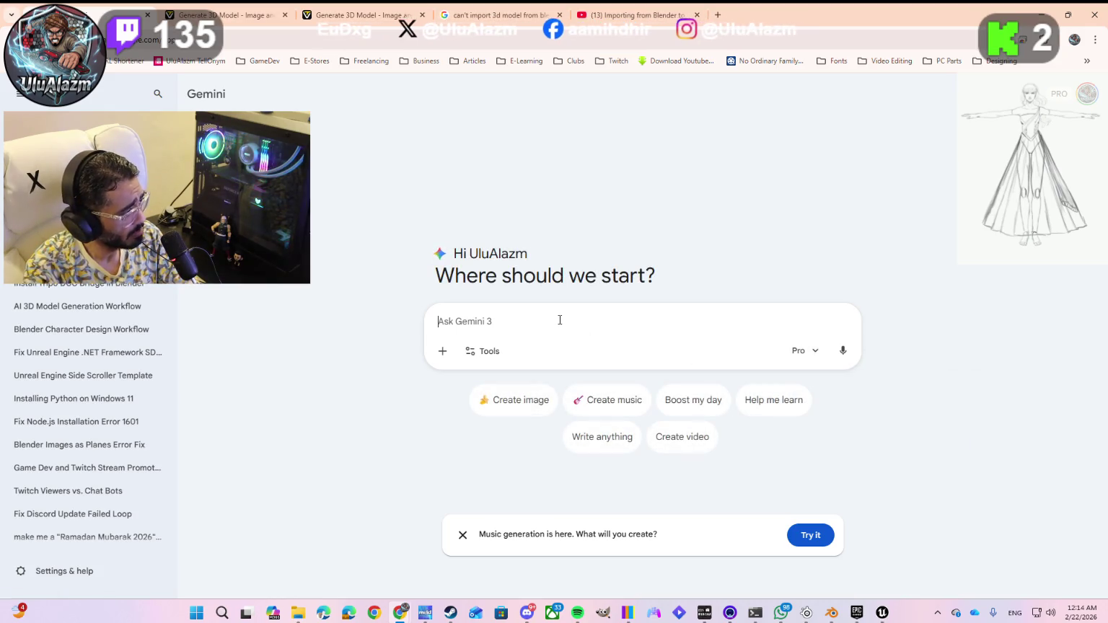
pyautogui.hotkey('ctrl', 'v')
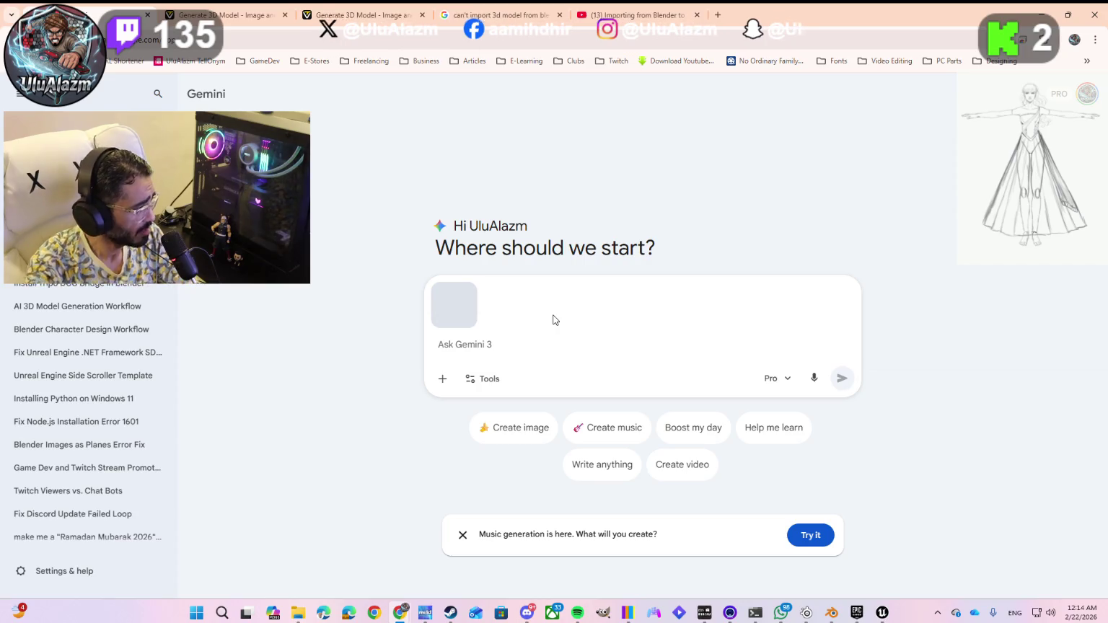
# - Write the question about importing Abigail from Blender 5 to Unreal Engine 5 for Hope To Live
pyautogui.write("I'm ")
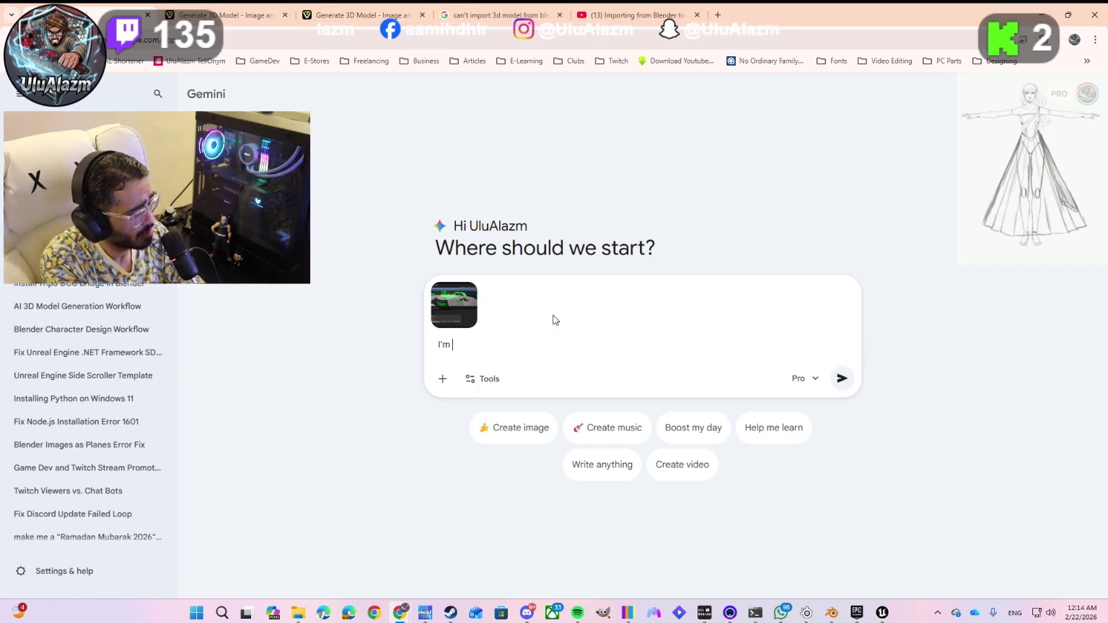
pyautogui.write('stru')
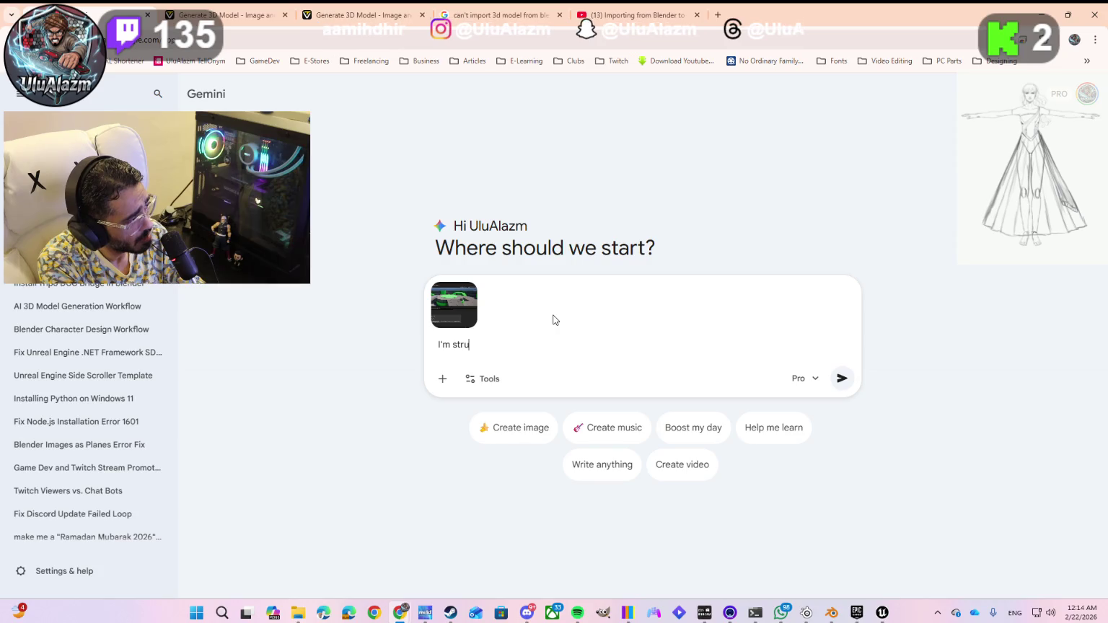
pyautogui.write('ggling')
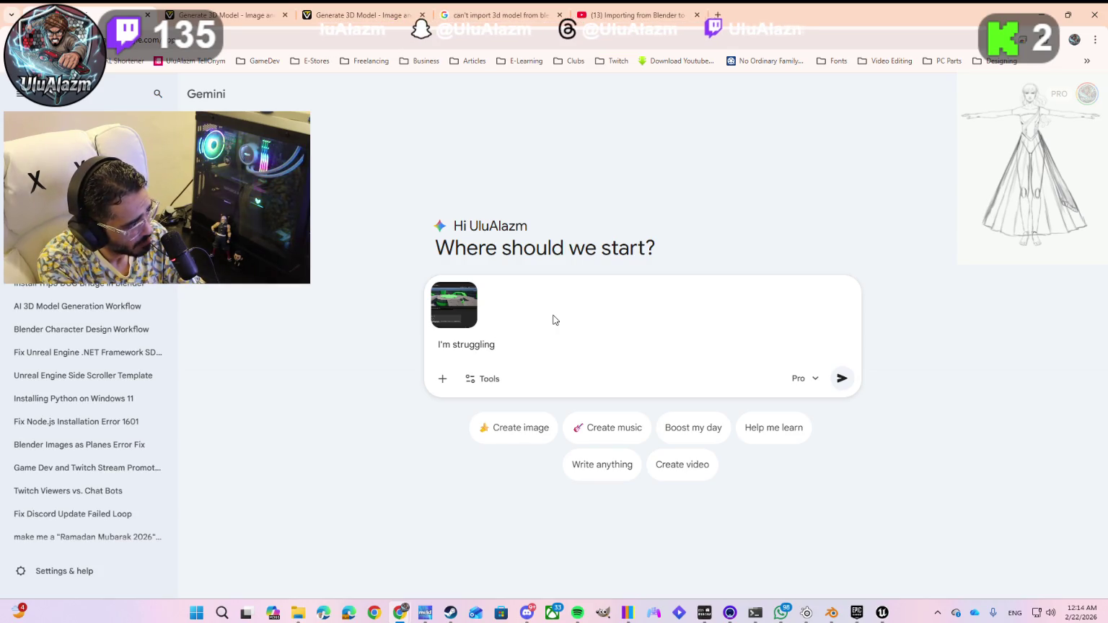
pyautogui.write(' in How ')
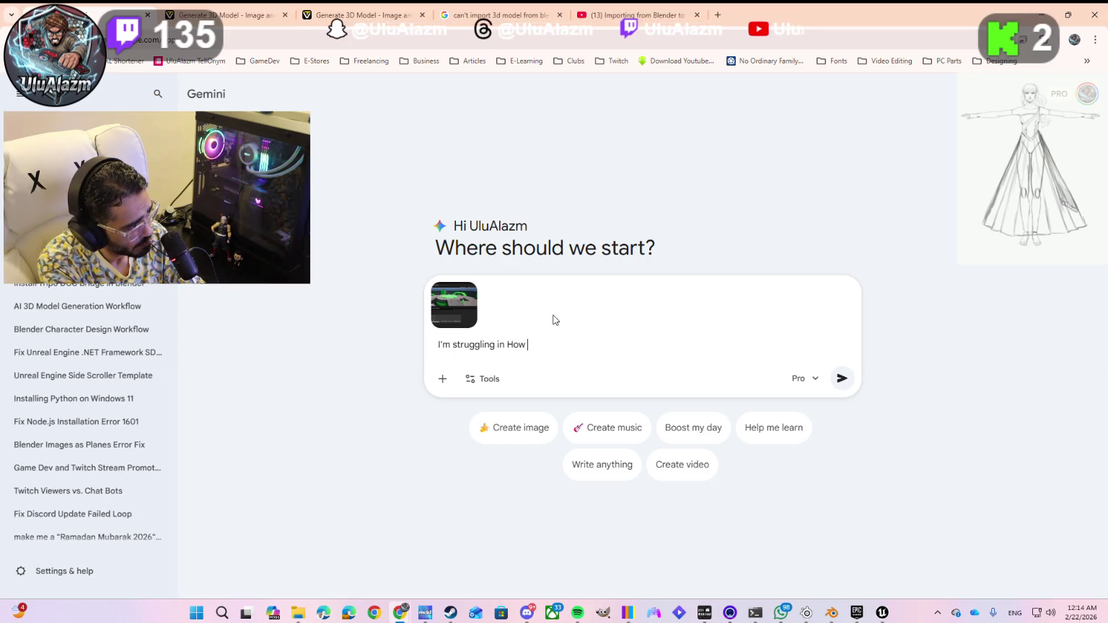
pyautogui.write('to import ')
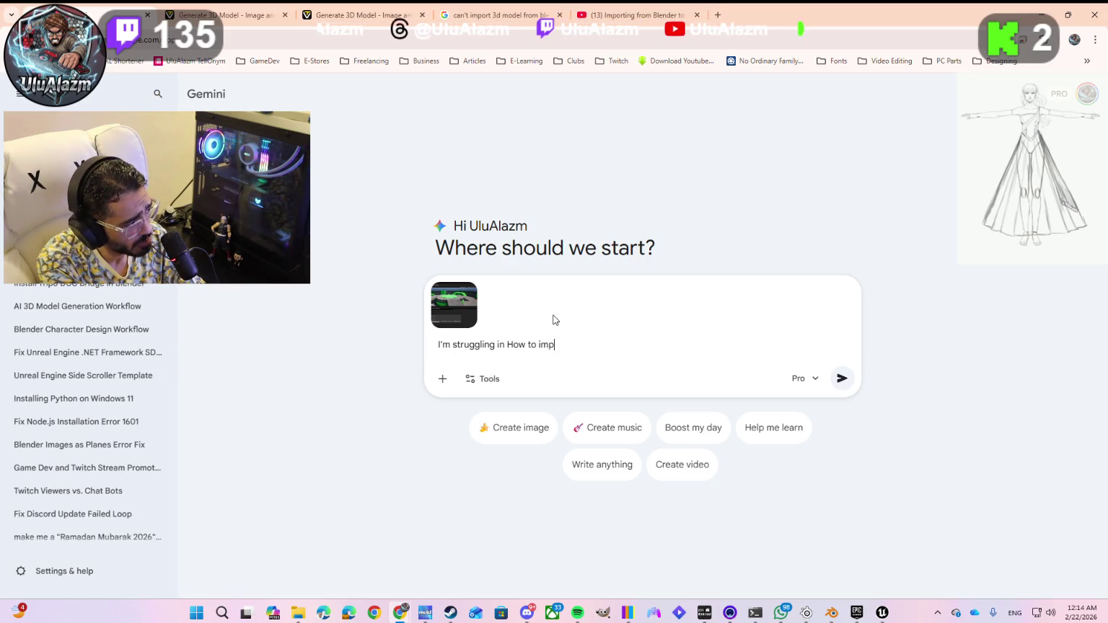
pyautogui.write('my ')
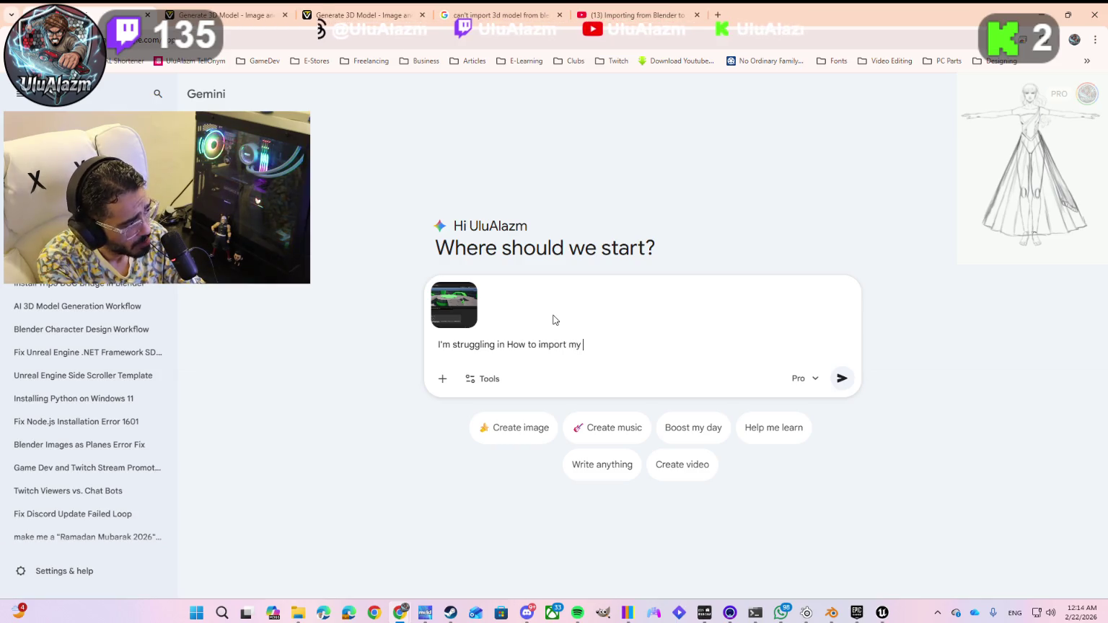
pyautogui.write('3d mod')
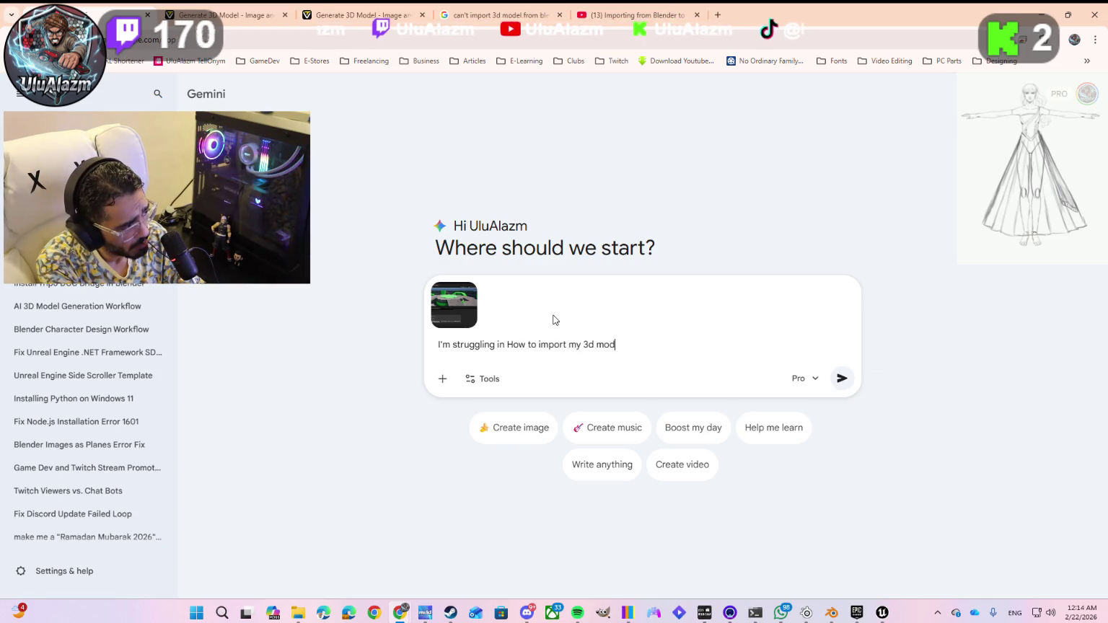
pyautogui.write('el of Abigail (')
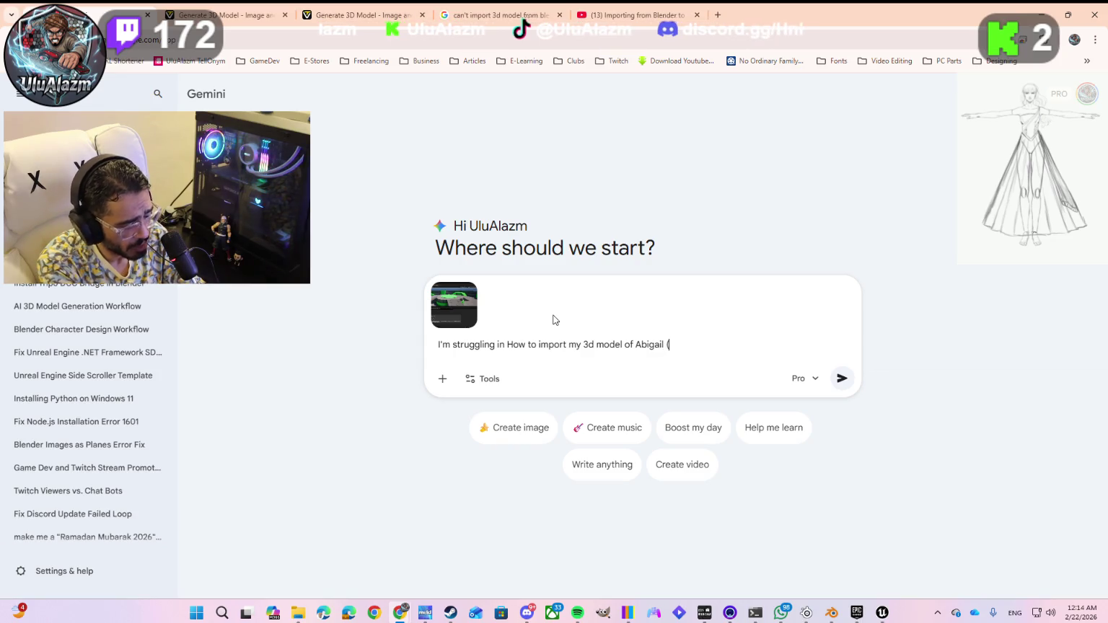
pyautogui.write('main')
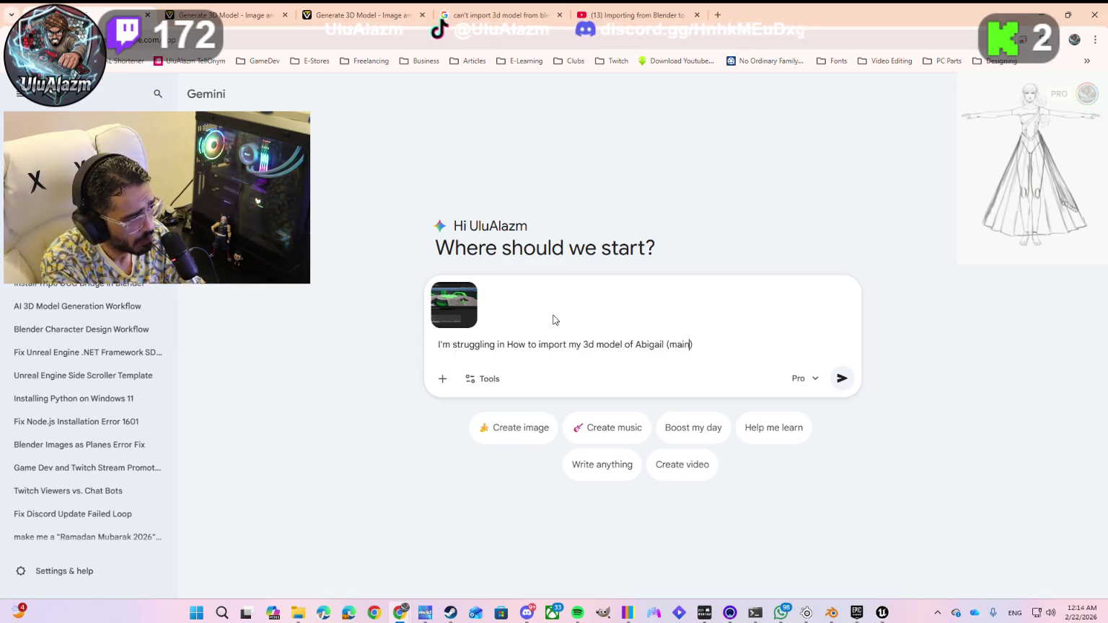
pyautogui.write(' characht')
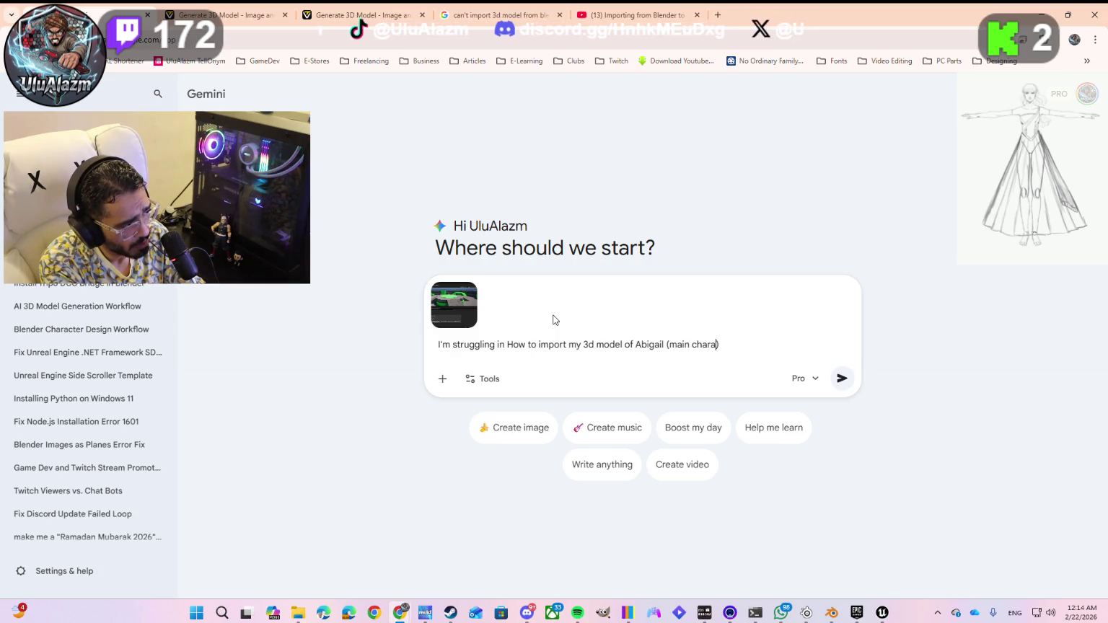
pyautogui.write('er')
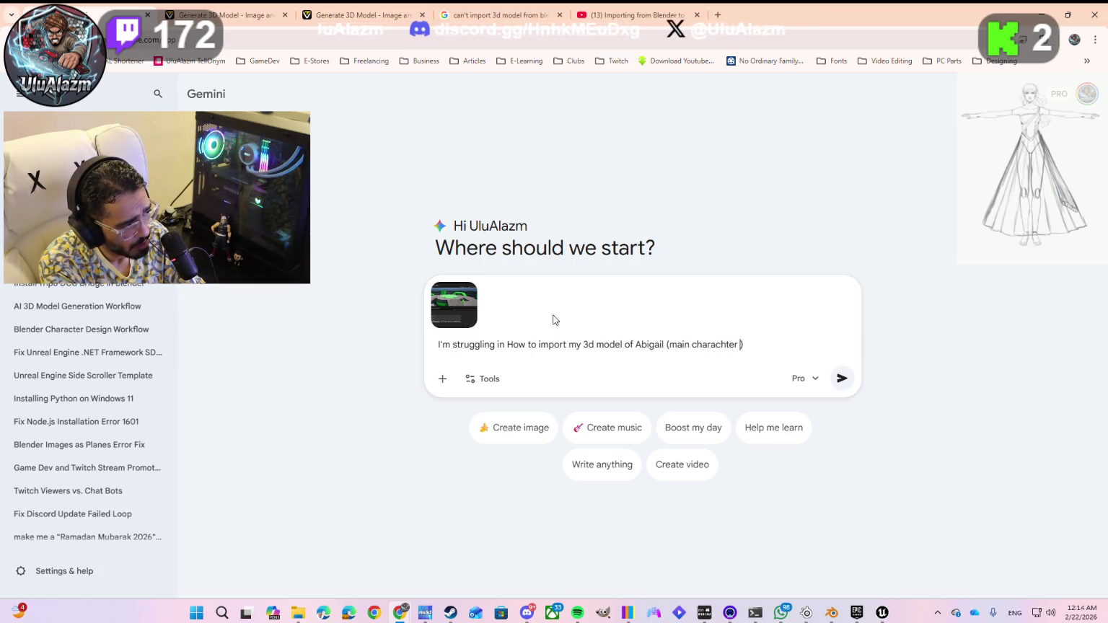
pyautogui.press('Delete')
pyautogui.write('in the game ')
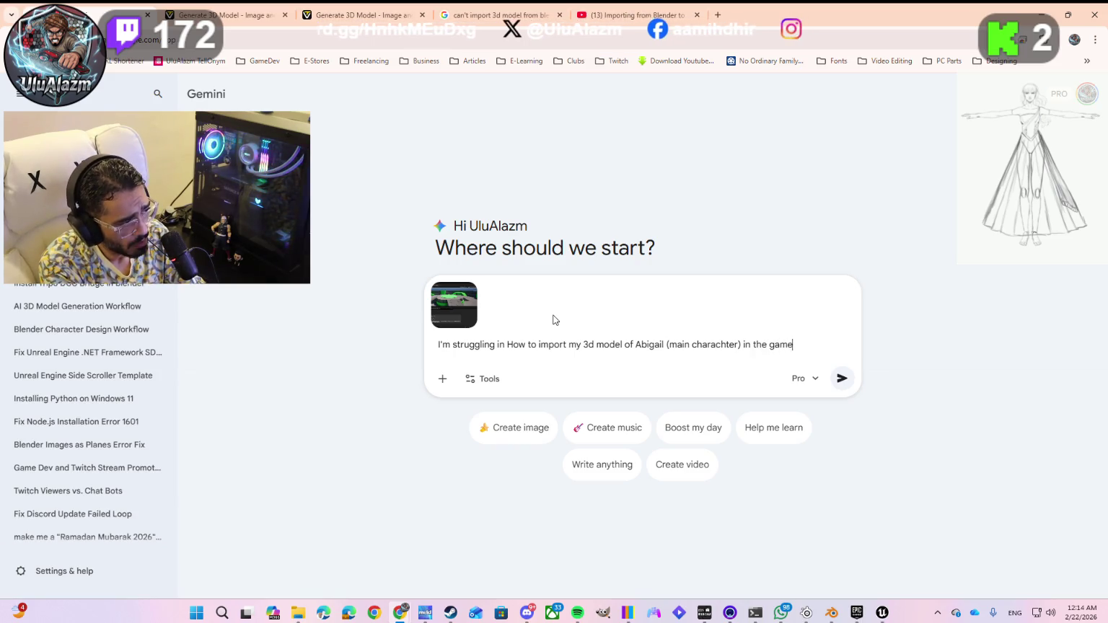
pyautogui.write("I'm de")
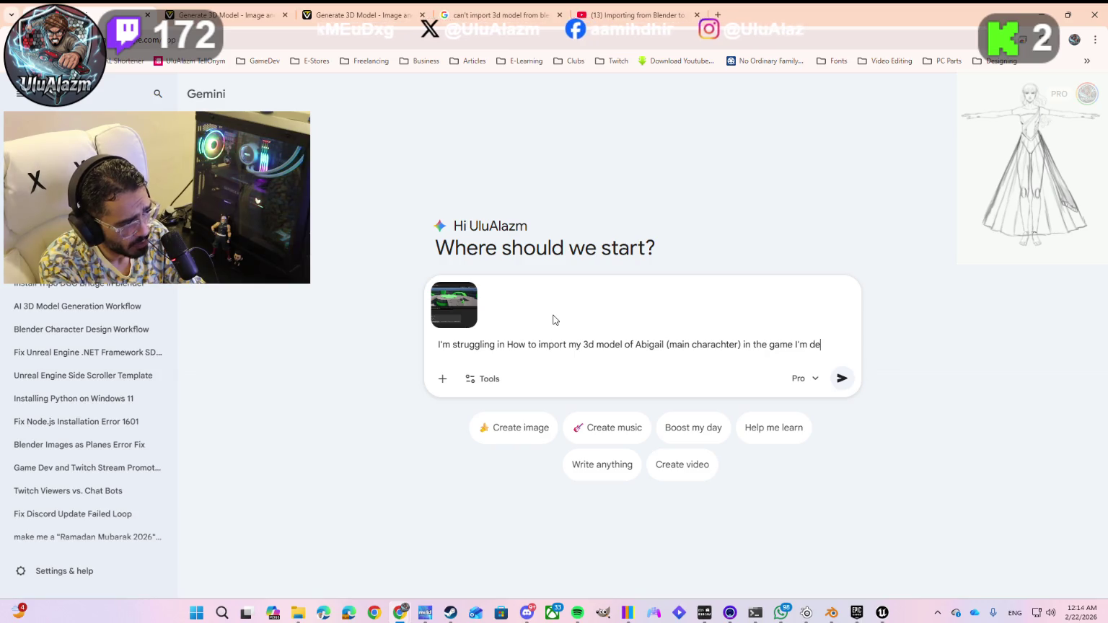
pyautogui.write('veloping')
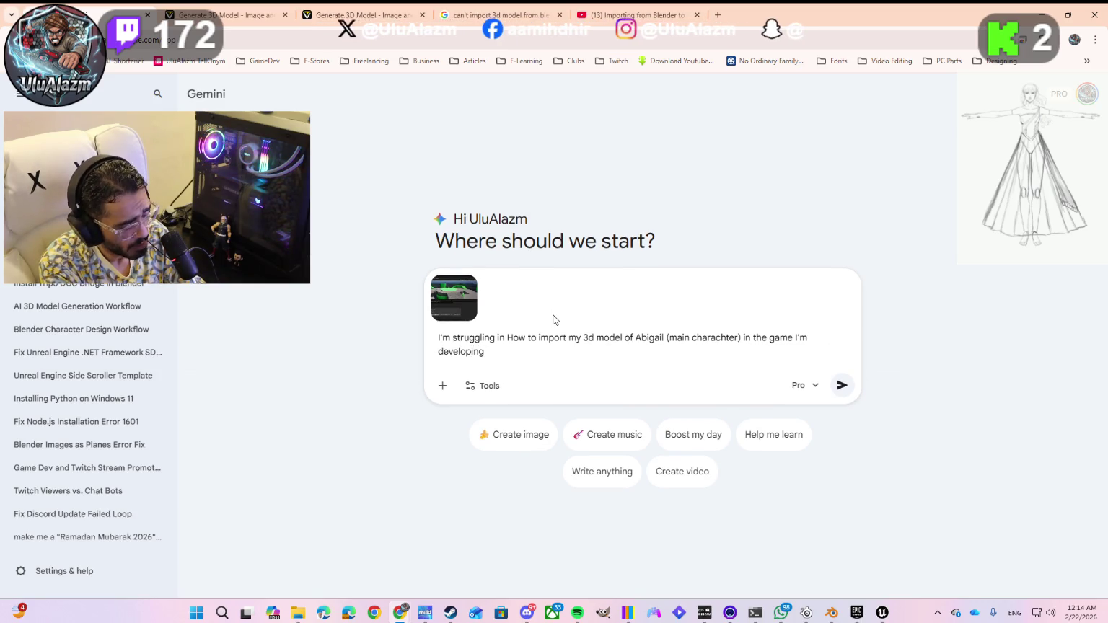
pyautogui.write(' (Hope ')
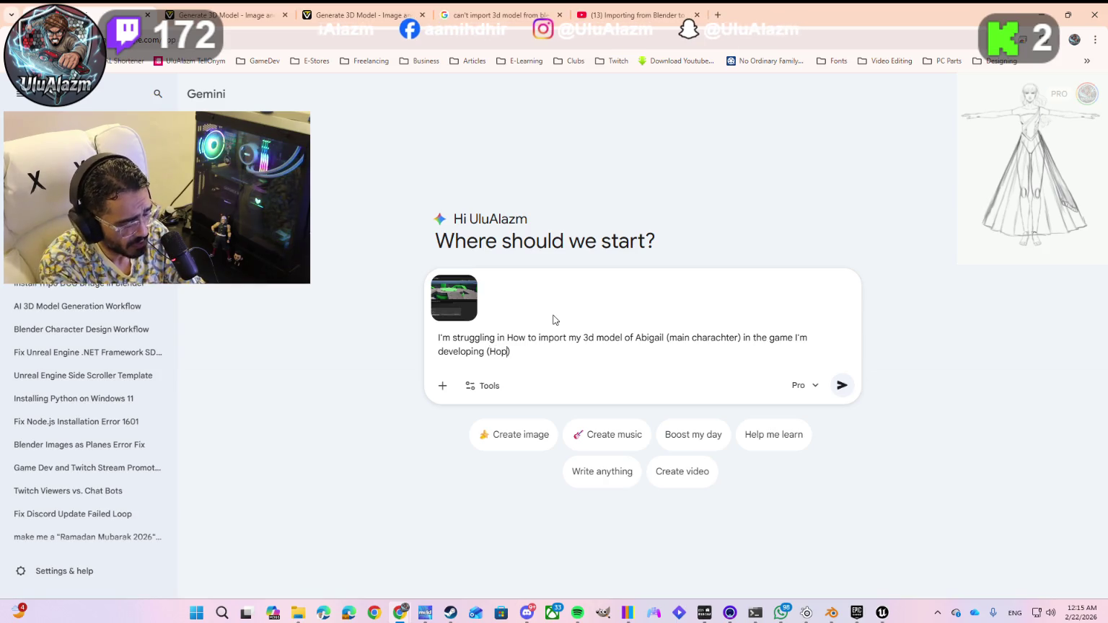
pyautogui.write('To Liv')
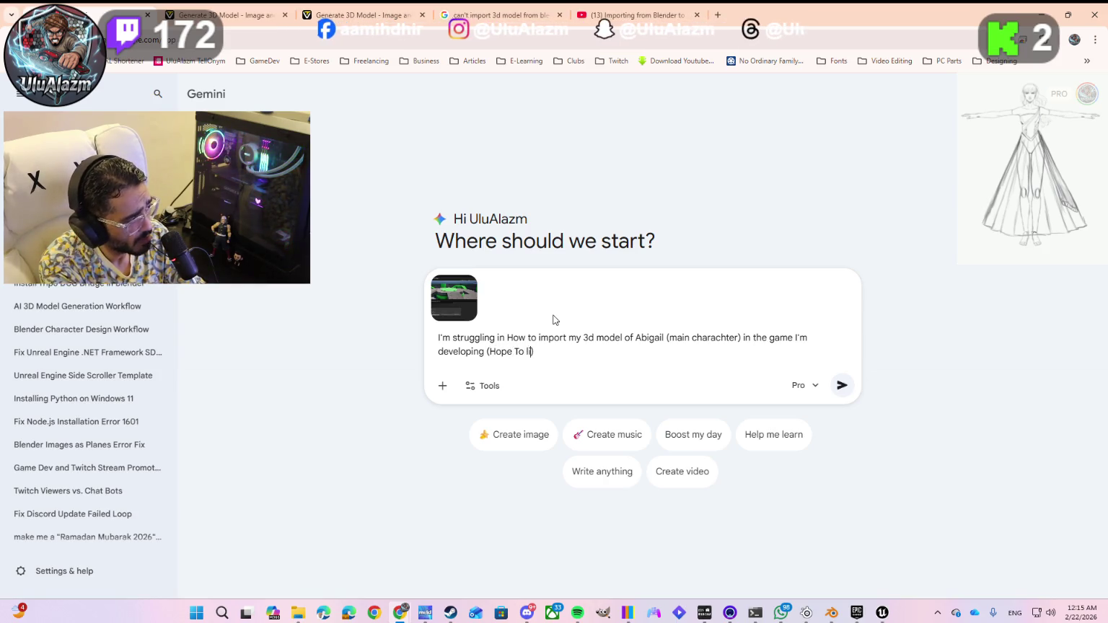
pyautogui.write('e')
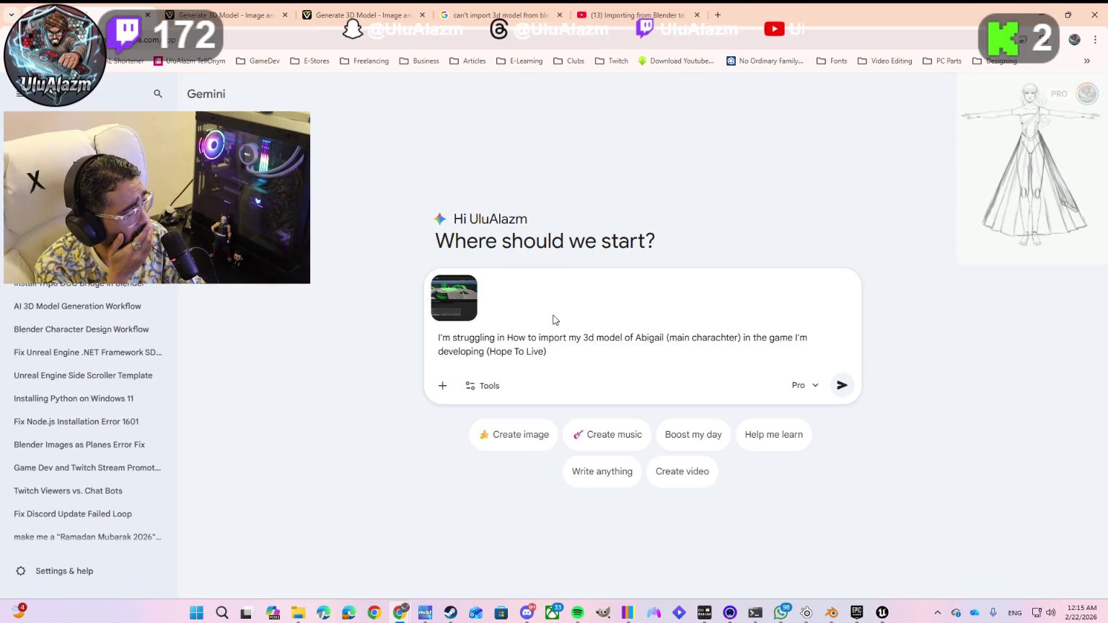
pyautogui.write('o')
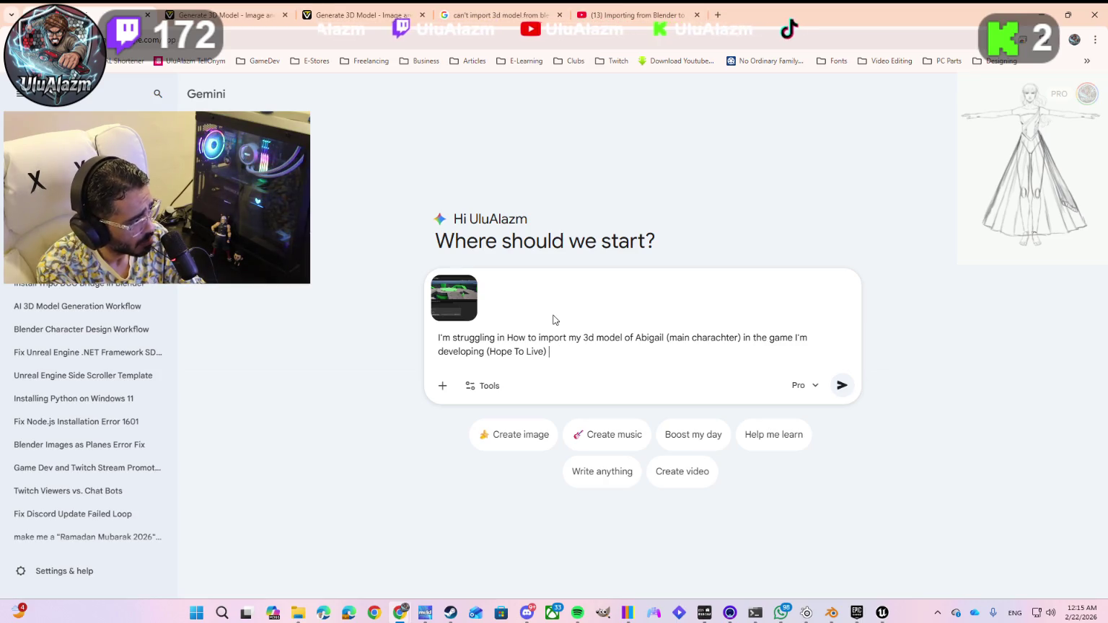
pyautogui.press('Right')
pyautogui.press('Right')
pyautogui.press('Right')
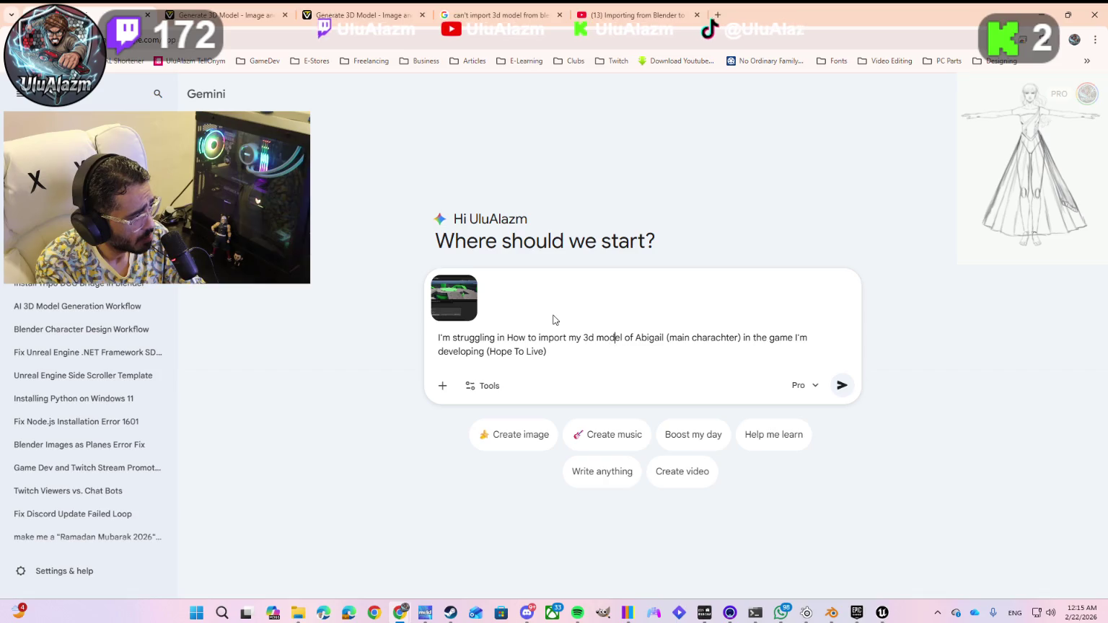
pyautogui.write('from b')
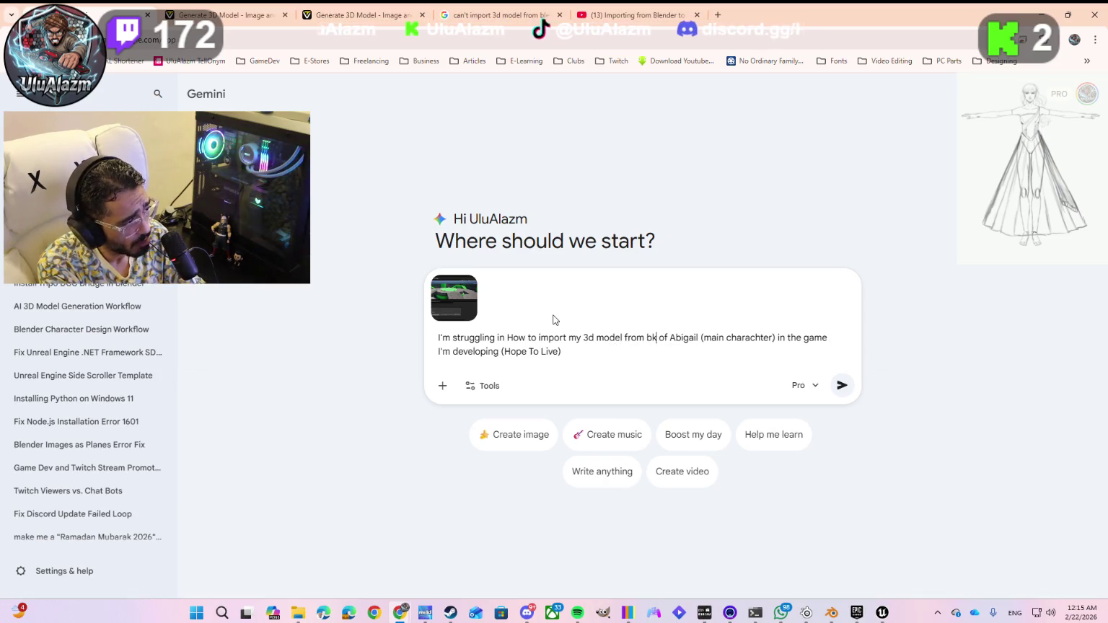
pyautogui.write('lender ')
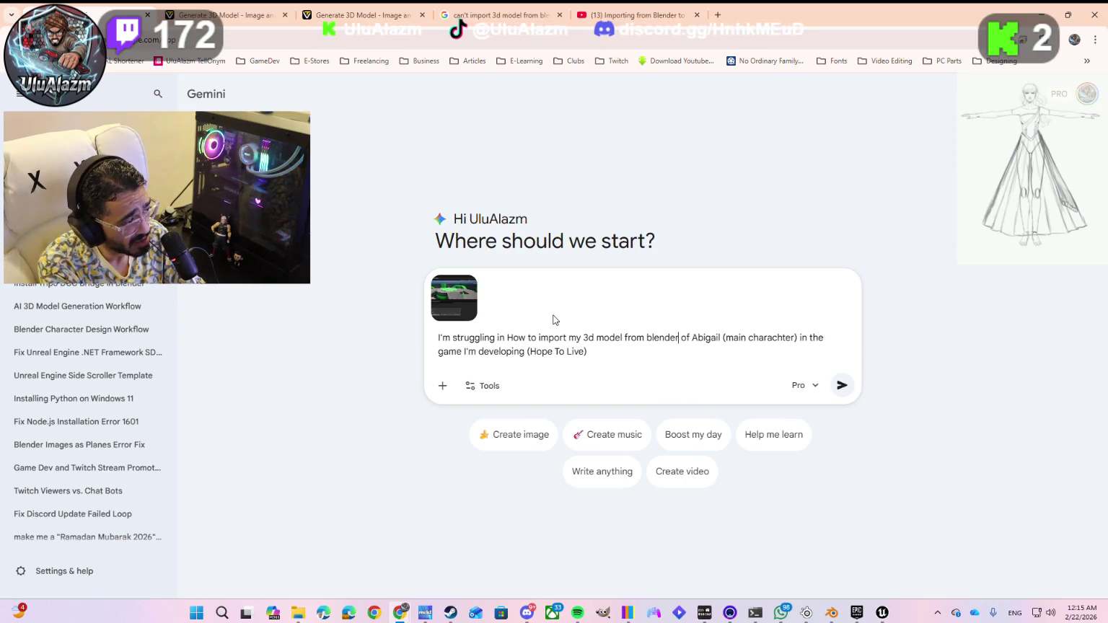
pyautogui.write('5 to Unreal ')
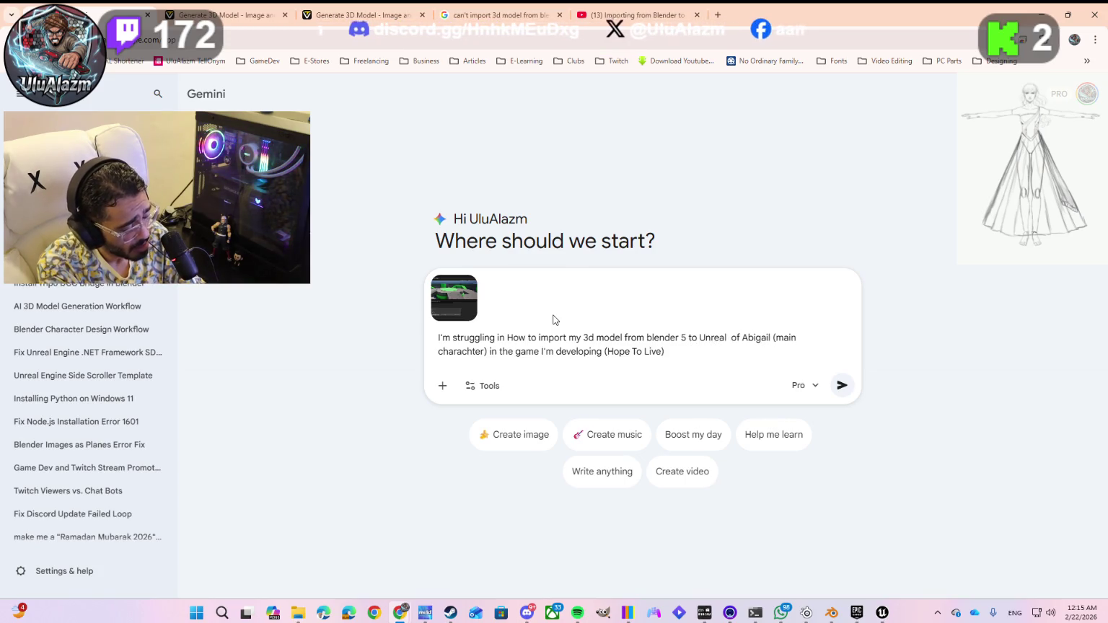
pyautogui.write('Engine ')
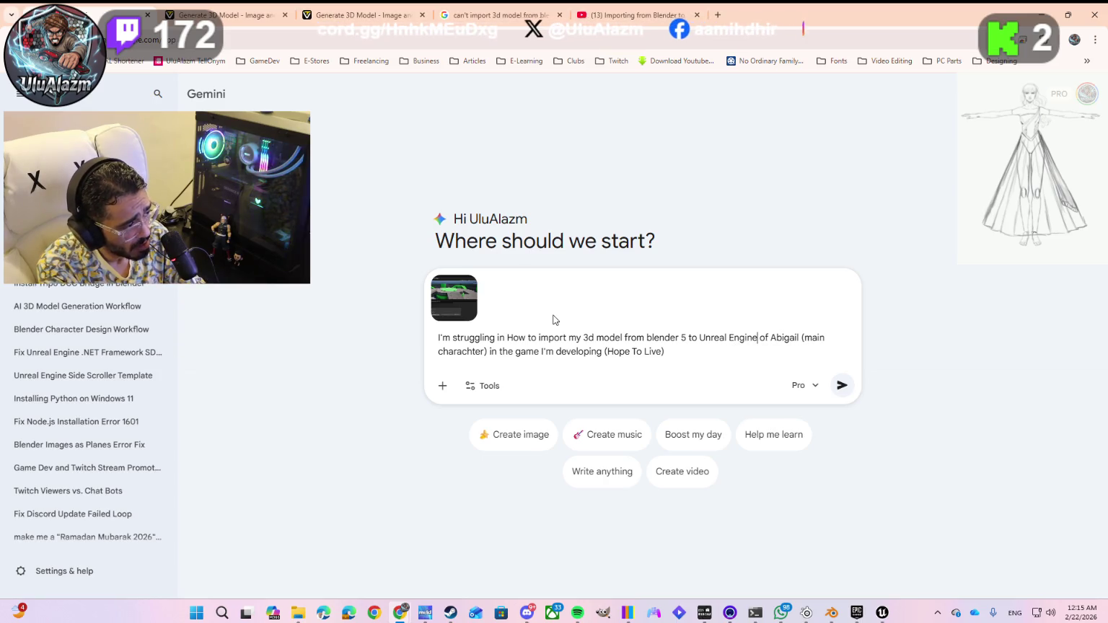
pyautogui.write('5')
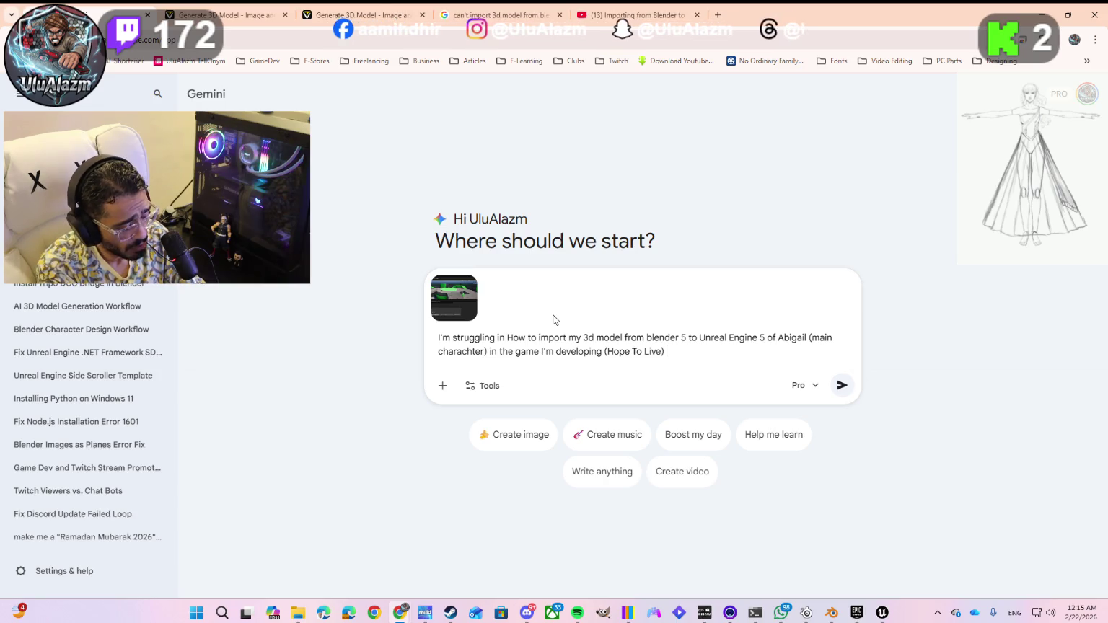
pyautogui.write('nd th')
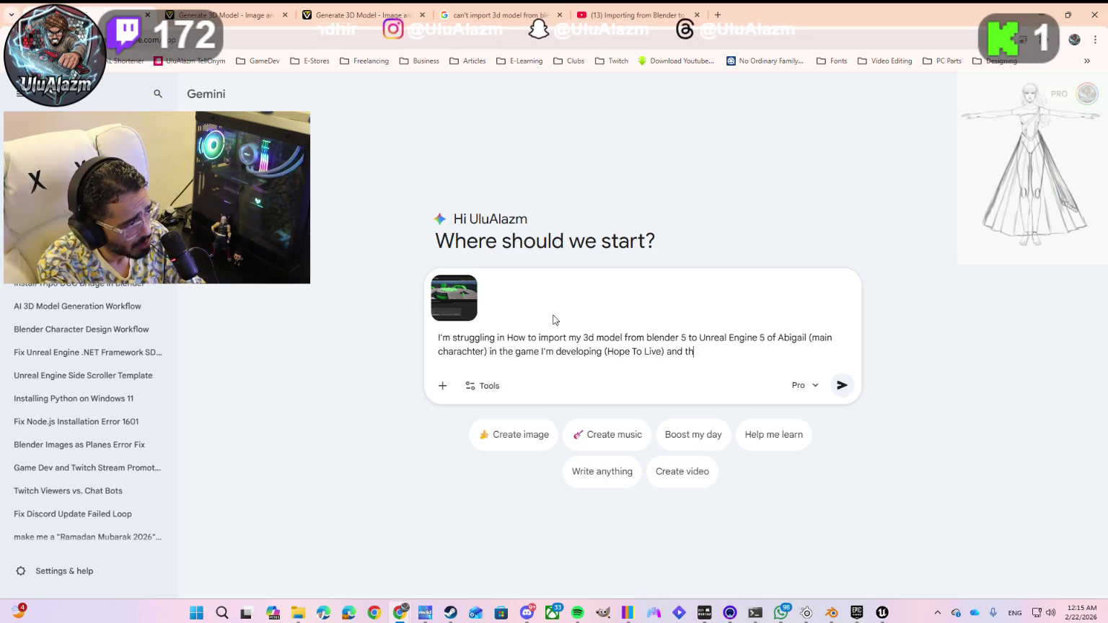
pyautogui.write('is error ')
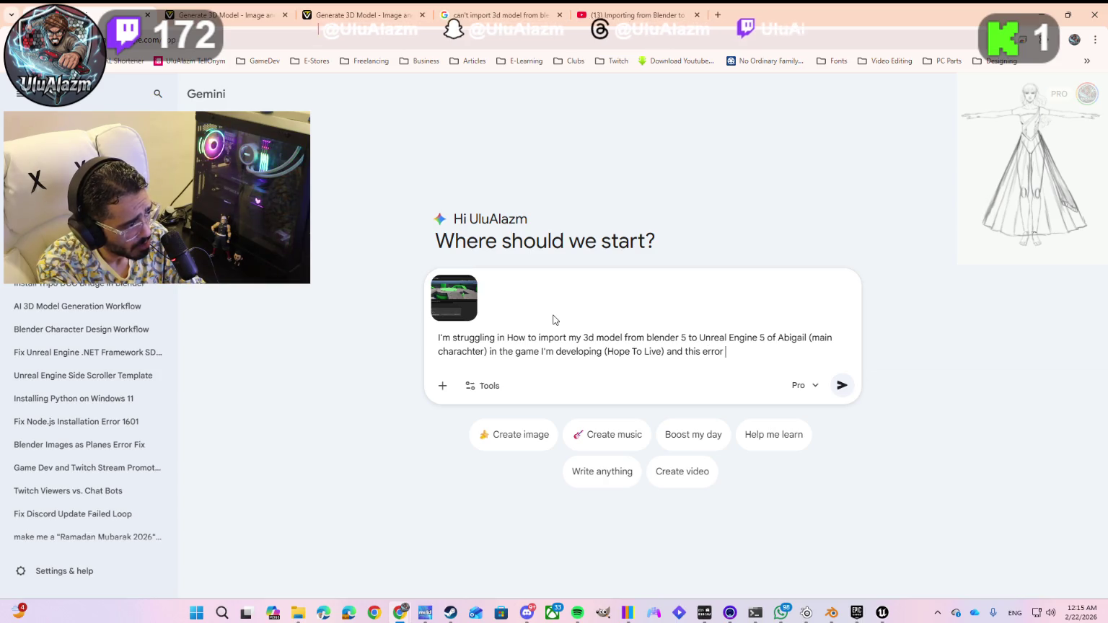
pyautogui.write('appre')
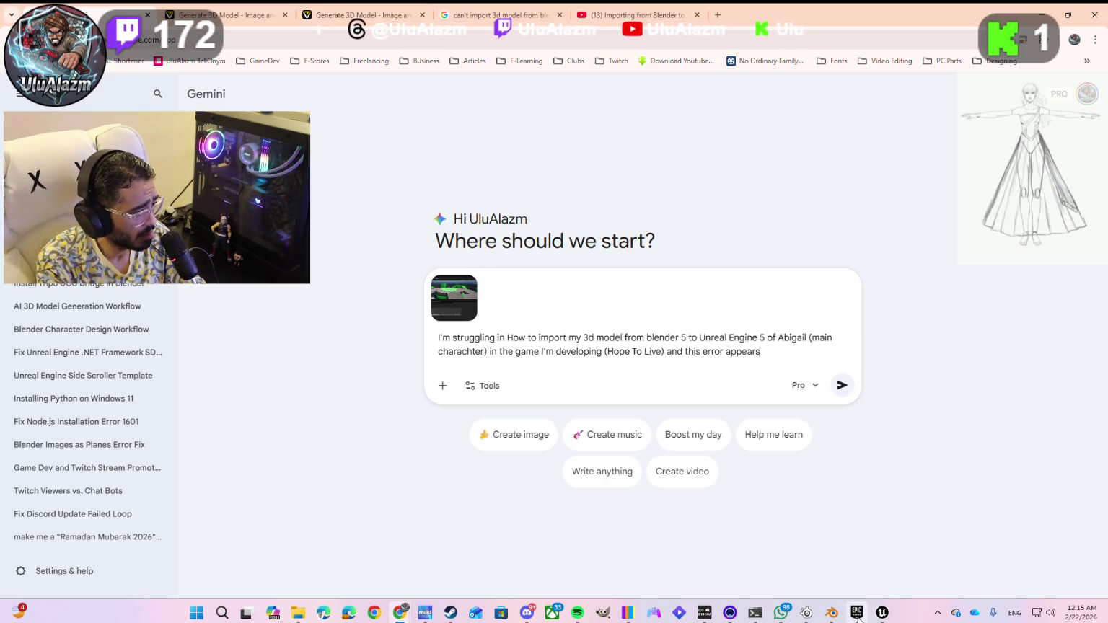
# - Quote the 'Interchange Import assets scene' error from the editor and send the question
pyautogui.click(882, 613)
pyautogui.click(170, 407)
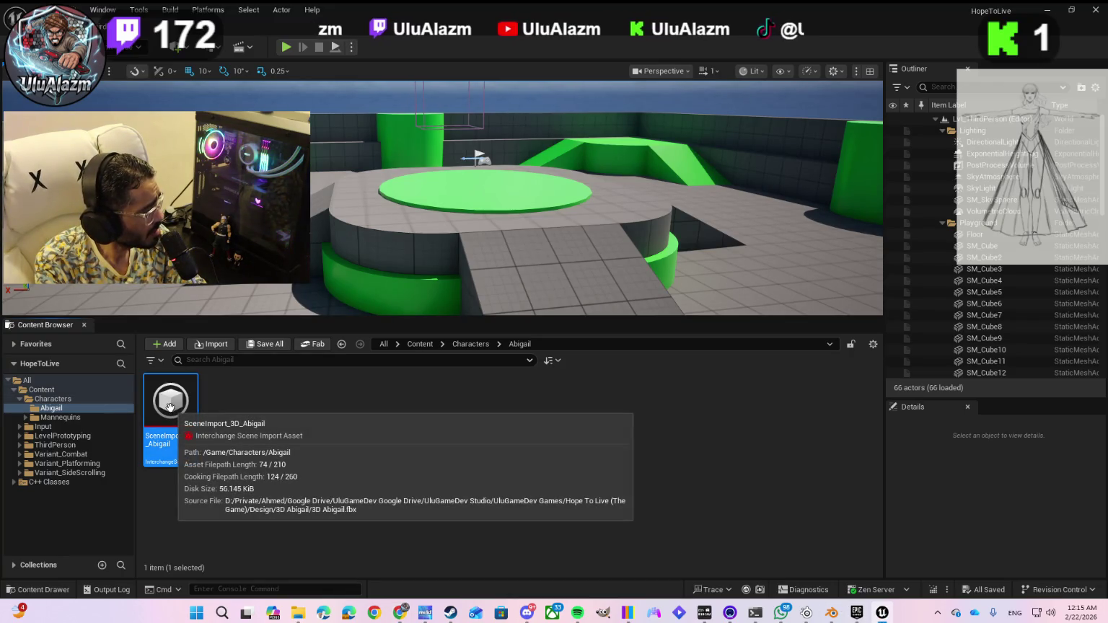
pyautogui.hotkey('alt', 'Tab')
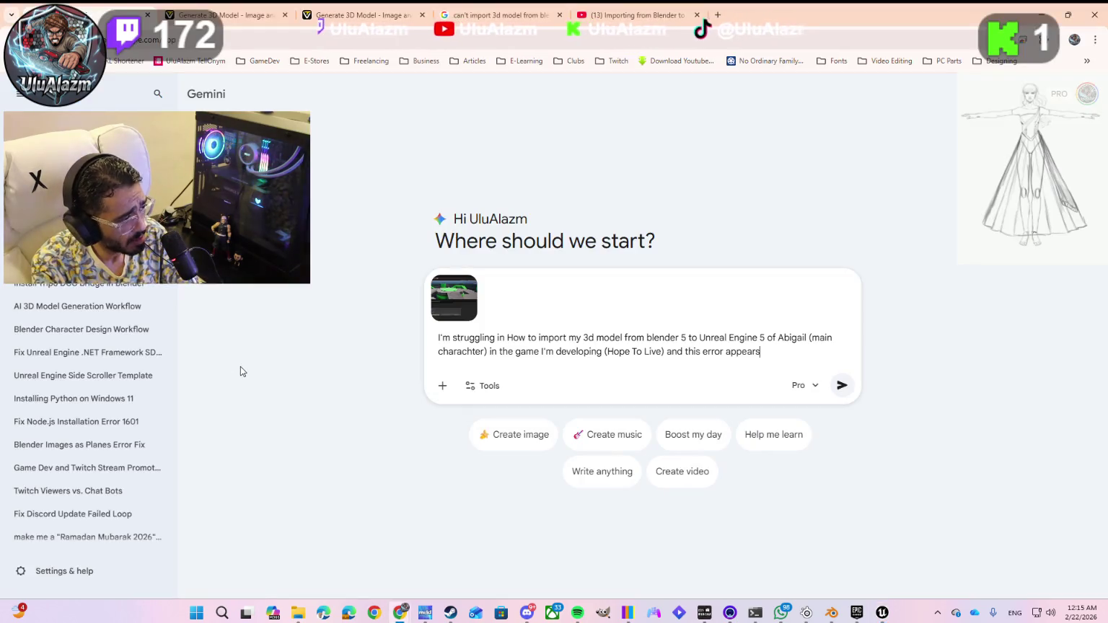
pyautogui.write('""')
pyautogui.press('Left')
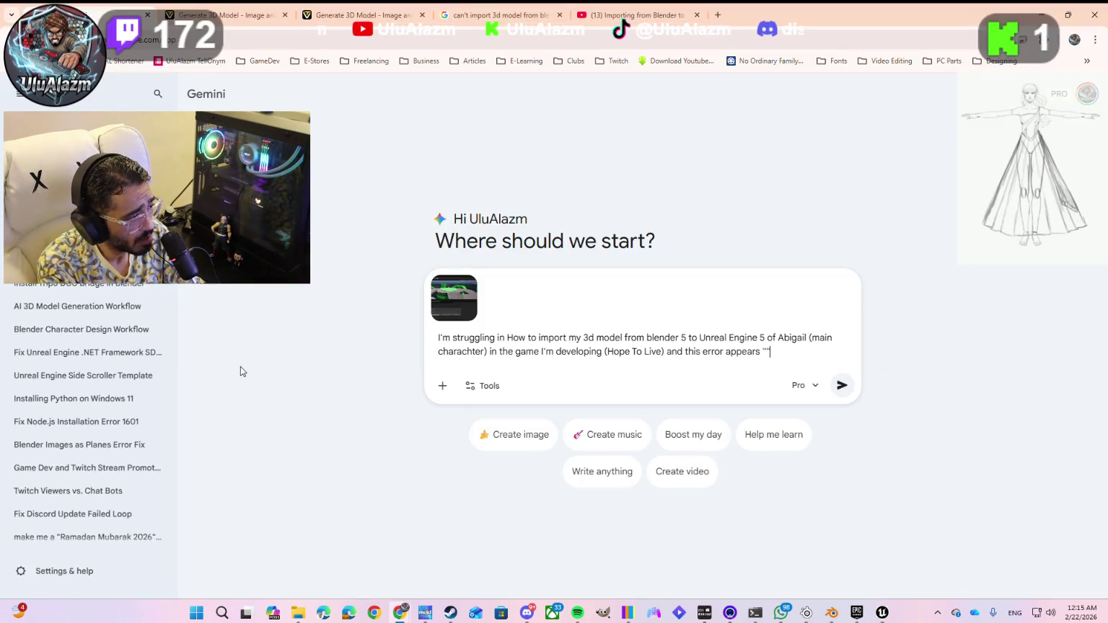
pyautogui.write('Interchage I')
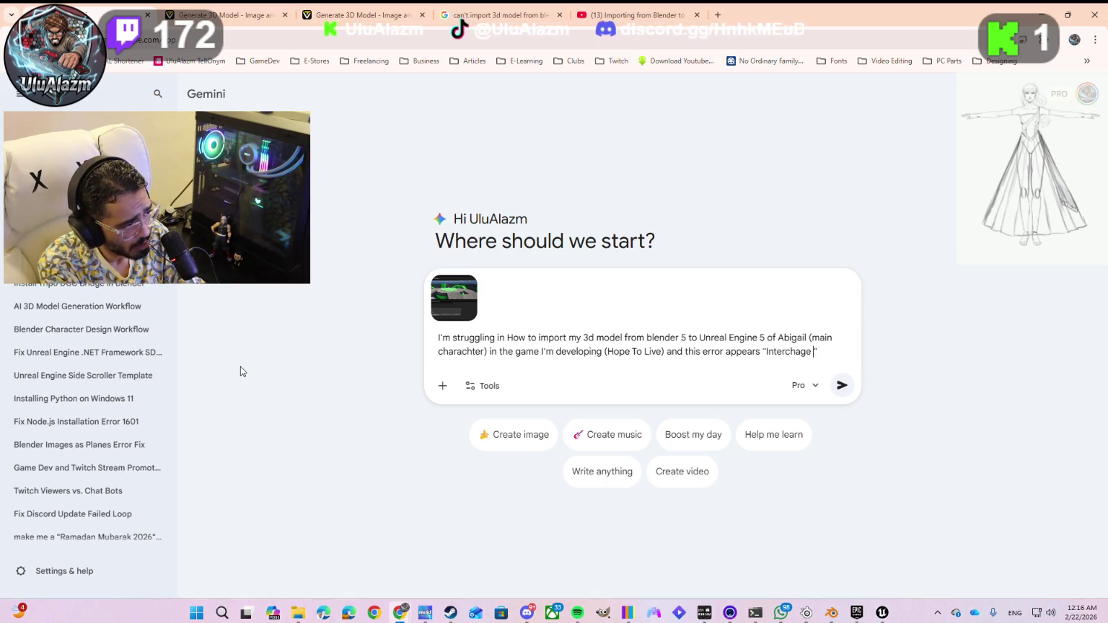
pyautogui.write('mport as')
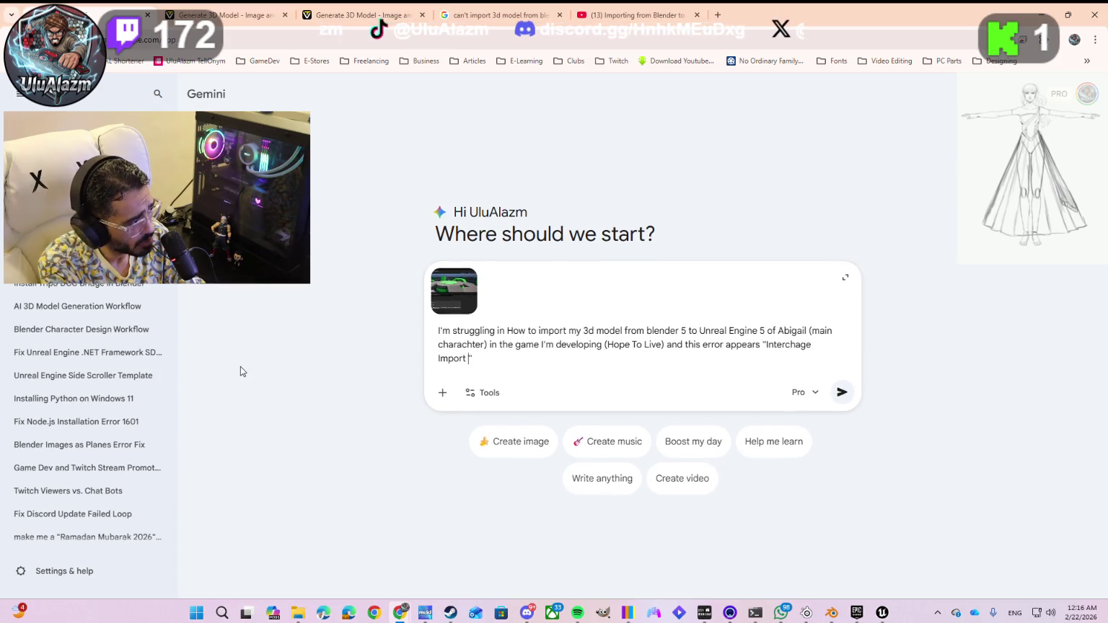
pyautogui.write('s')
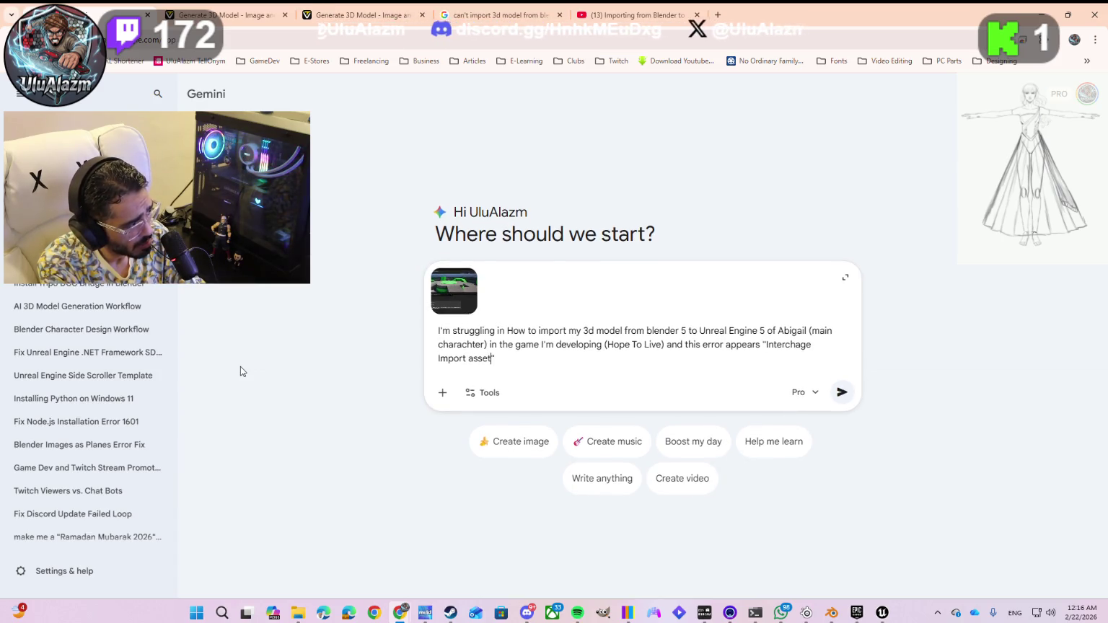
pyautogui.hotkey('alt', 'Tab')
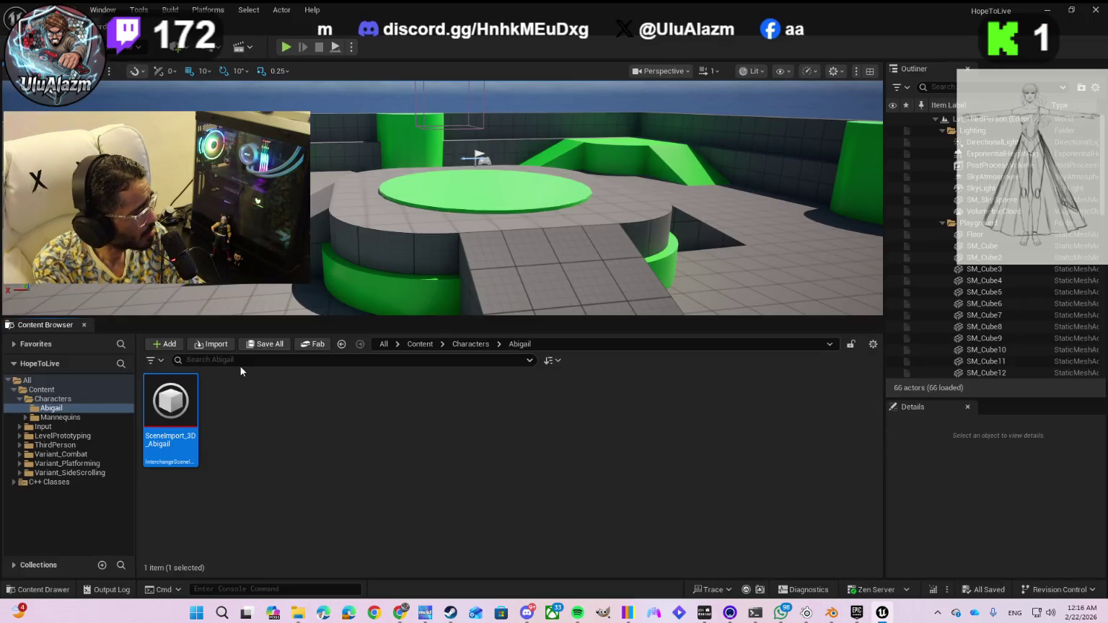
pyautogui.moveTo(168, 401)
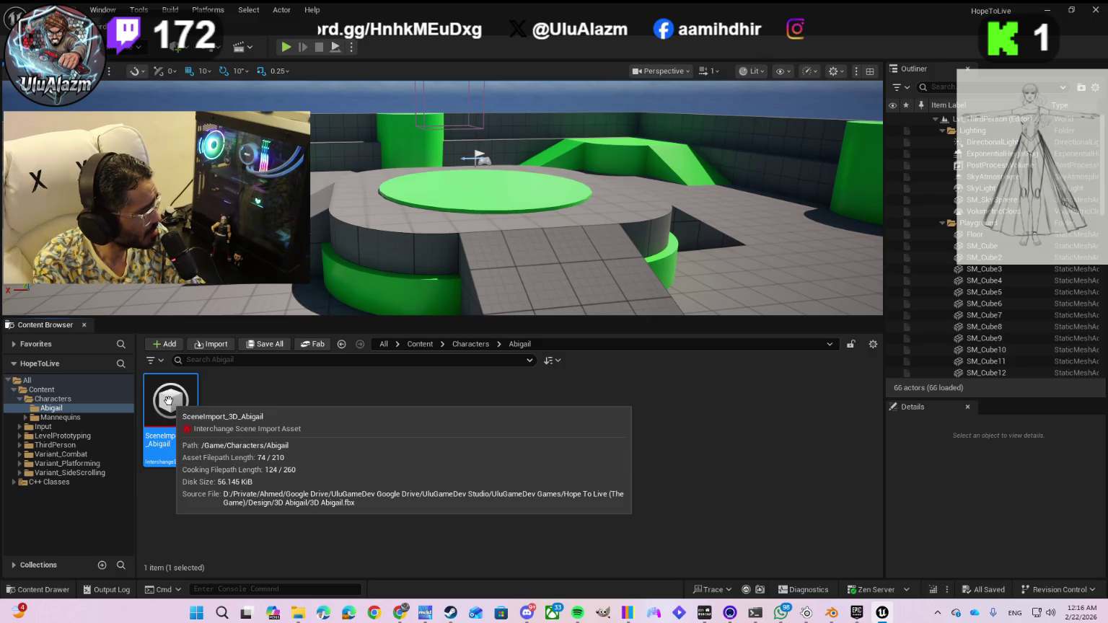
pyautogui.hotkey('alt', 'Tab')
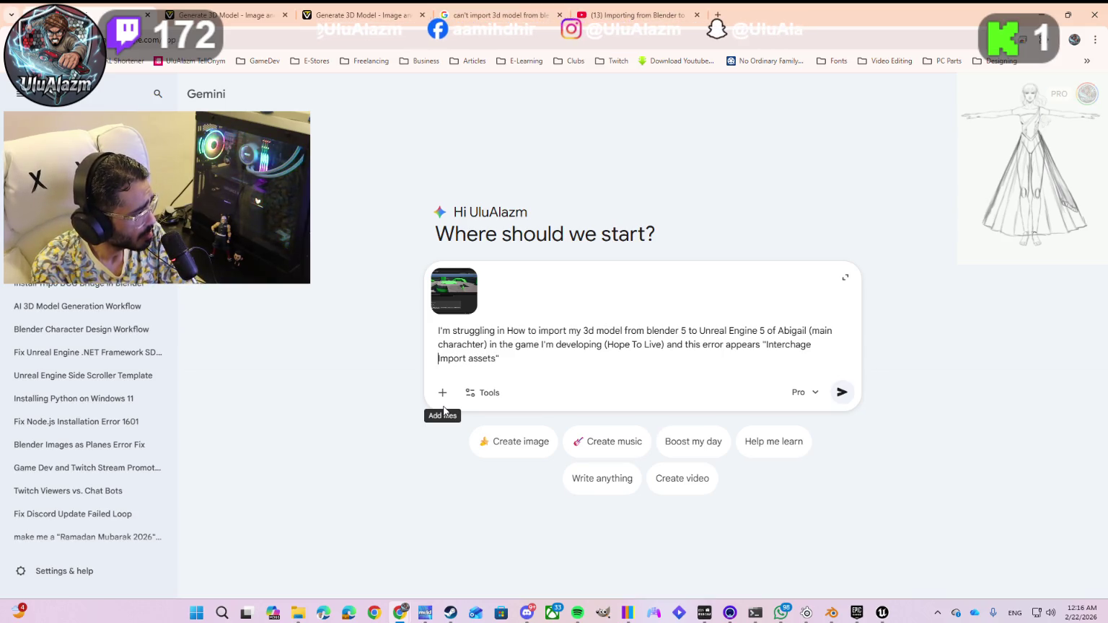
pyautogui.write('scene')
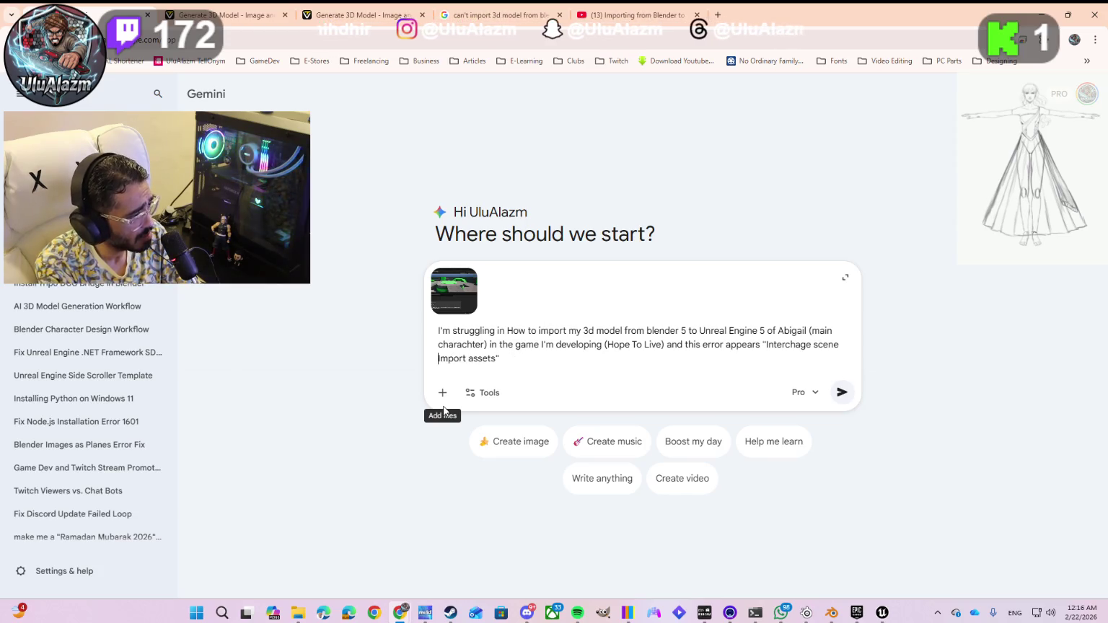
pyautogui.press('Return')
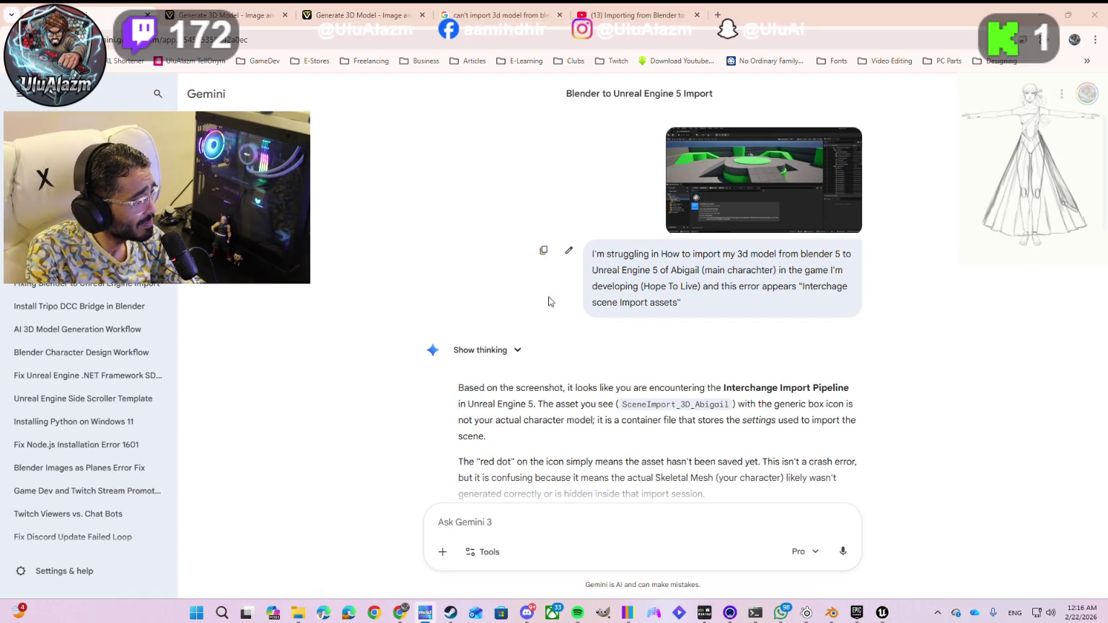
# - Scroll through Gemini's clean-up and FBX export steps, then return to the Unreal editor
pyautogui.scroll(-3, 655, 233)
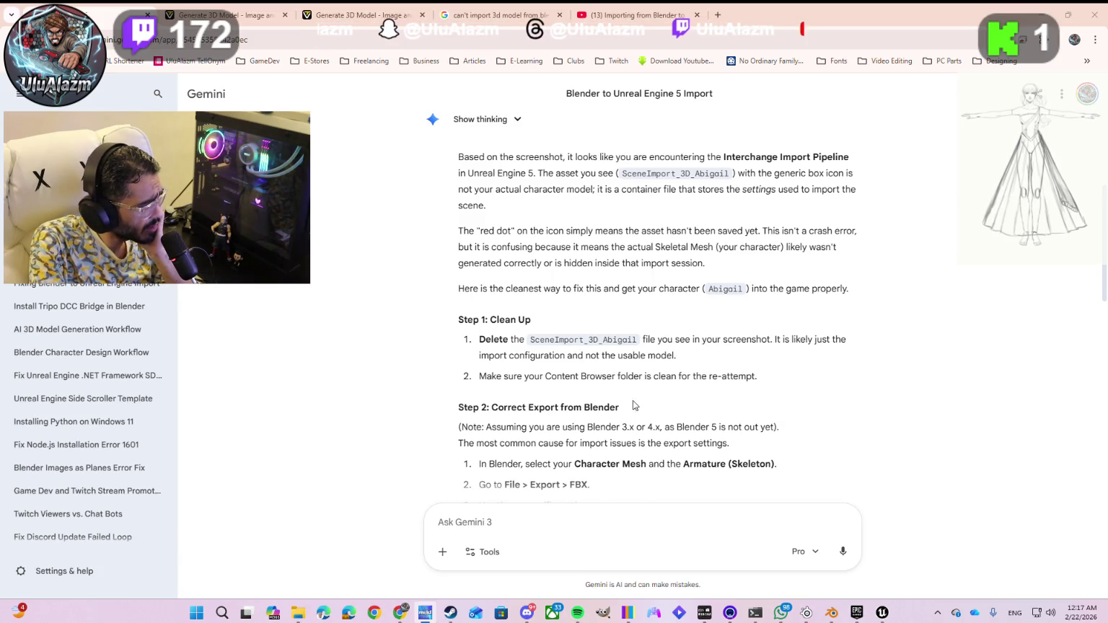
pyautogui.click(882, 613)
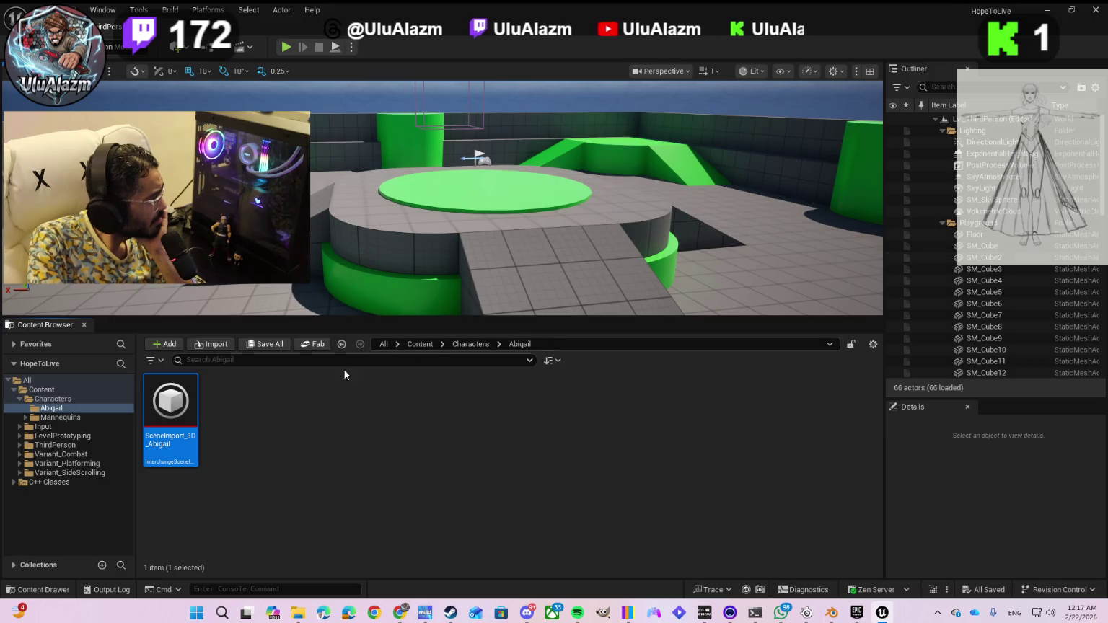
# - Delete the SceneImport_3D_Abigail asset through the Delete Assets dialog and bring Gemini back up
pyautogui.rightClick(161, 411)
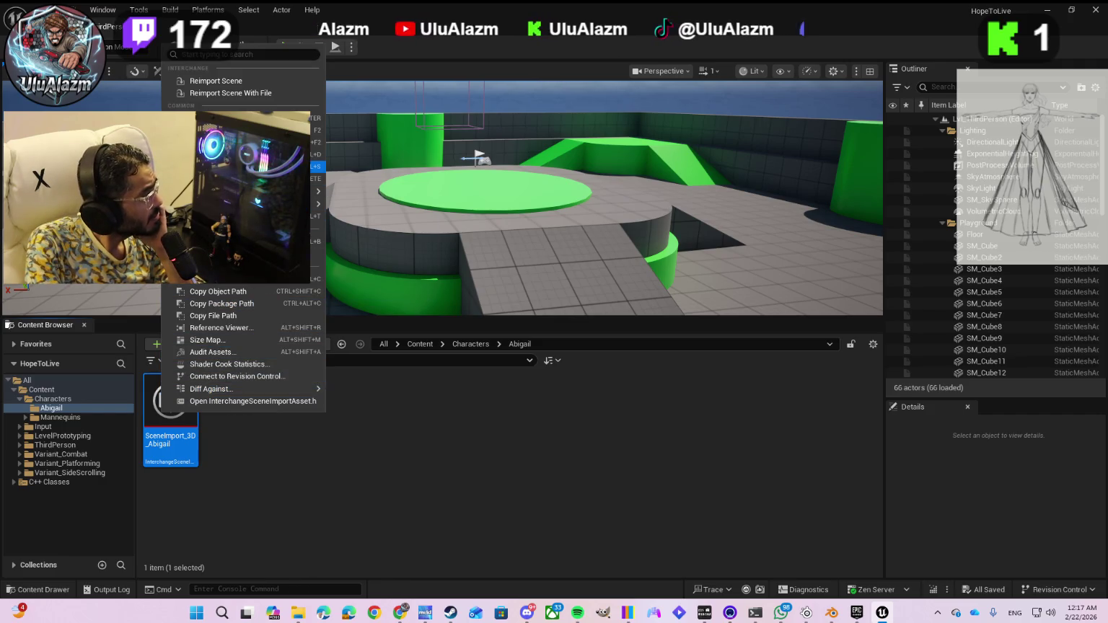
pyautogui.click(245, 178)
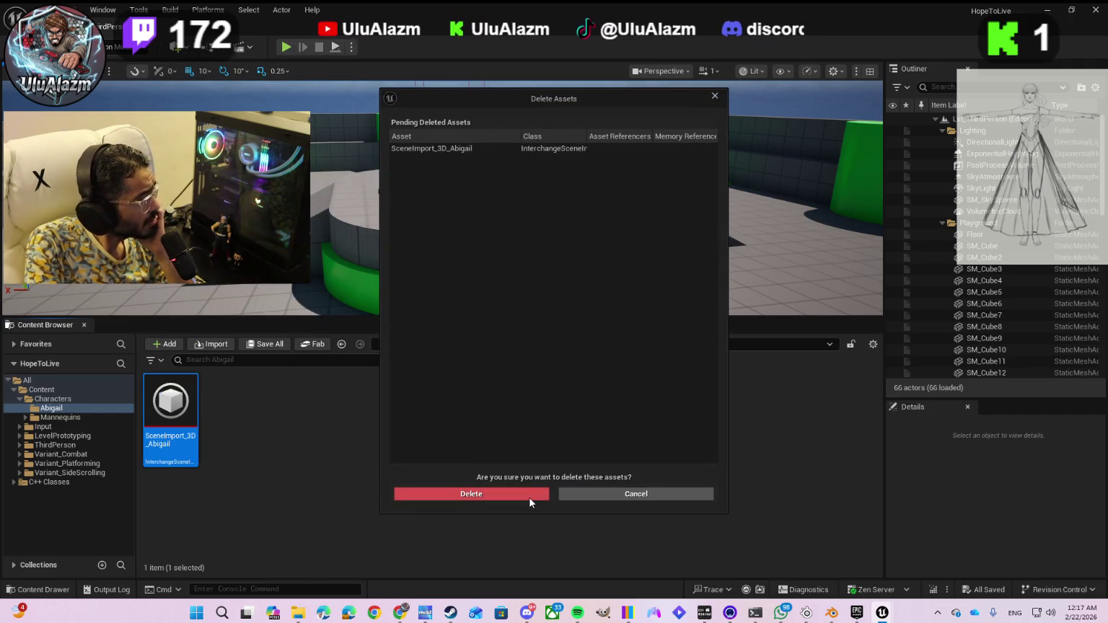
pyautogui.click(454, 150)
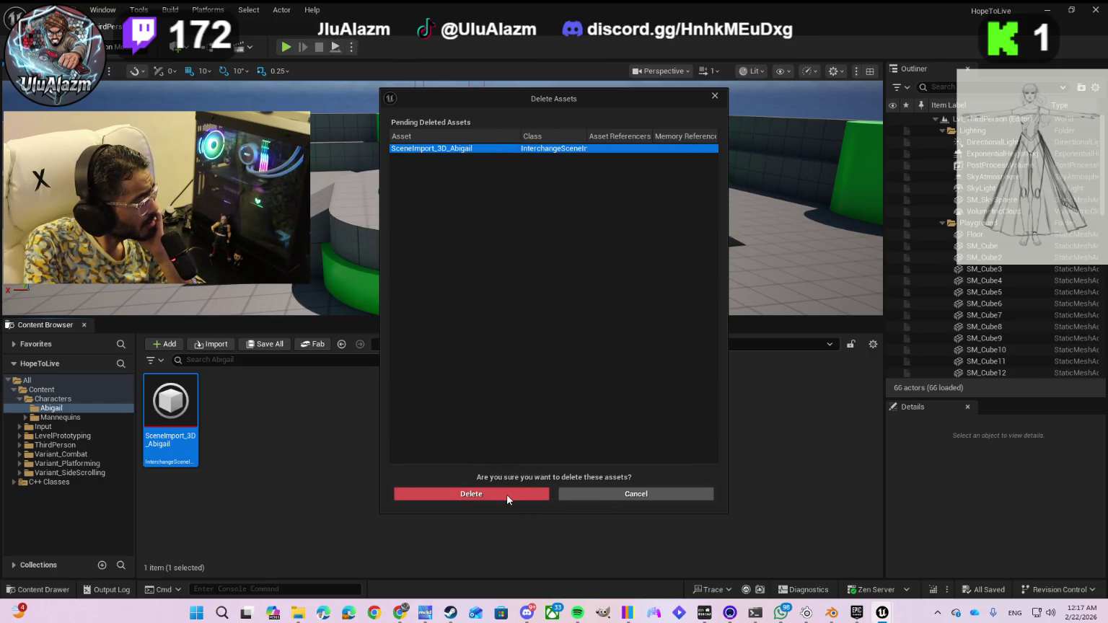
pyautogui.click(507, 494)
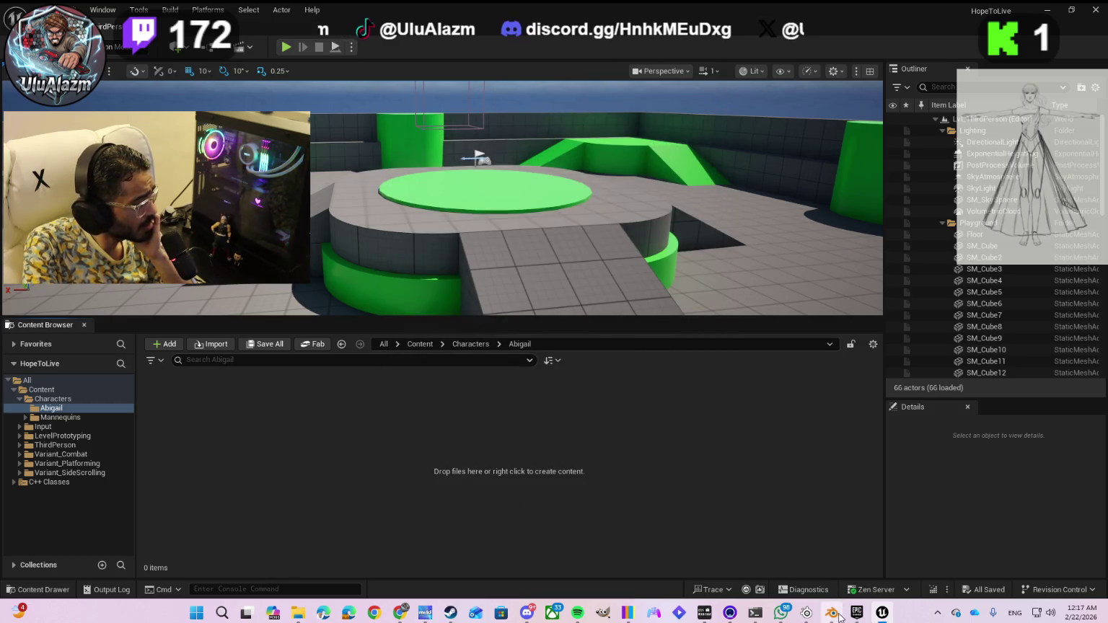
pyautogui.click(783, 582)
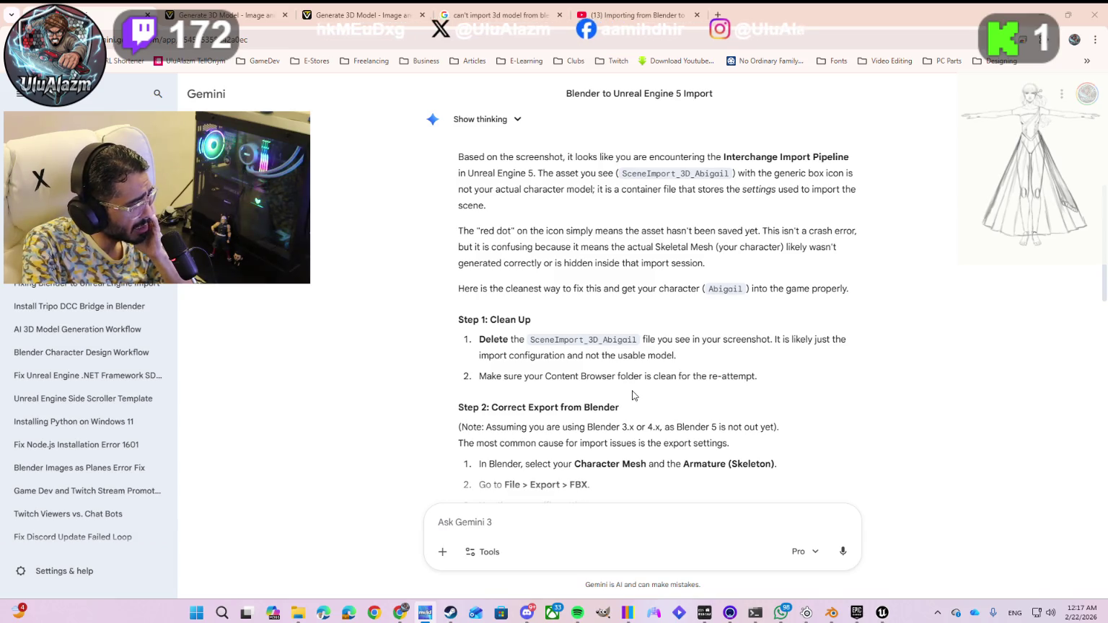
pyautogui.scroll(-3, 633, 394)
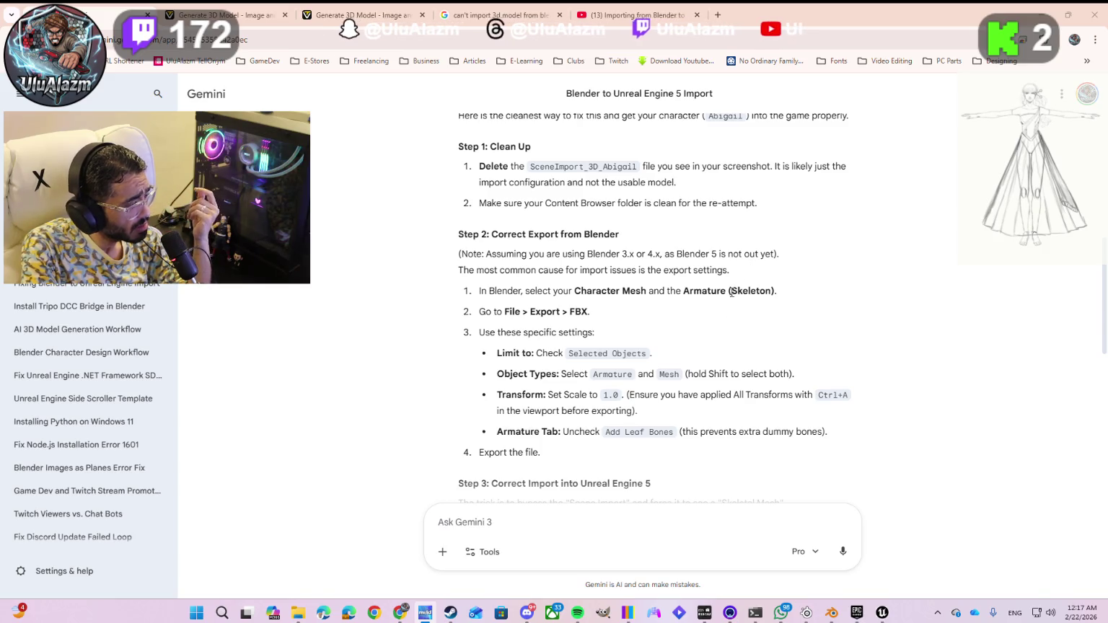
pyautogui.click(830, 614)
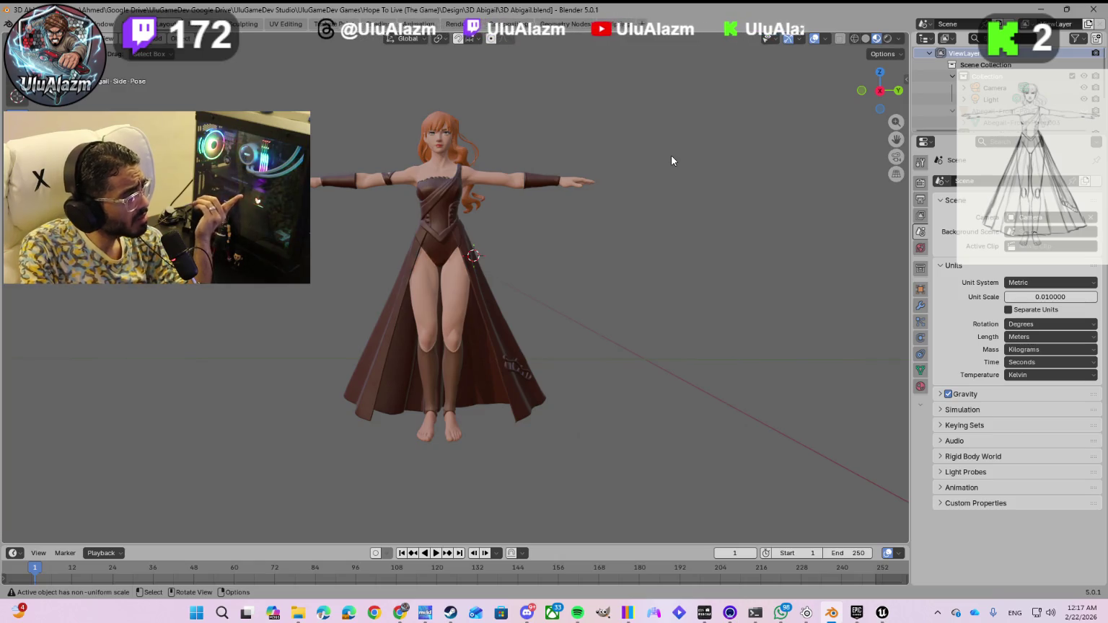
pyautogui.click(831, 615)
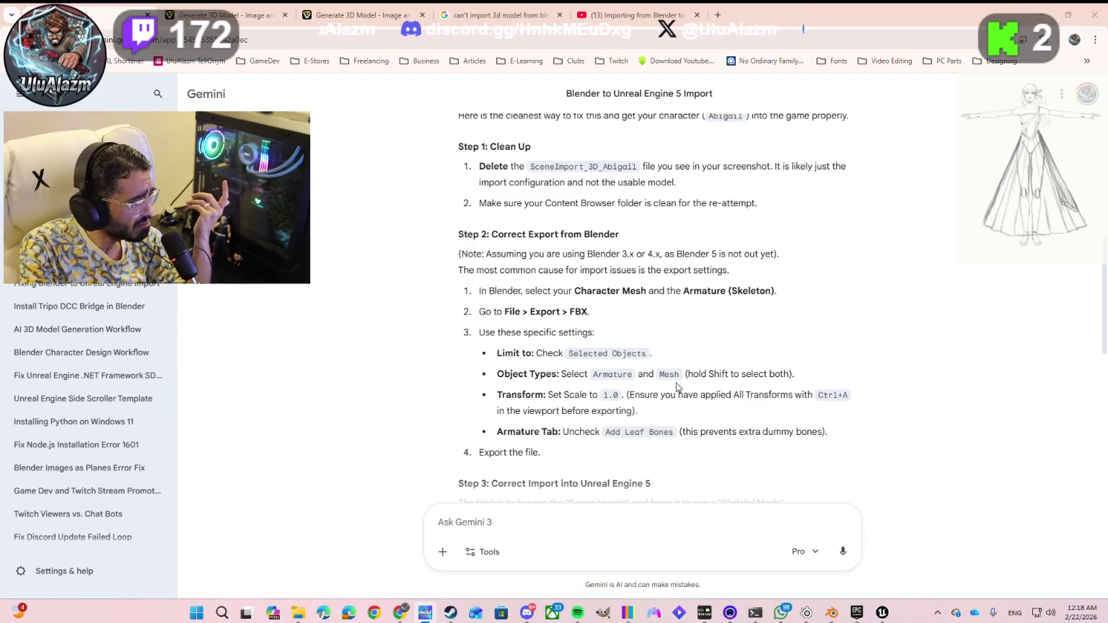
pyautogui.click(832, 612)
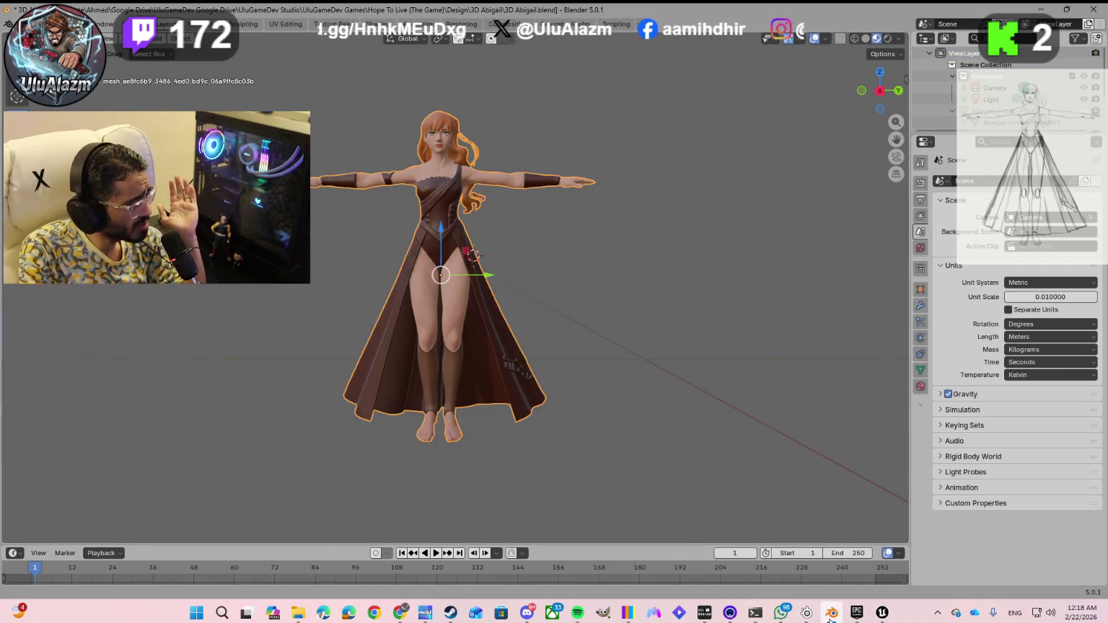
# - Save 3D Abigail.blend and choose FBX from Blender's File > Export formats
pyautogui.click(832, 613)
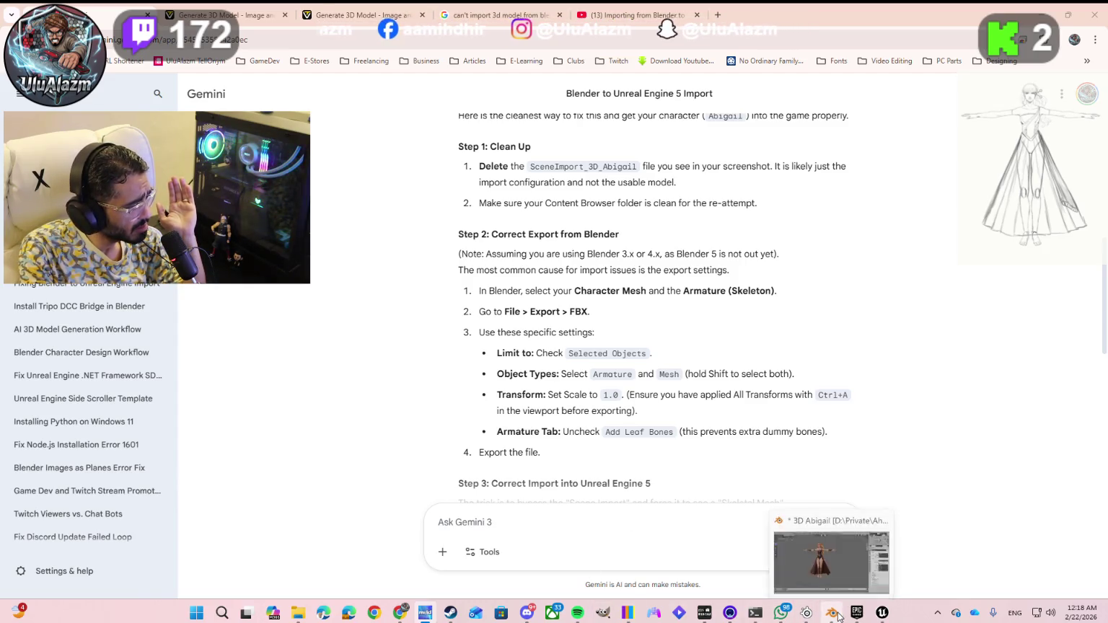
pyautogui.click(837, 613)
pyautogui.click(25, 24)
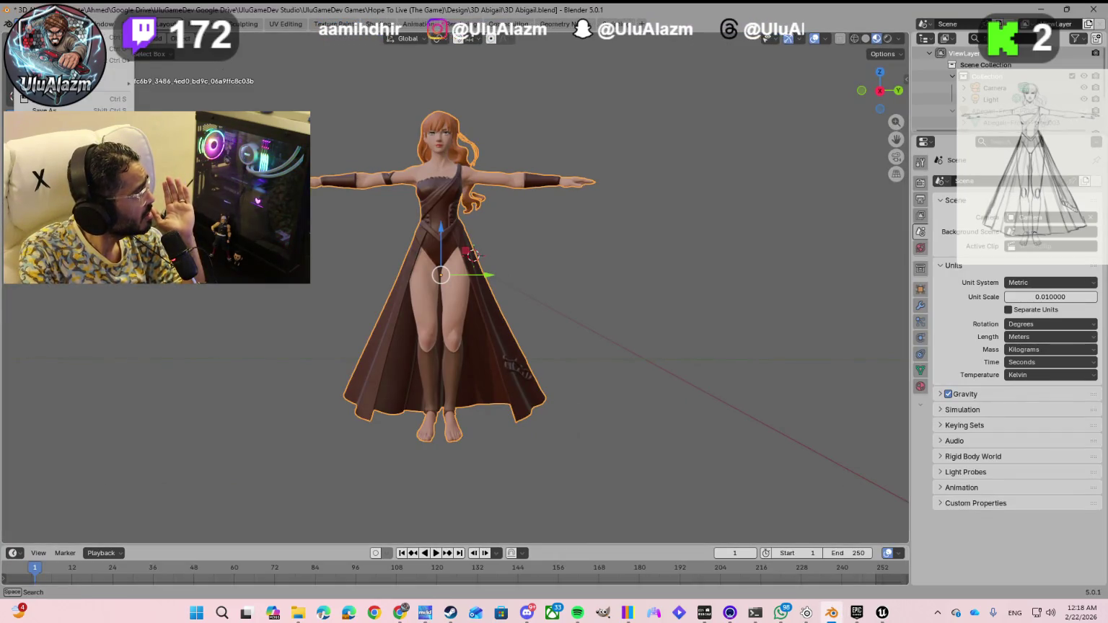
pyautogui.moveTo(72, 186)
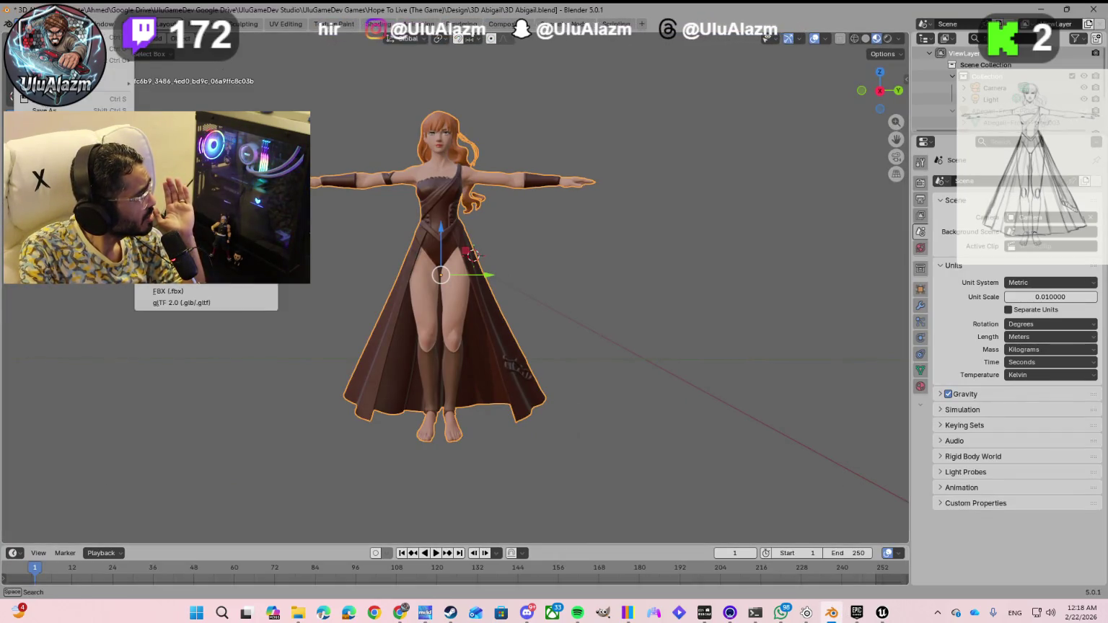
pyautogui.click(59, 100)
pyautogui.click(25, 24)
pyautogui.moveTo(72, 174)
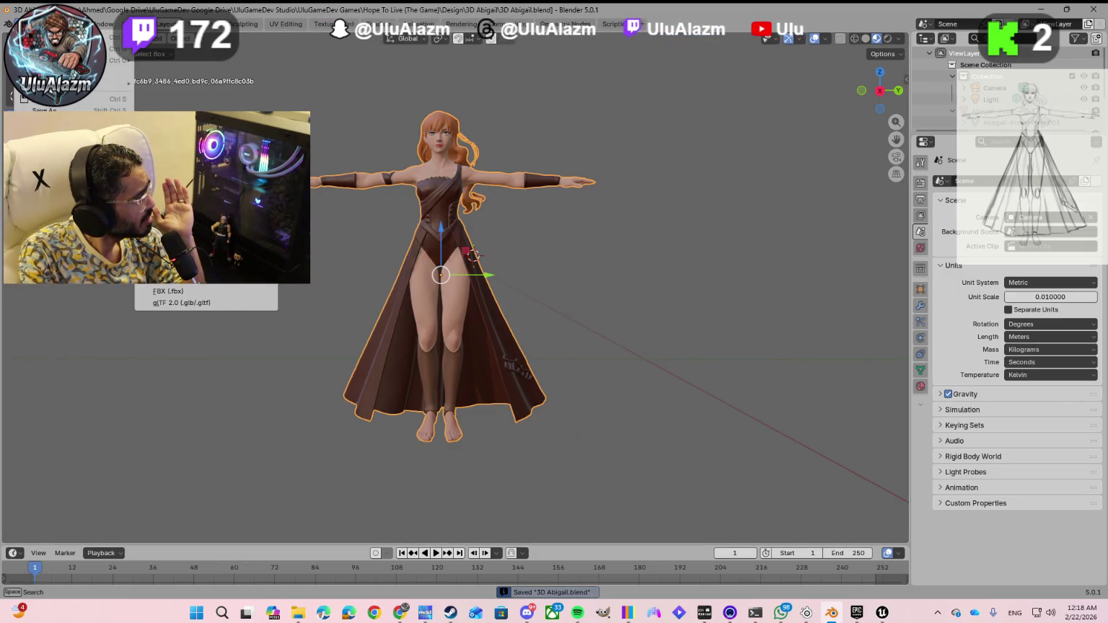
pyautogui.click(173, 291)
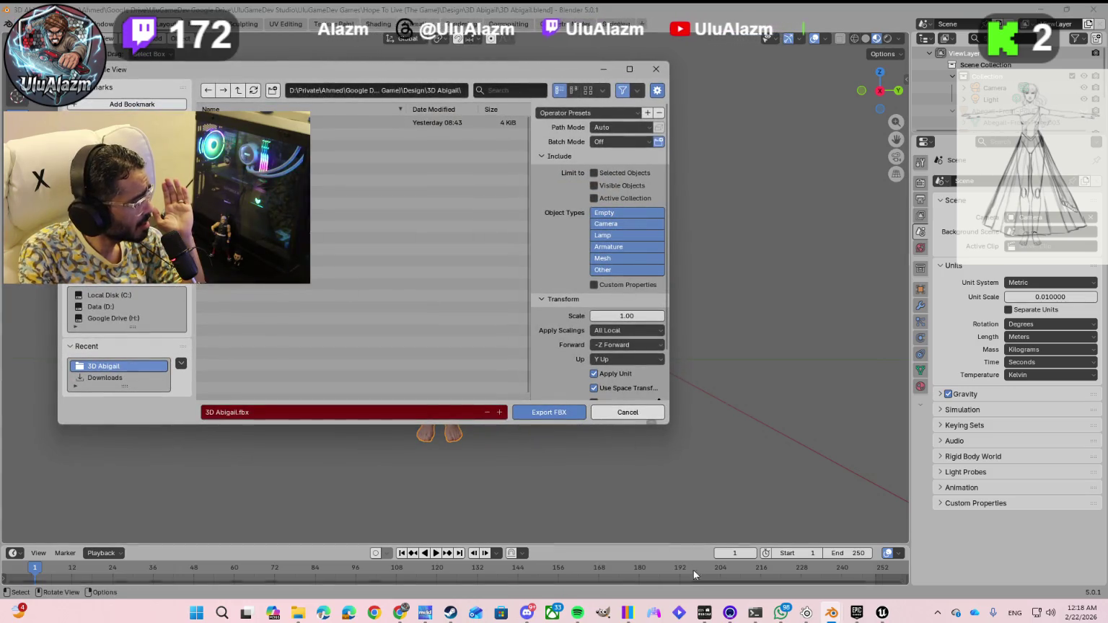
# - Compare Gemini's Step 2 export settings against Blender's FBX export options
pyautogui.moveTo(780, 615)
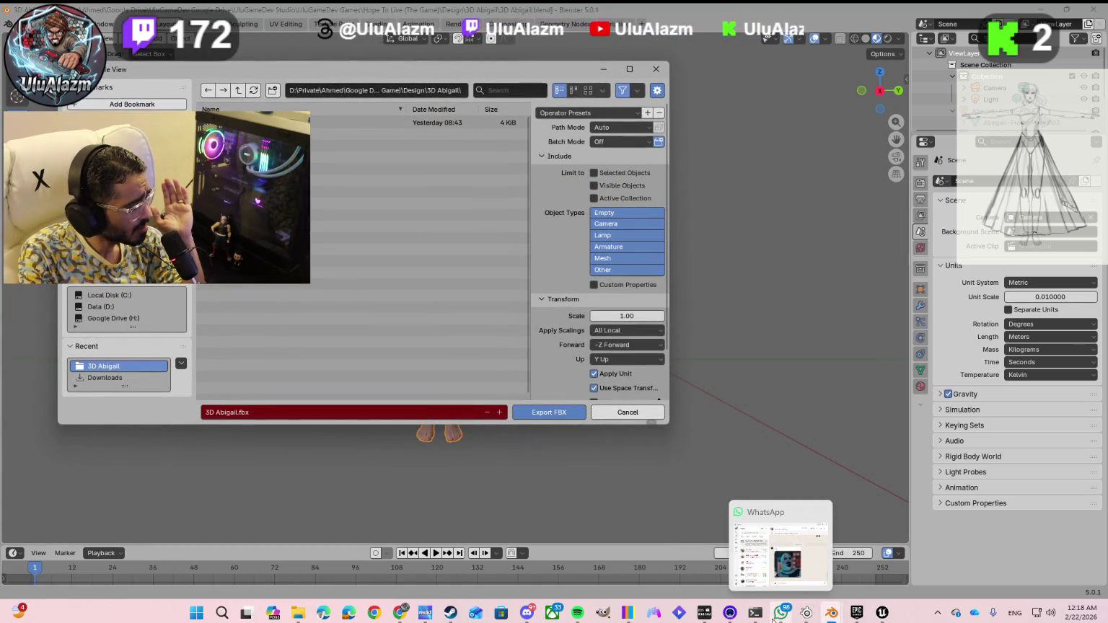
pyautogui.moveTo(828, 616)
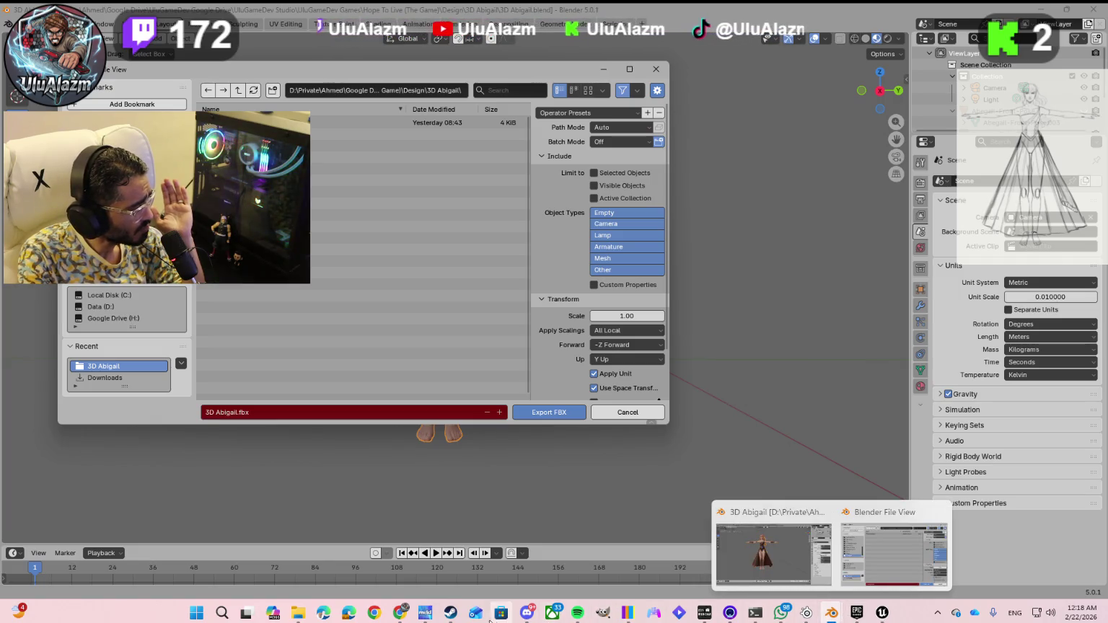
pyautogui.moveTo(407, 617)
pyautogui.click(433, 556)
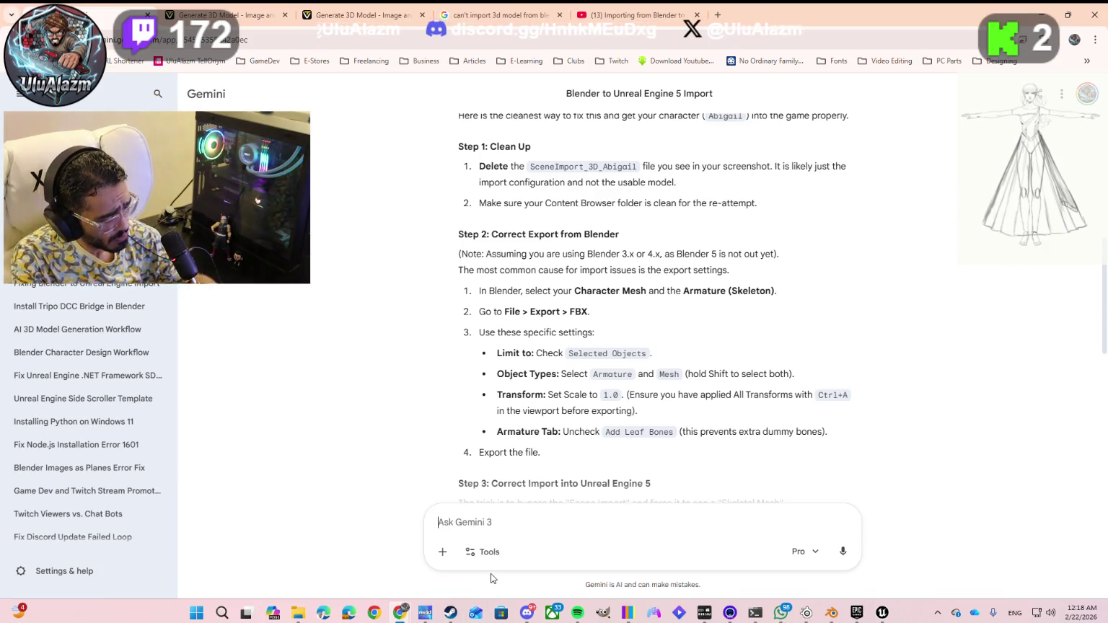
pyautogui.hotkey('alt', 'Tab')
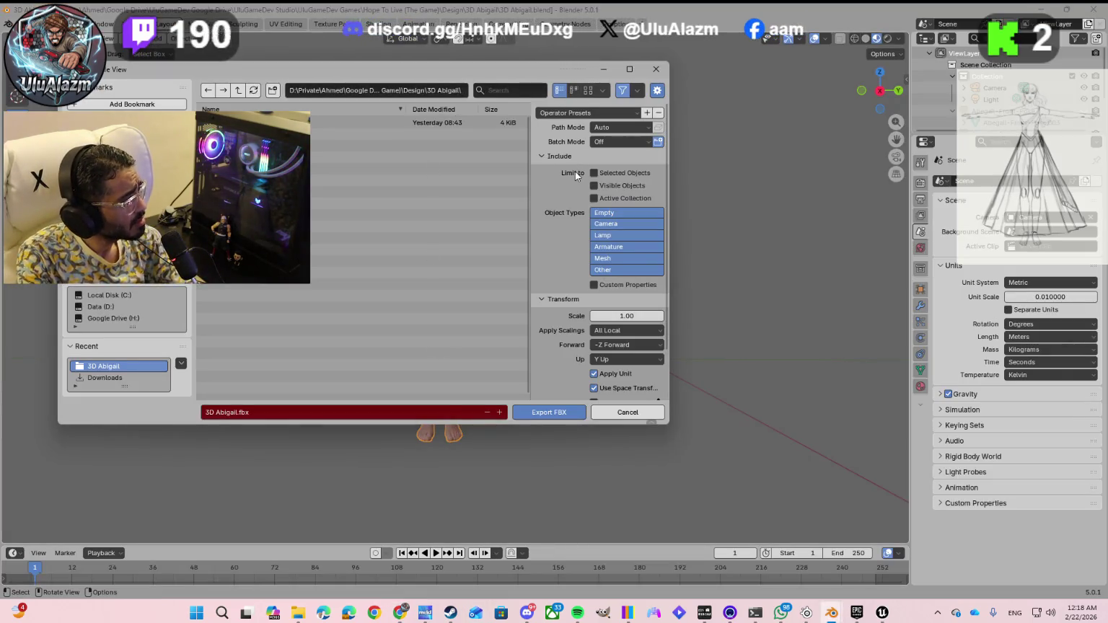
pyautogui.hotkey('alt', 'Tab')
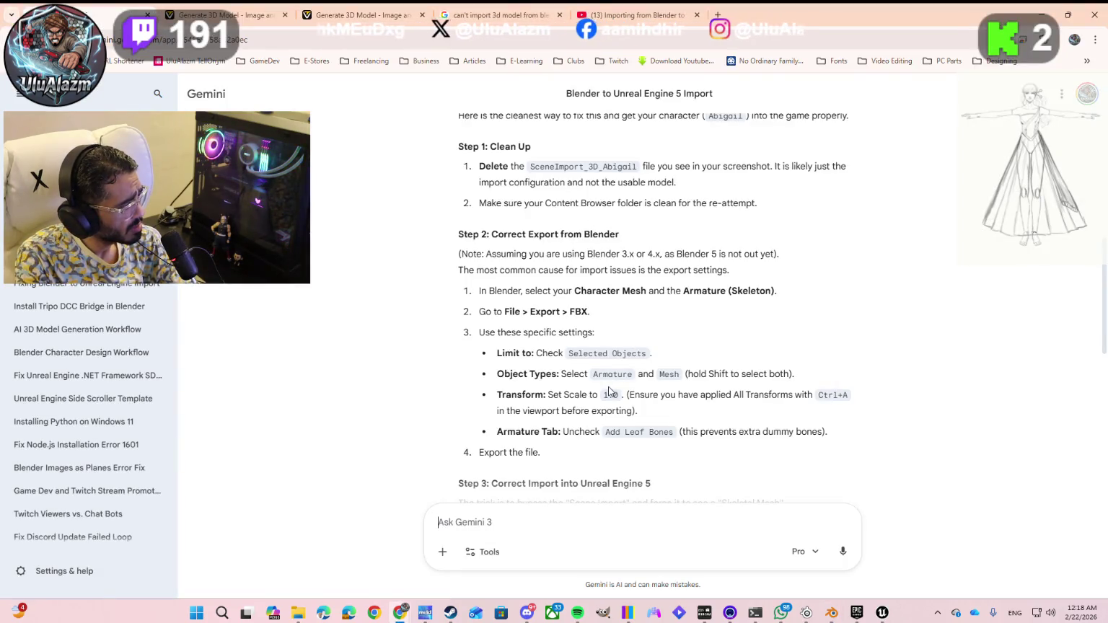
pyautogui.hotkey('alt', 'Tab')
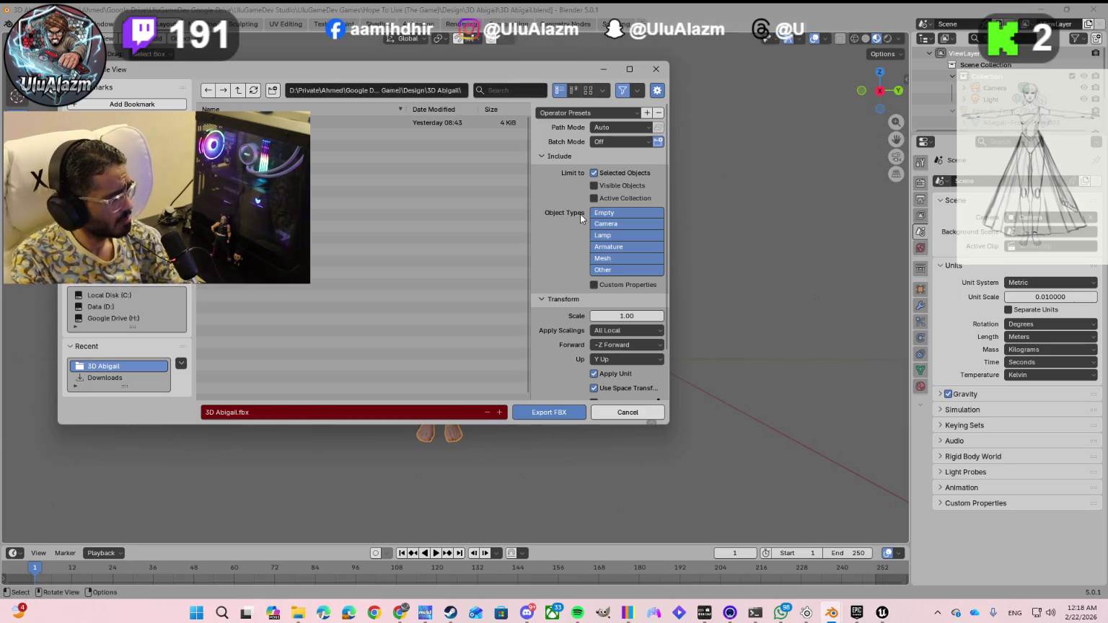
# - Restrict the FBX export object types to Armature and Mesh
pyautogui.click(614, 247)
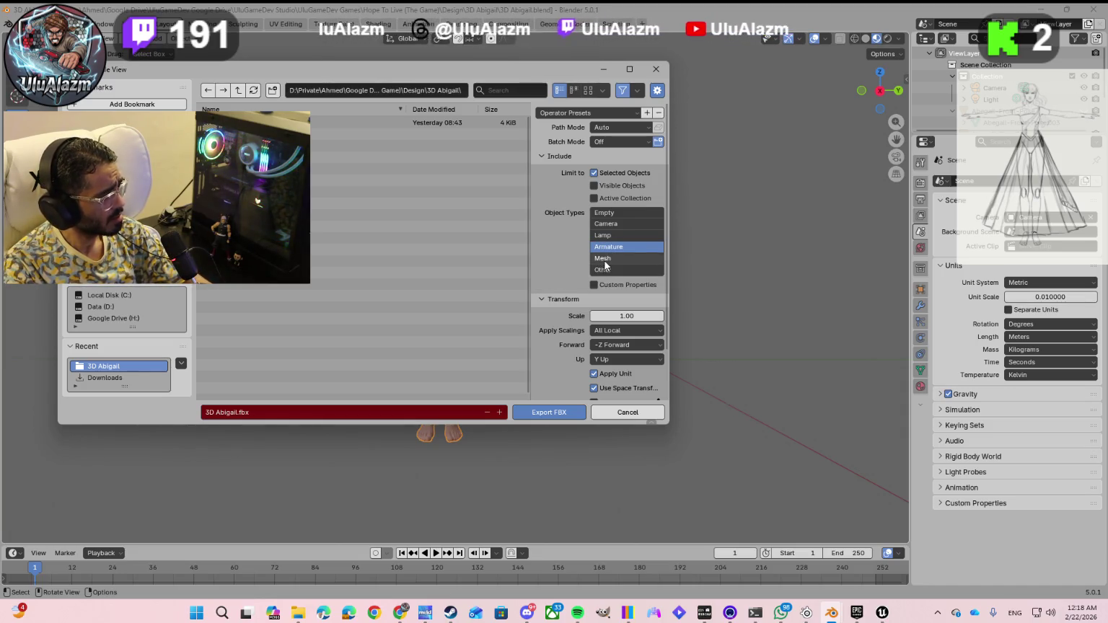
pyautogui.click(605, 259)
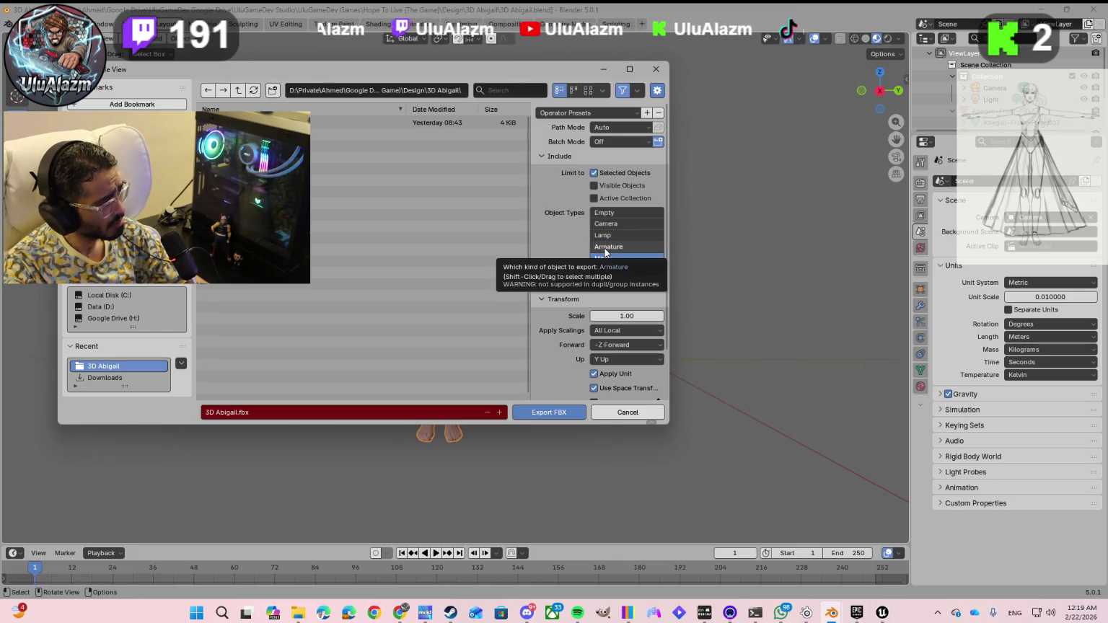
pyautogui.keyDown('shift'); pyautogui.click(606, 249); pyautogui.keyUp('shift')
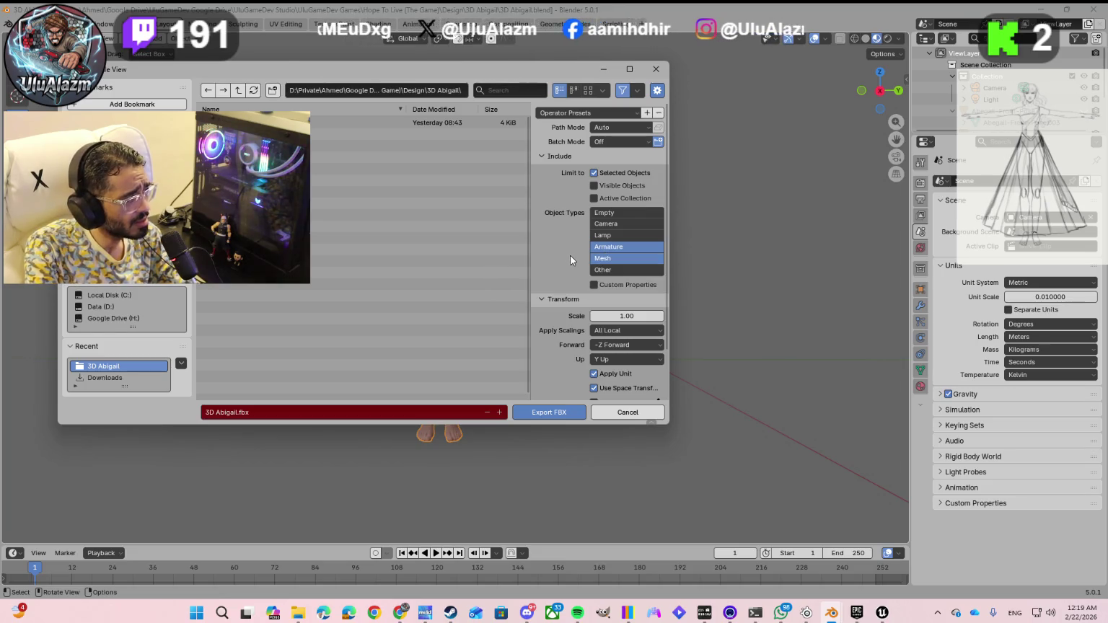
pyautogui.hotkey('alt', 'Tab')
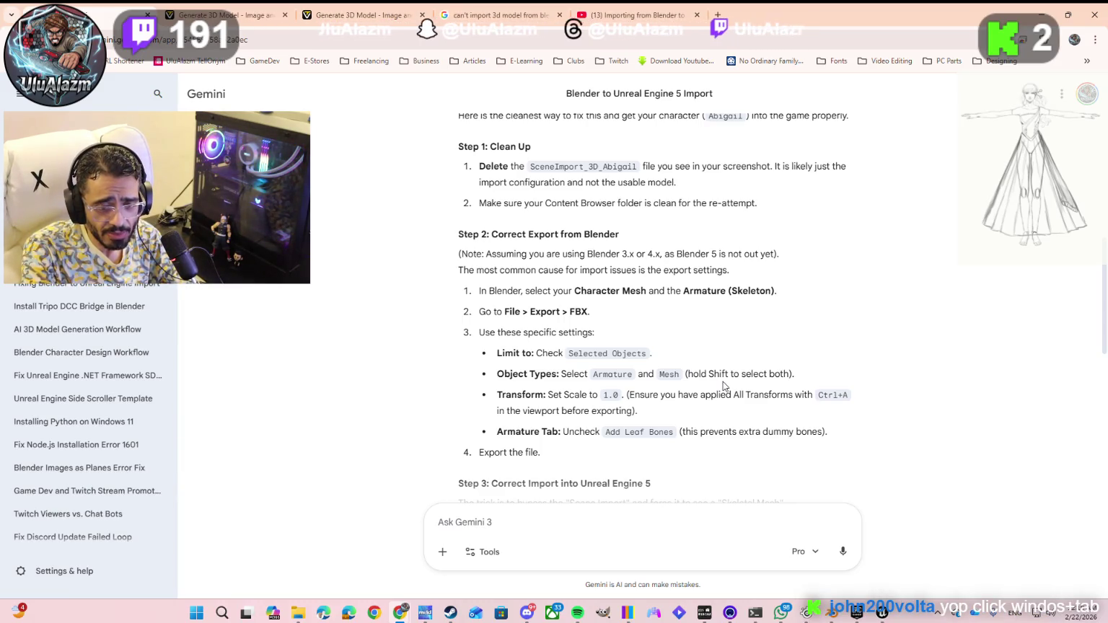
pyautogui.hotkey('alt', 'Tab')
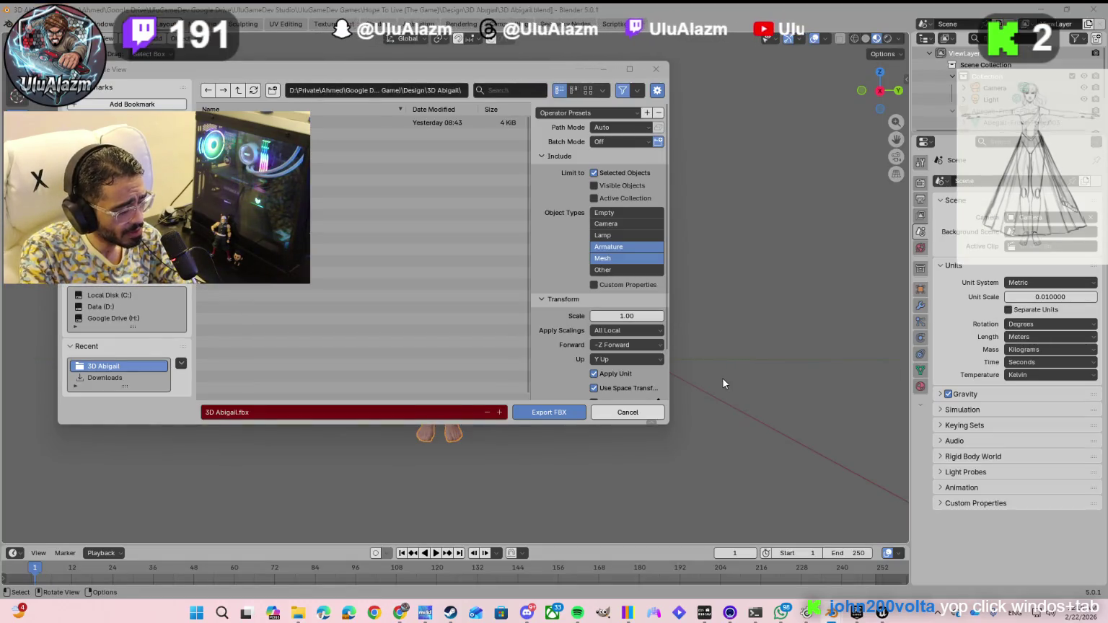
pyautogui.press('super+Tab')
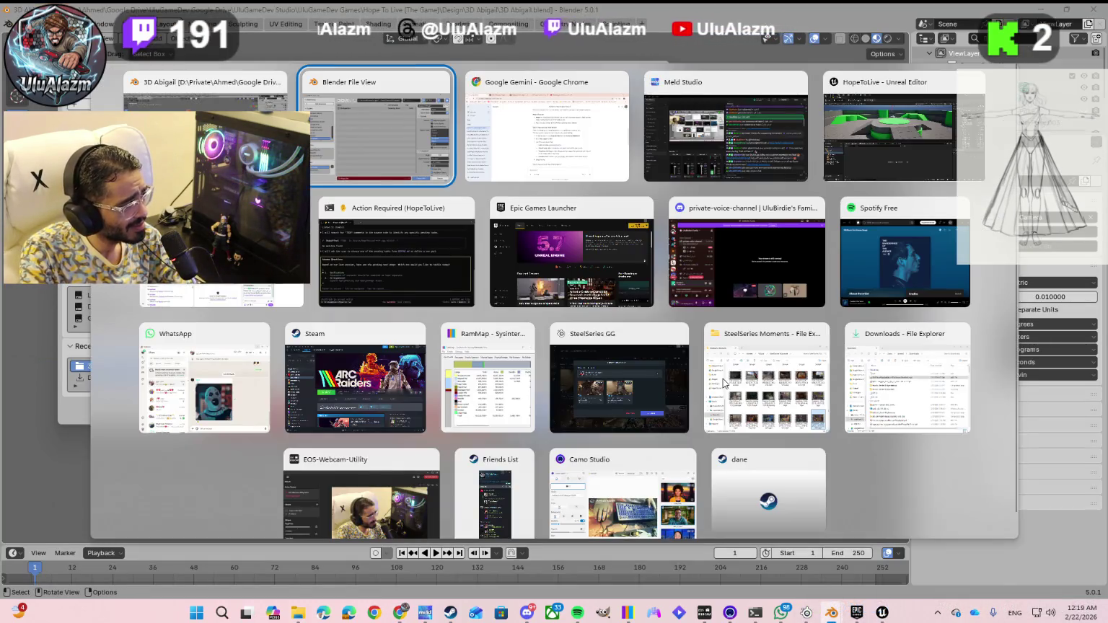
pyautogui.press('Right')
pyautogui.press('Return')
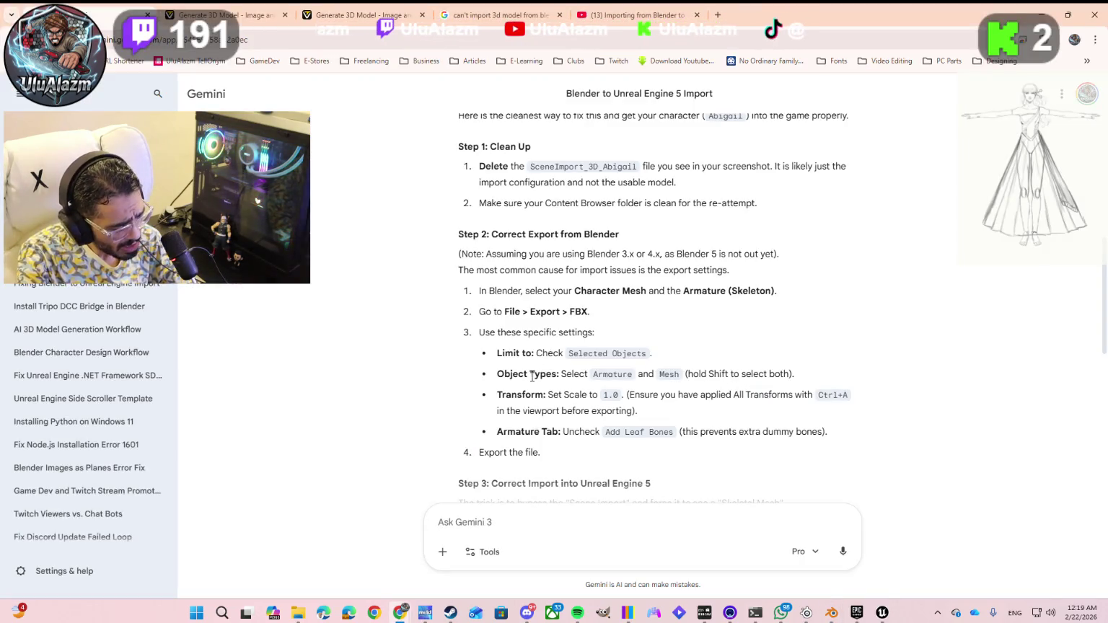
pyautogui.press('super+Tab')
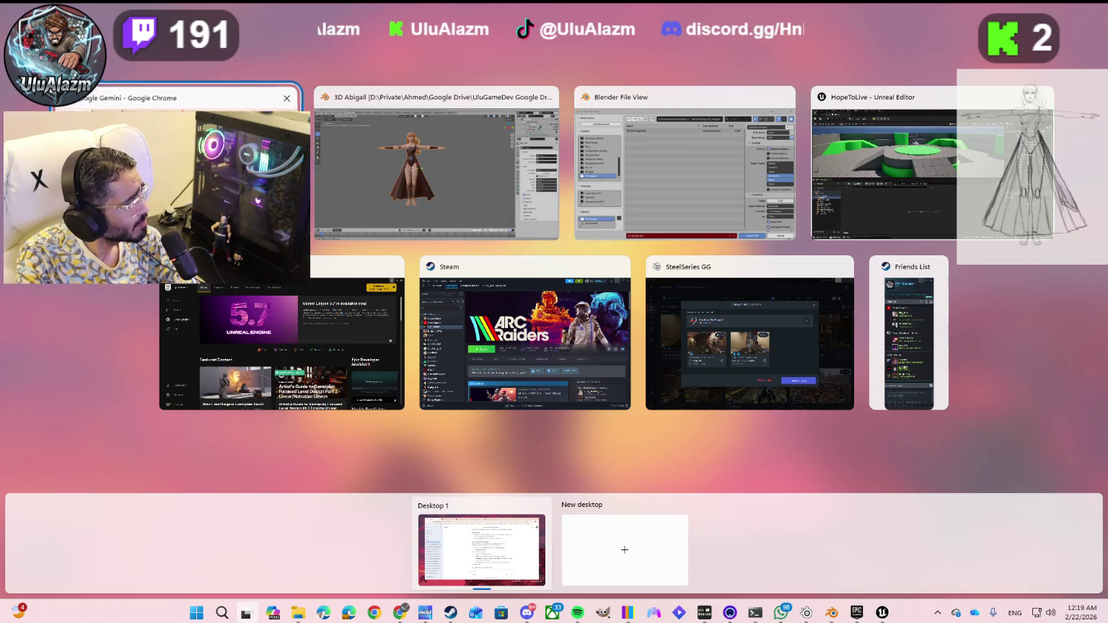
pyautogui.click(296, 204)
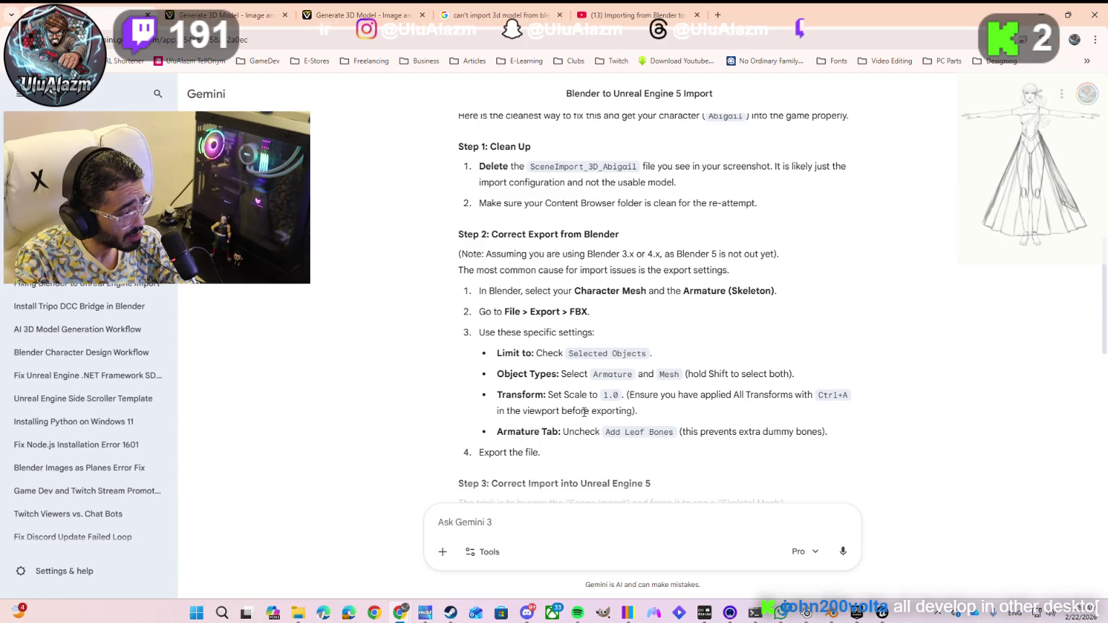
pyautogui.press('ctrl+super+Right')
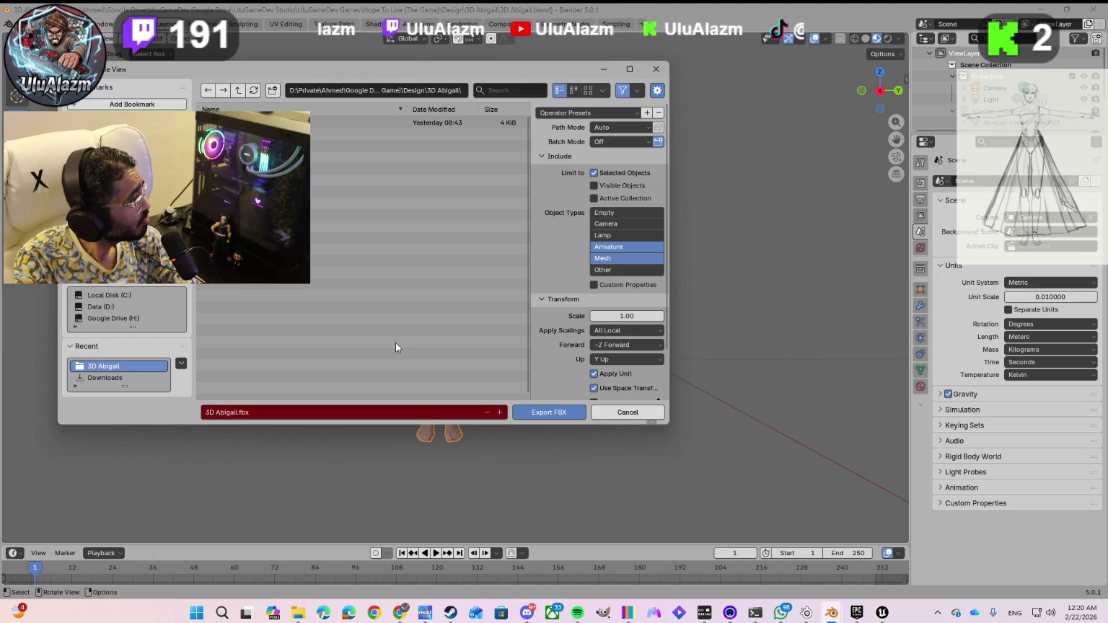
pyautogui.hotkey('alt', 'Tab')
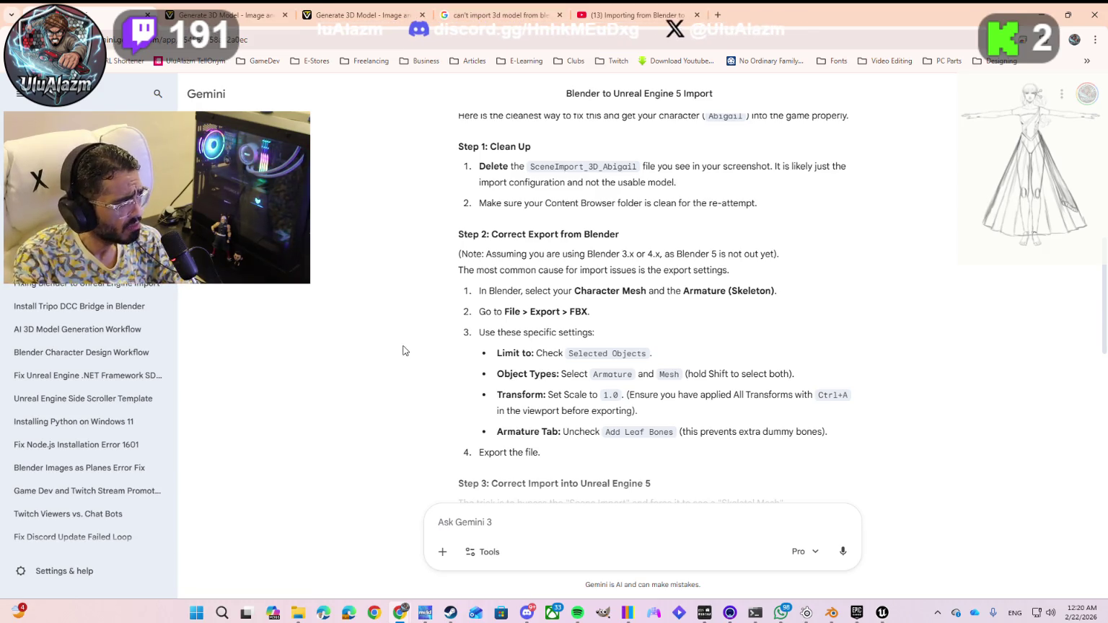
pyautogui.hotkey('alt', 'Tab')
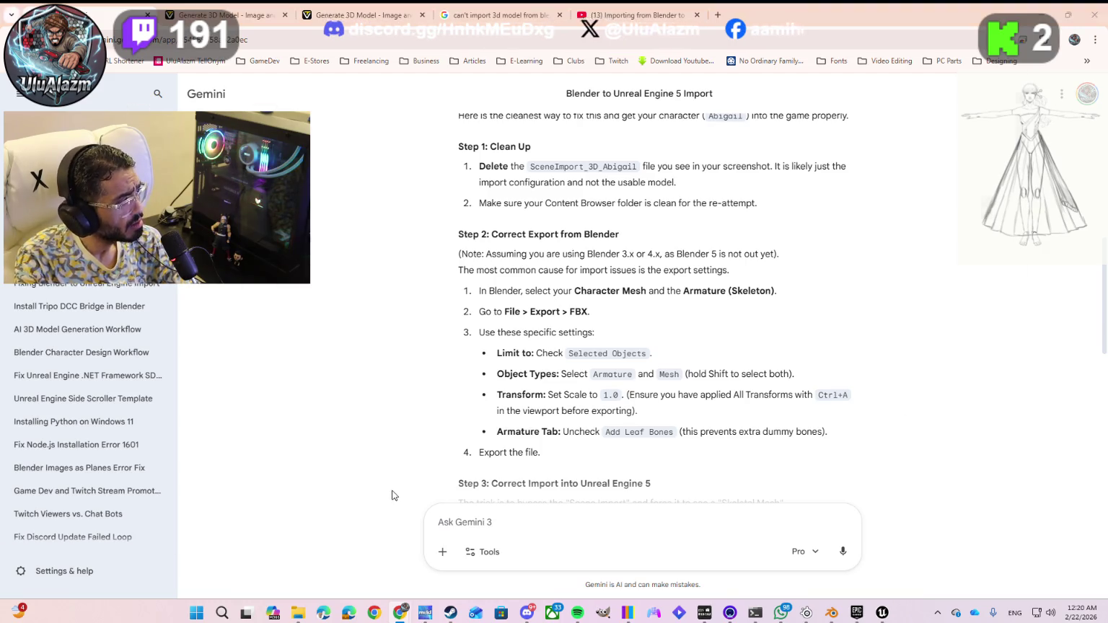
pyautogui.hotkey('alt', 'Tab')
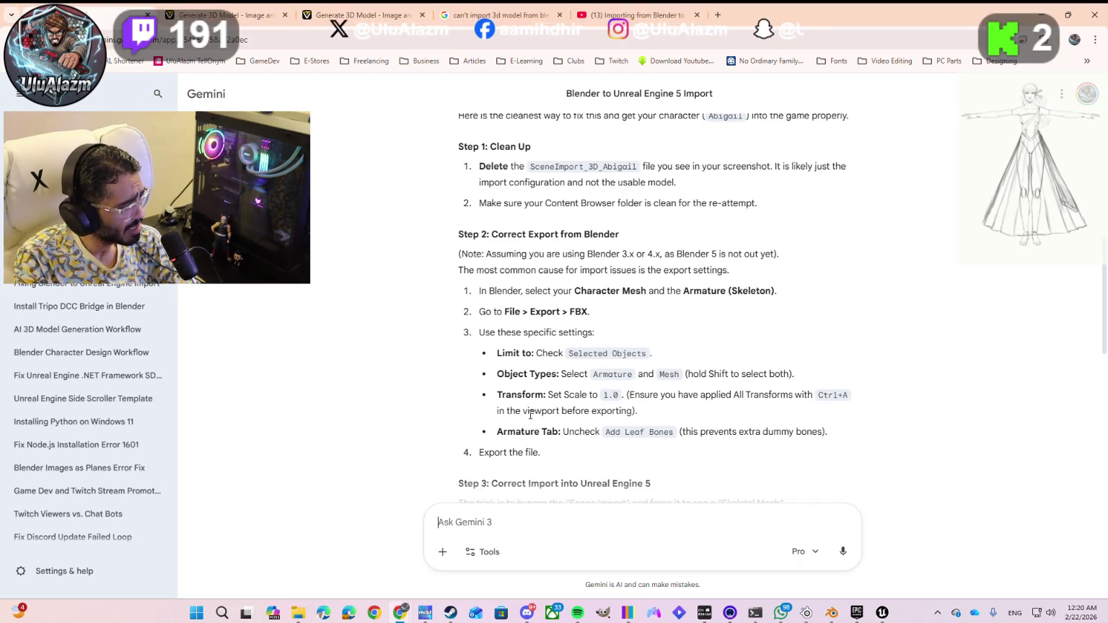
pyautogui.hotkey('alt', 'Tab')
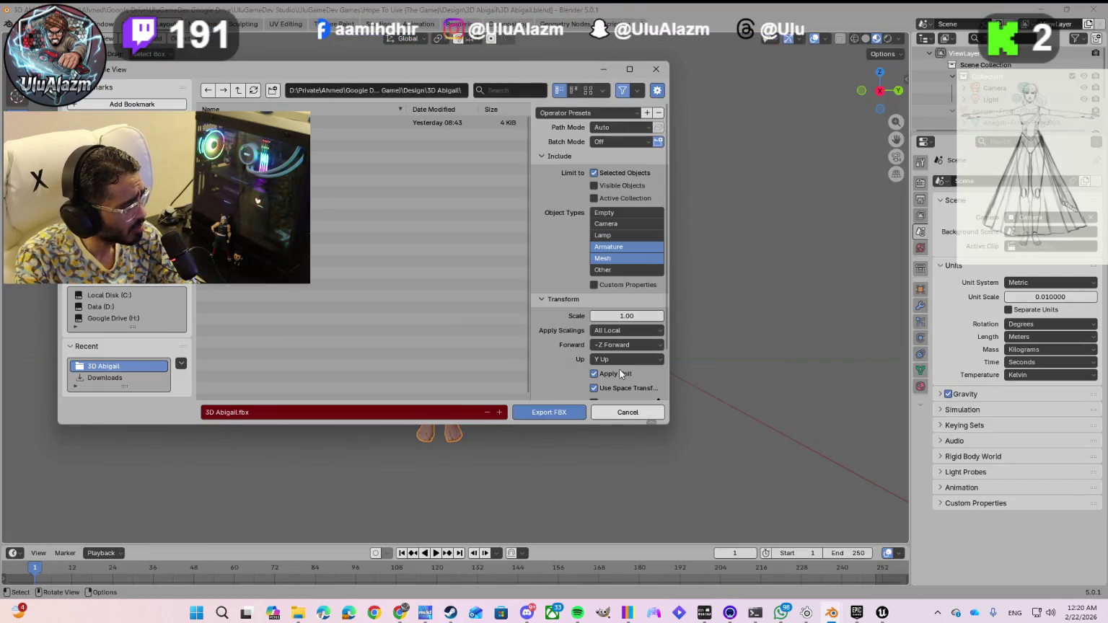
pyautogui.hotkey('alt', 'Tab')
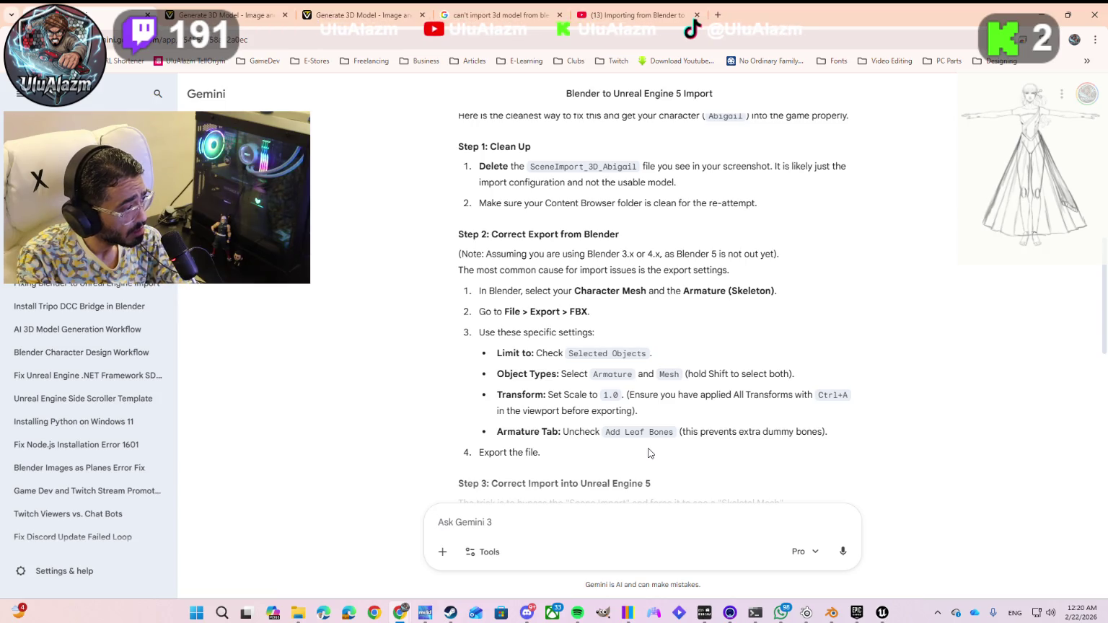
pyautogui.hotkey('alt', 'Tab')
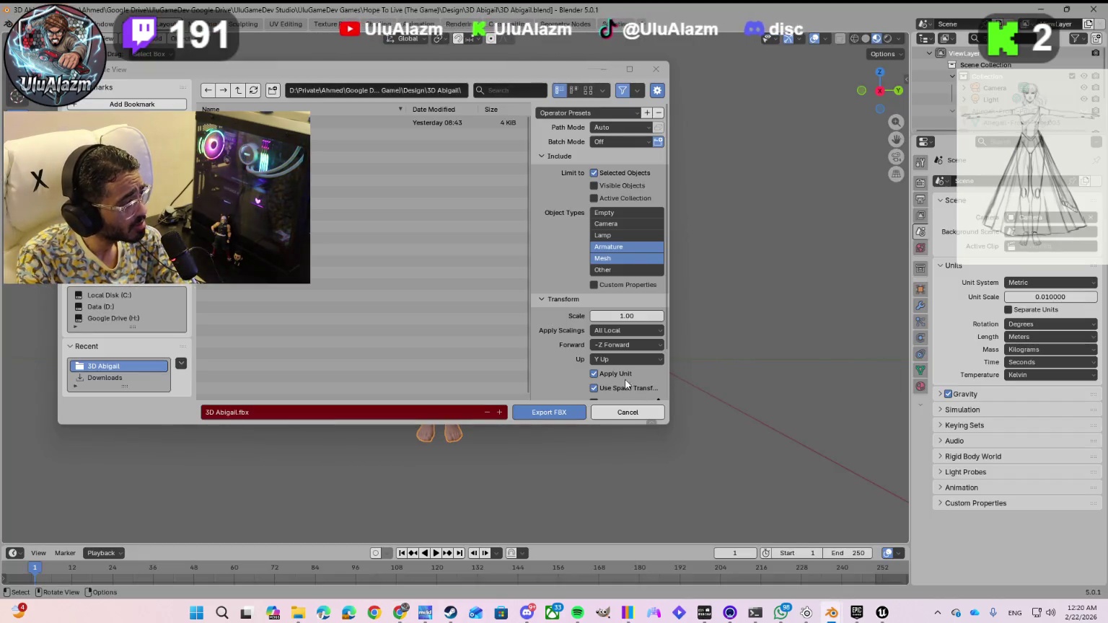
pyautogui.scroll(-2, 570, 271)
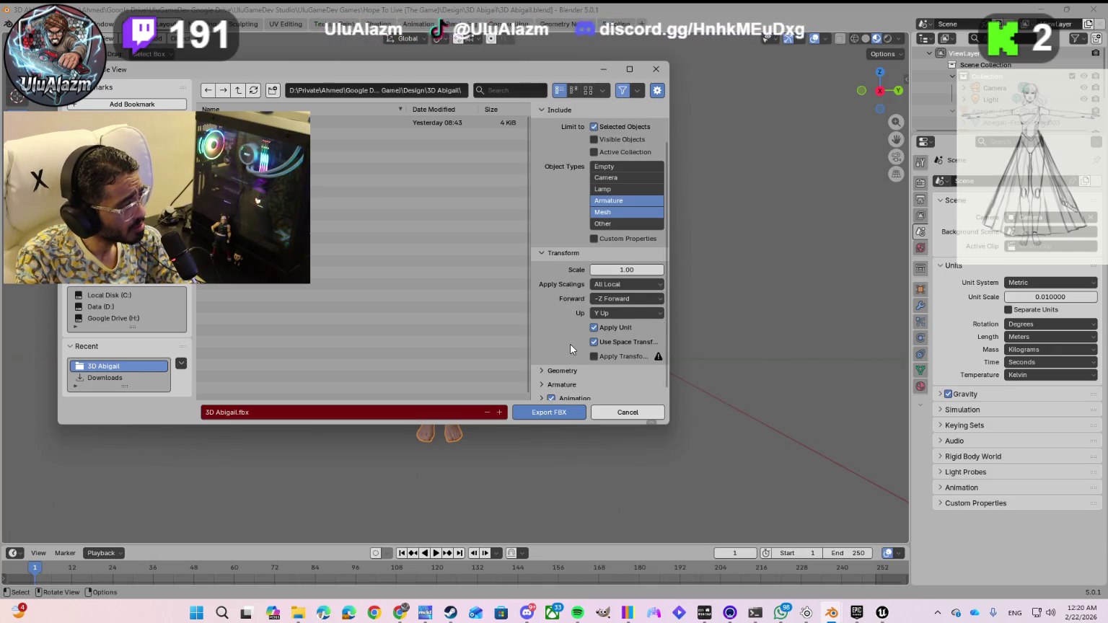
# - Expand the Geometry and Armature panels to show the smoothing and Add Leaf Bones options
pyautogui.scroll(-1, 570, 344)
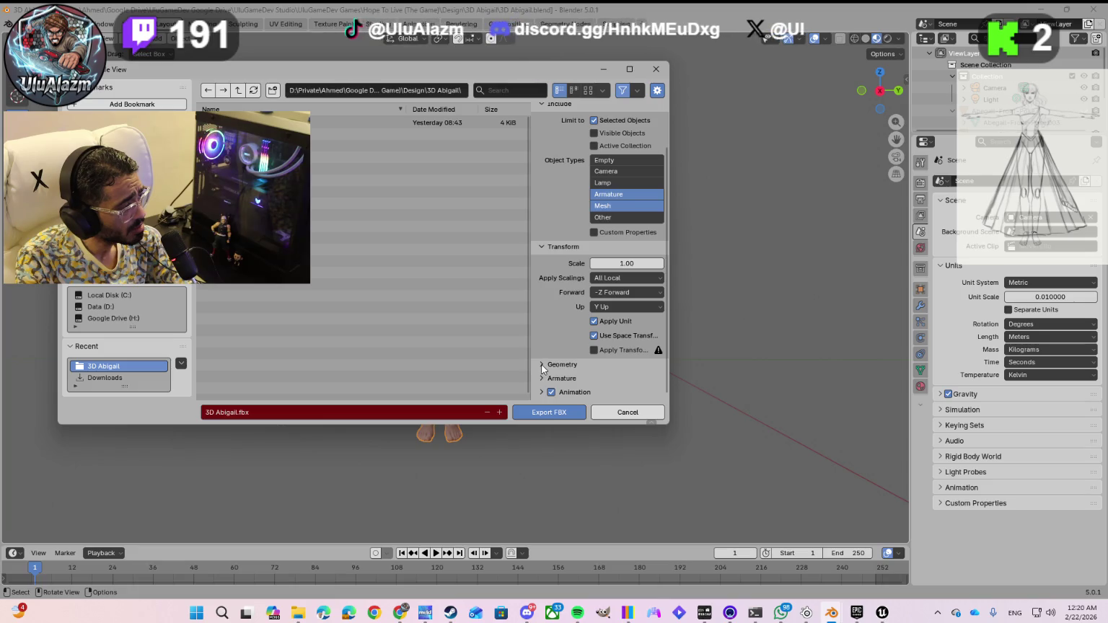
pyautogui.click(542, 364)
pyautogui.scroll(-2, 542, 362)
pyautogui.scroll(-2, 543, 361)
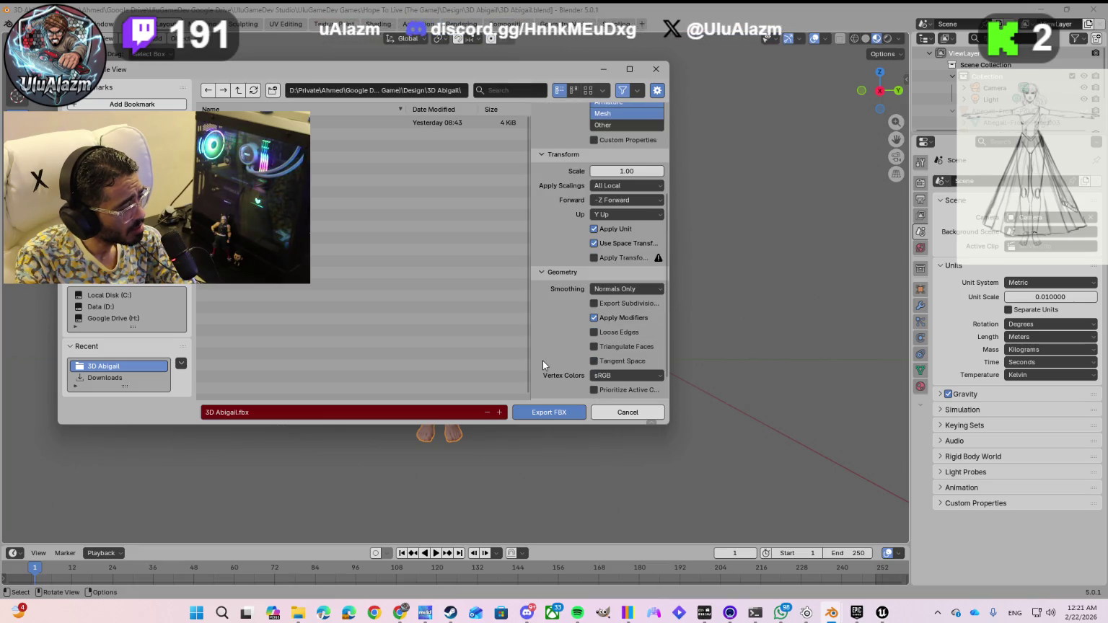
pyautogui.scroll(-1, 543, 361)
pyautogui.click(543, 381)
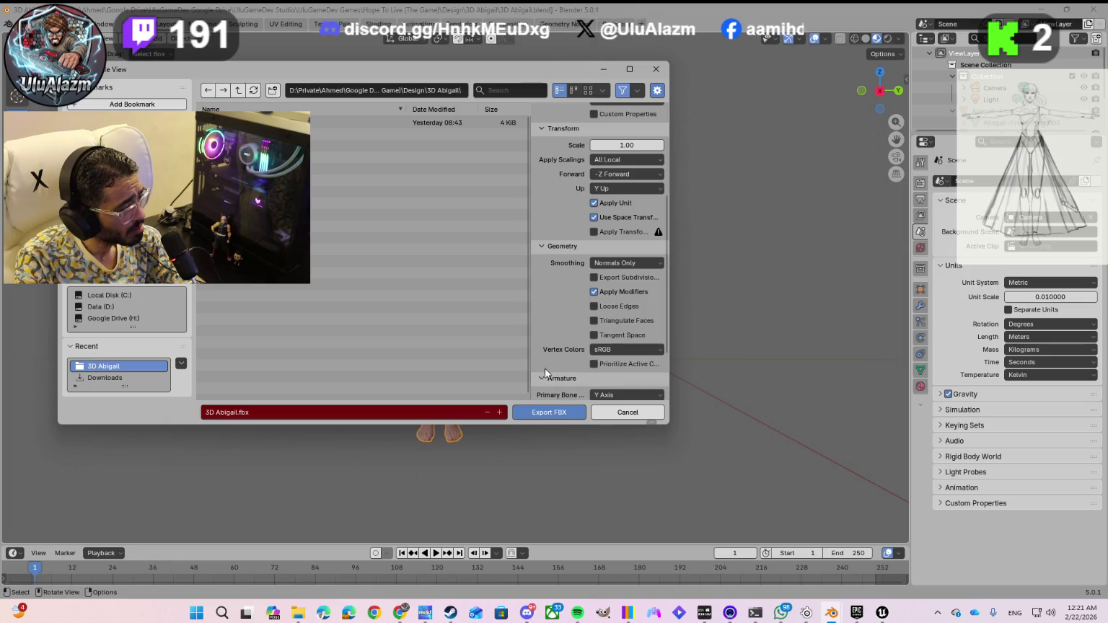
pyautogui.scroll(-3, 550, 362)
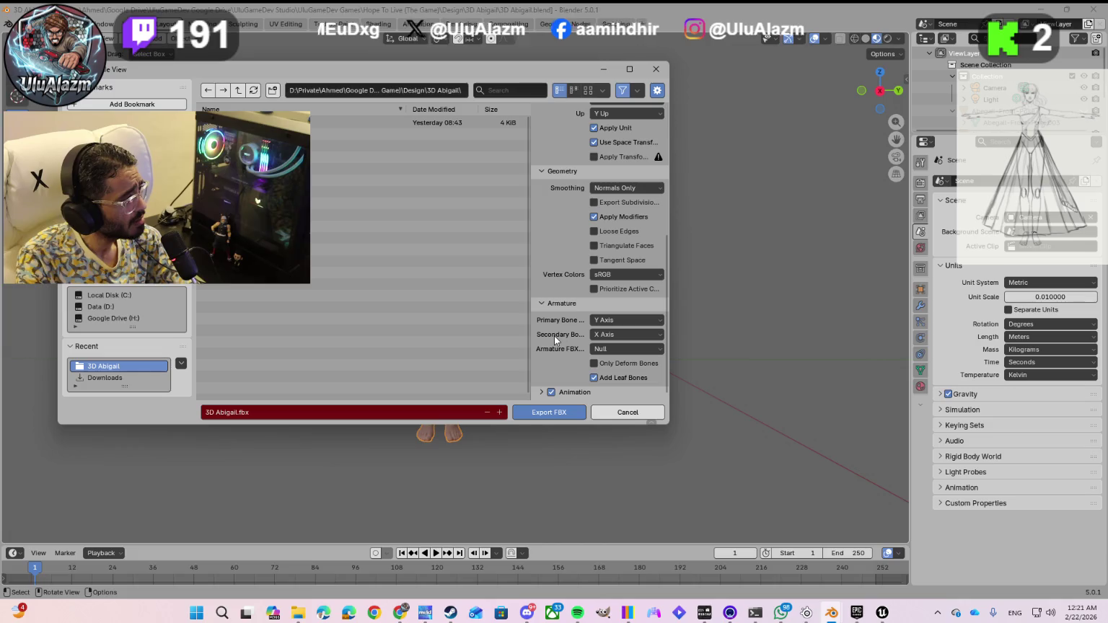
# - Compare these settings with Gemini's recommended export settings, then select ViewLayer in the Outliner
pyautogui.hotkey('alt', 'Tab')
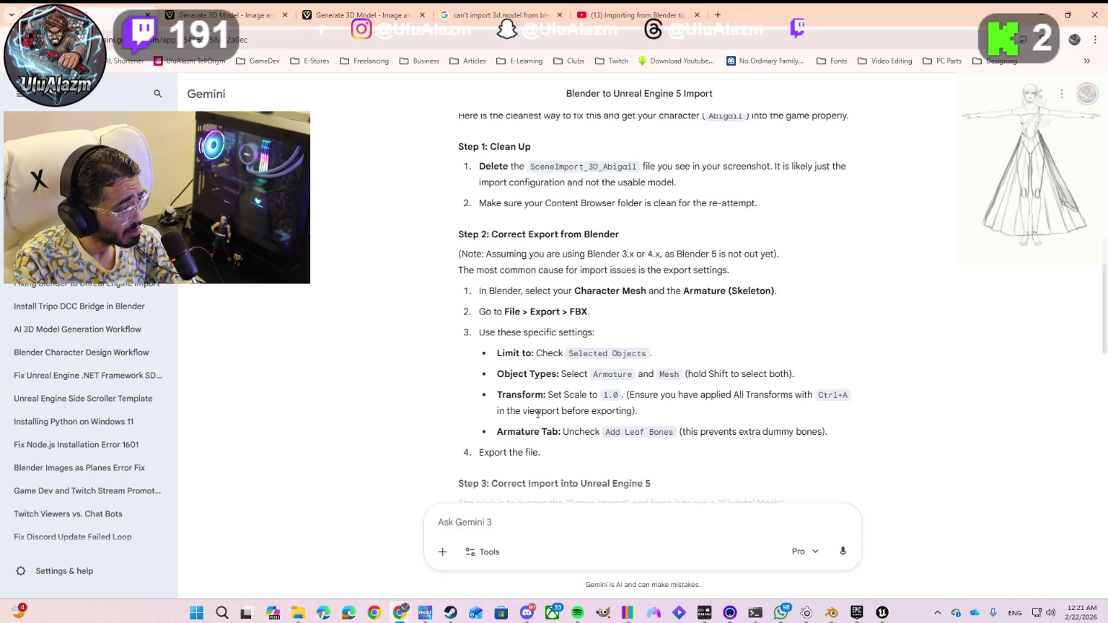
pyautogui.hotkey('alt', 'Tab')
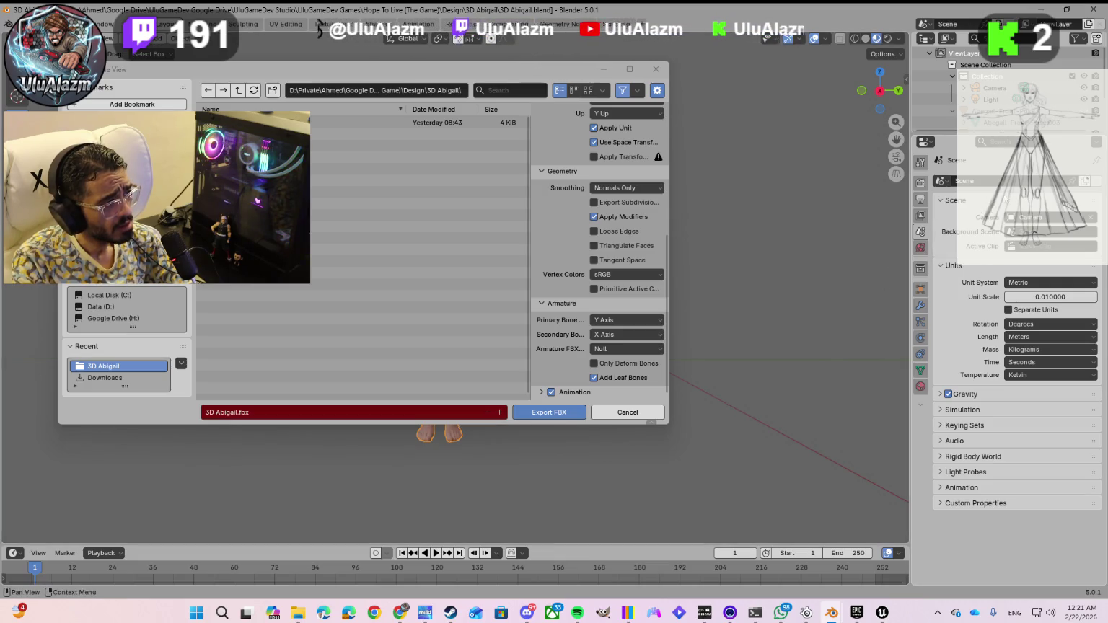
pyautogui.click(971, 56)
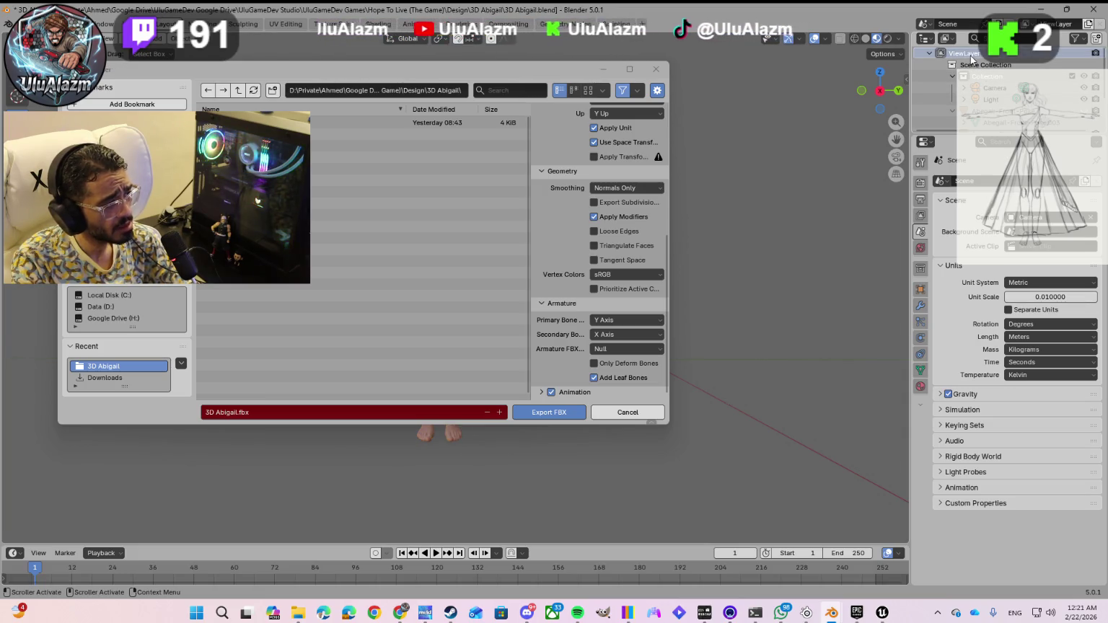
# - Cancel the FBX export and inspect Scene Collection, Collection and Camera in the Outliner
pyautogui.click(627, 415)
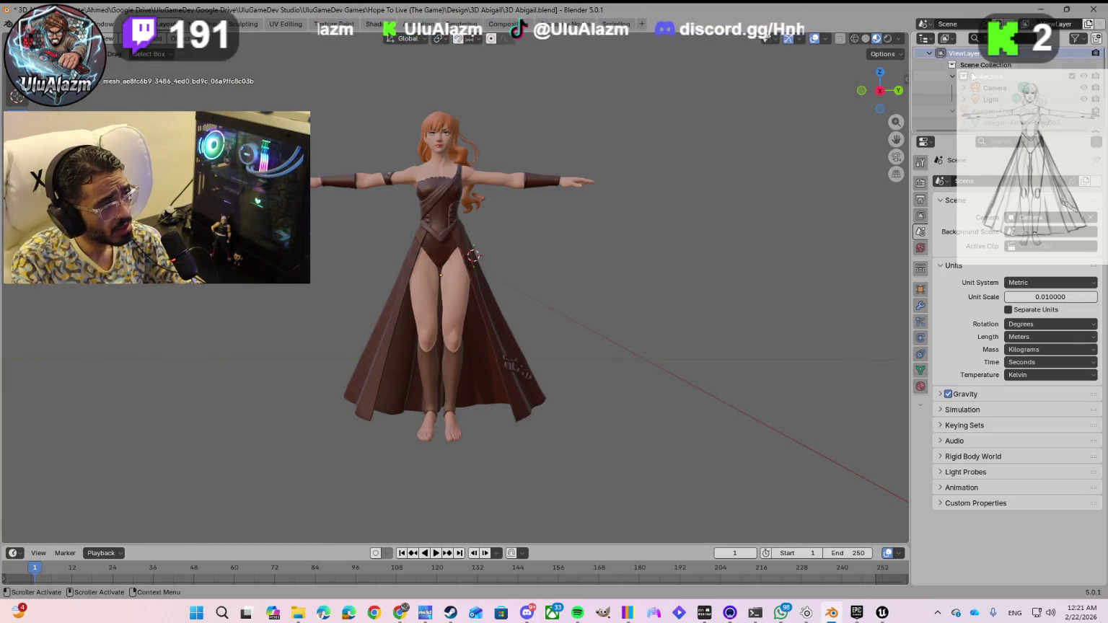
pyautogui.click(970, 66)
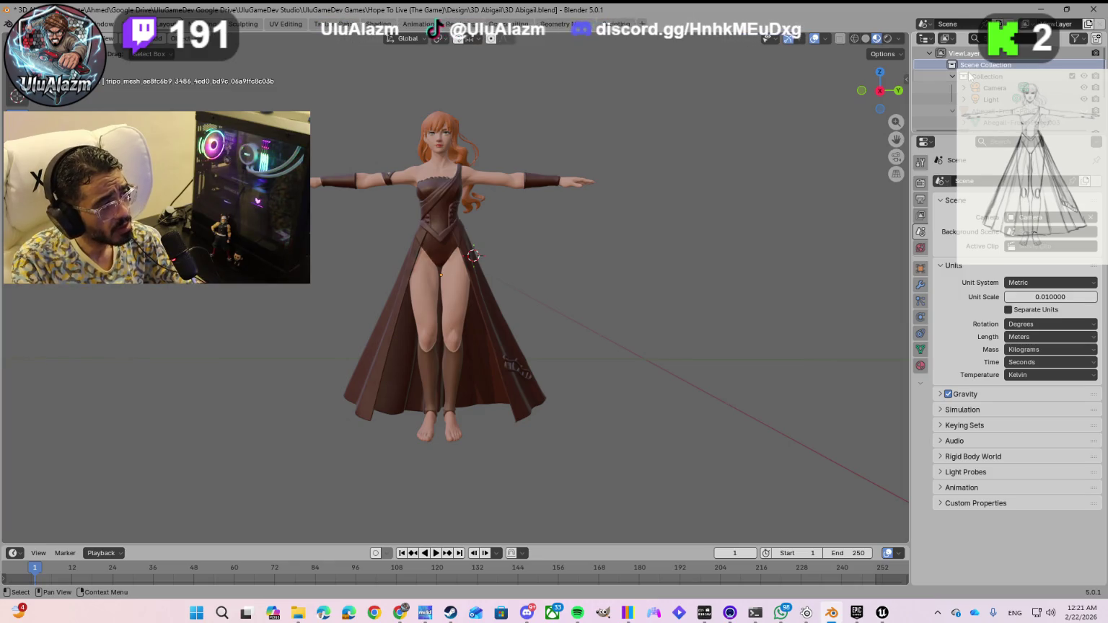
pyautogui.click(970, 77)
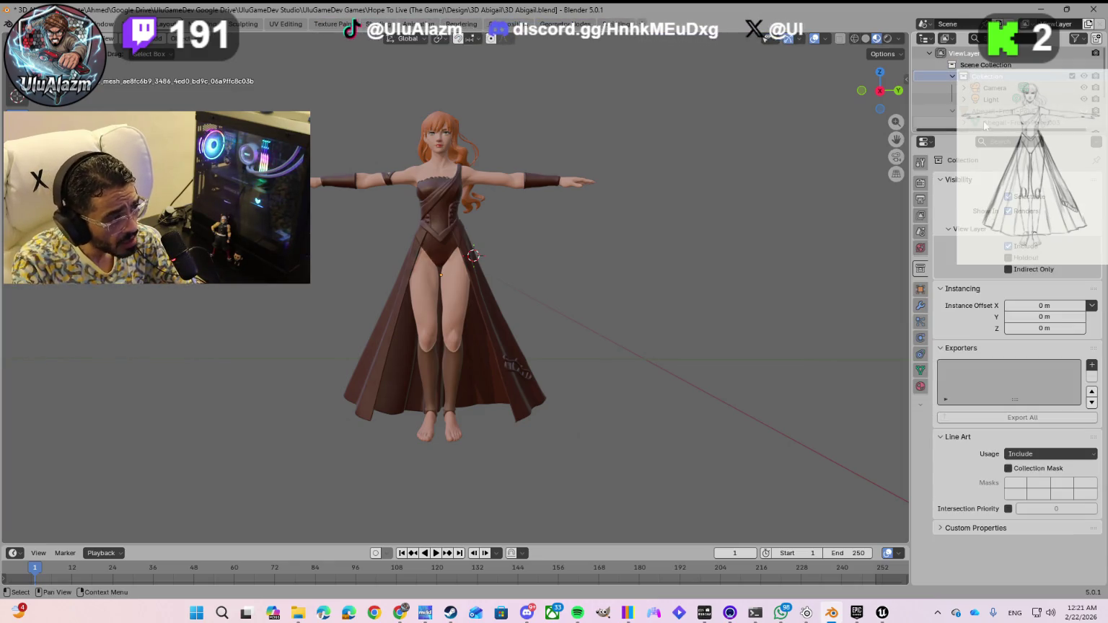
pyautogui.click(989, 90)
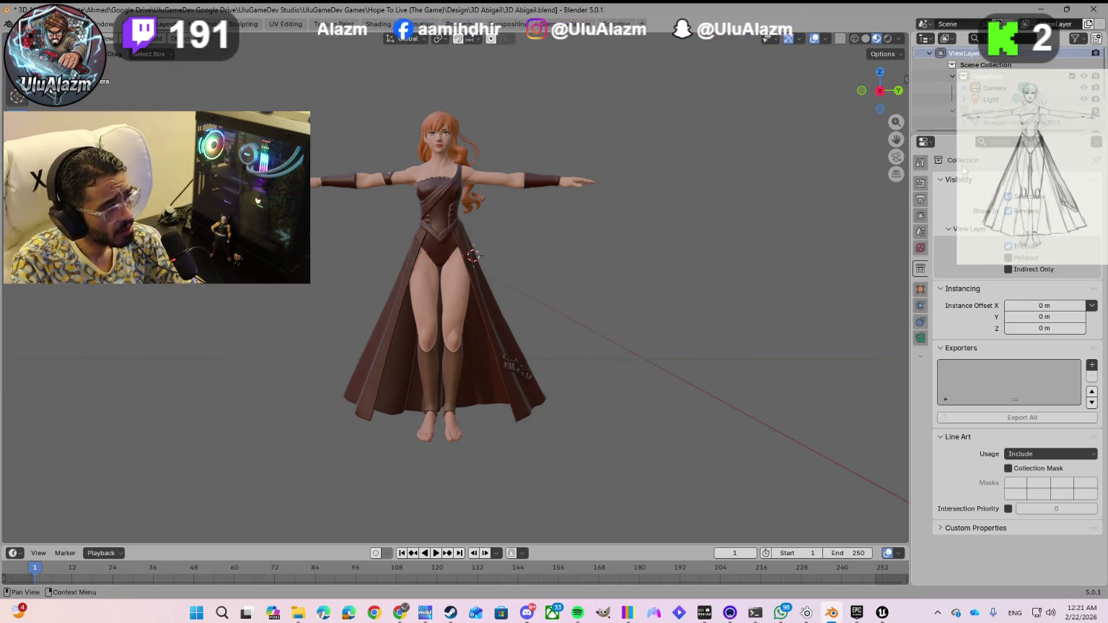
pyautogui.click(925, 142)
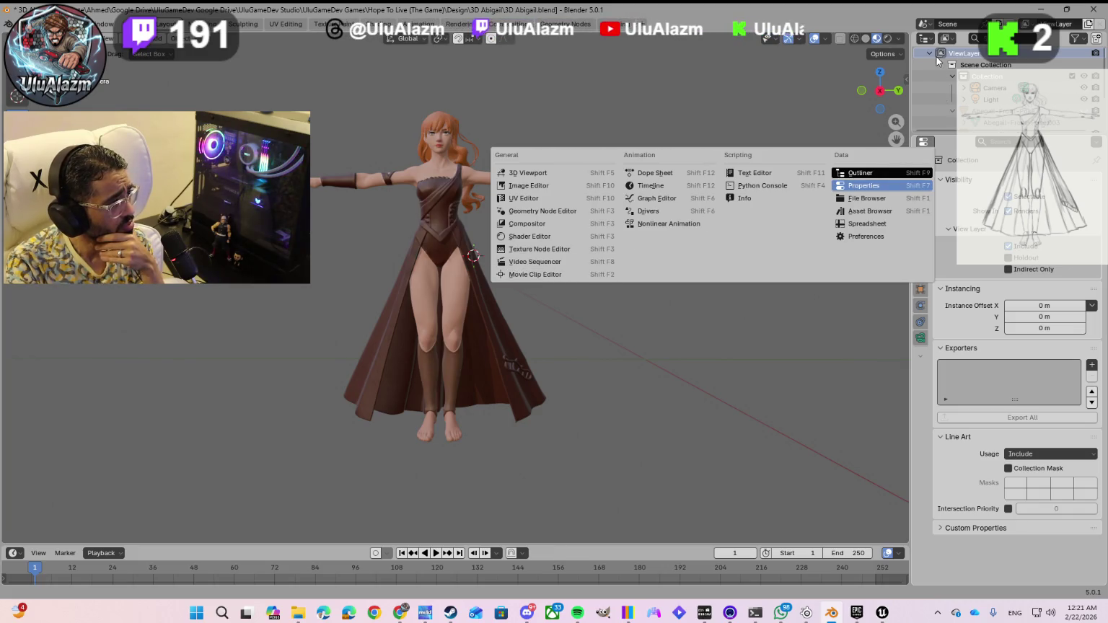
pyautogui.press('Escape')
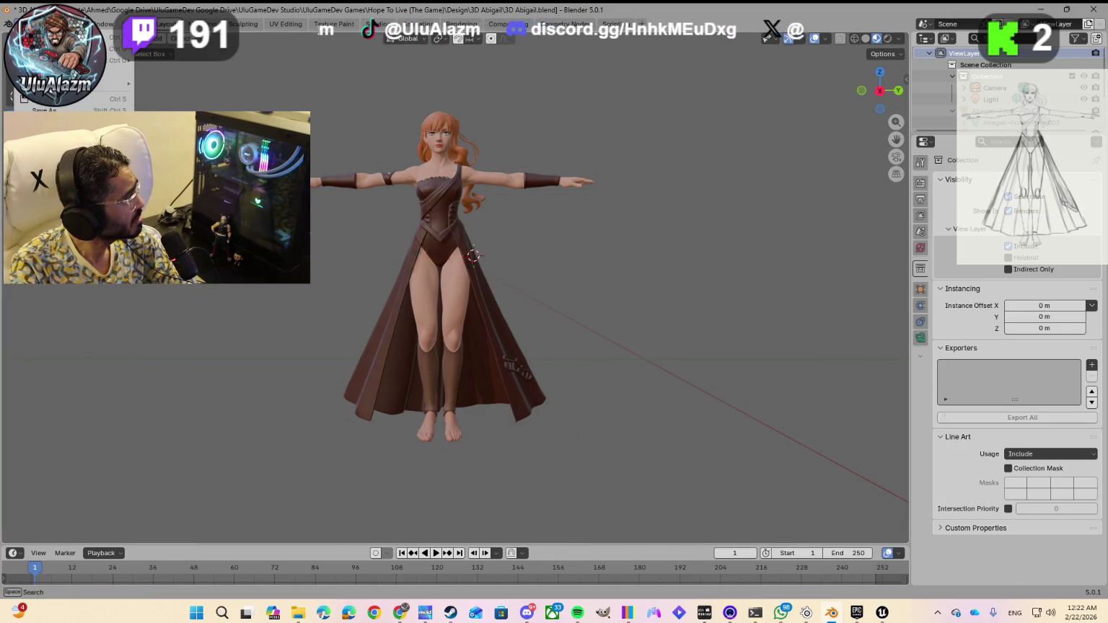
# - Save 3D Abigail.blend and start a fresh File > Export > FBX (.fbx)
pyautogui.hotkey('ctrl', 's')
pyautogui.click(26, 24)
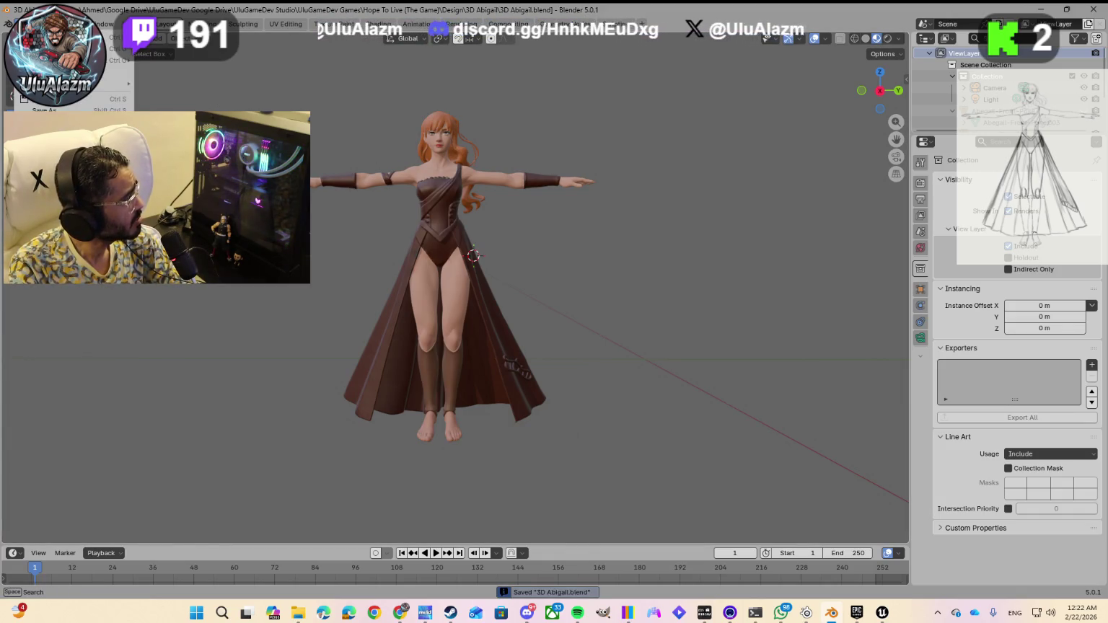
pyautogui.moveTo(65, 288)
pyautogui.click(165, 291)
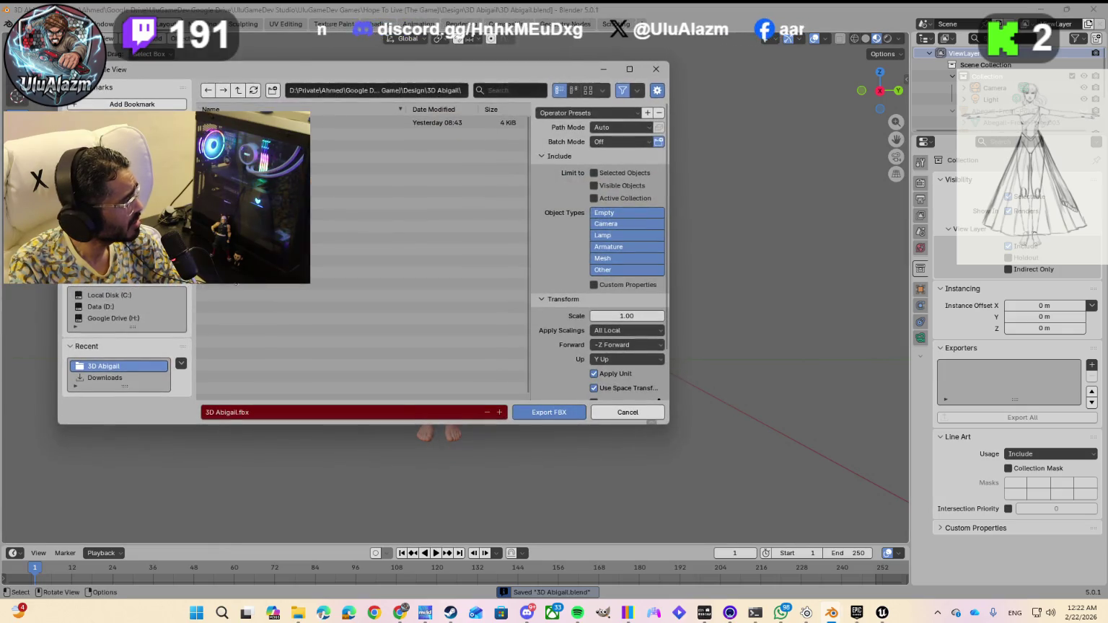
# - Limit the export to selected Mesh and Armature objects, then close the export dialog
pyautogui.click(607, 258)
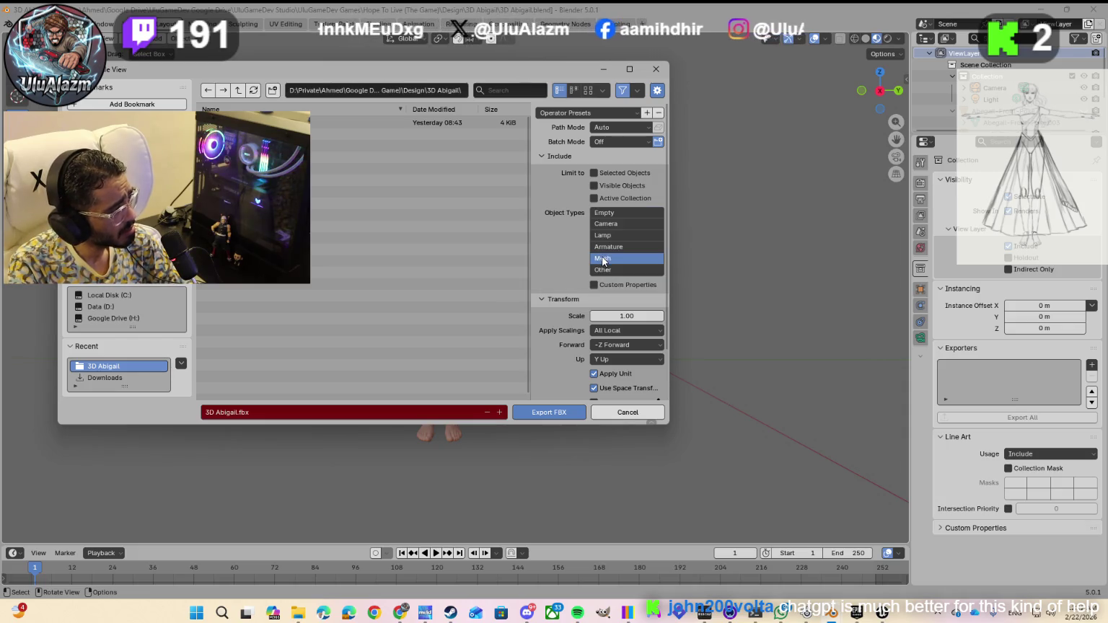
pyautogui.keyDown('shift'); pyautogui.click(611, 248); pyautogui.keyUp('shift')
pyautogui.click(594, 174)
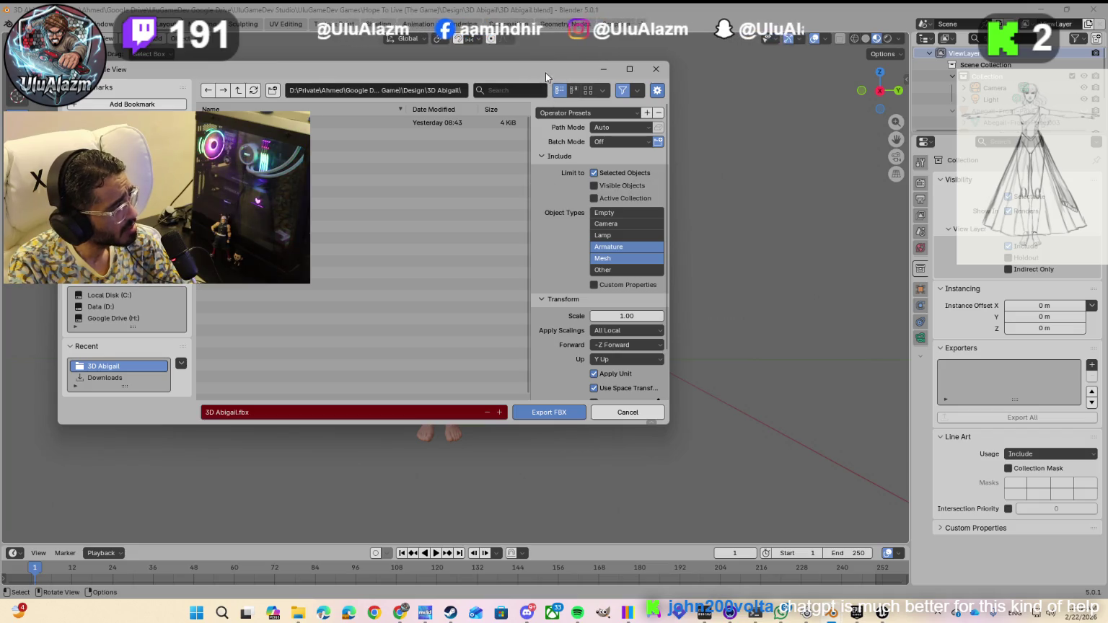
pyautogui.click(655, 71)
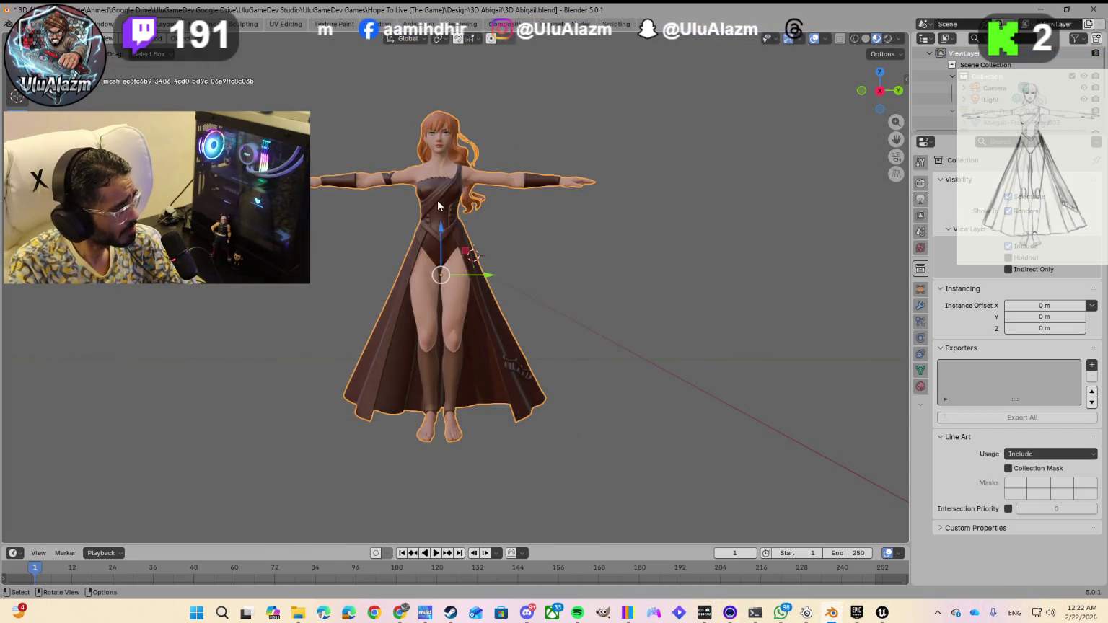
# - Save the blend file and reopen the FBX (.fbx) export dialog
pyautogui.click(27, 23)
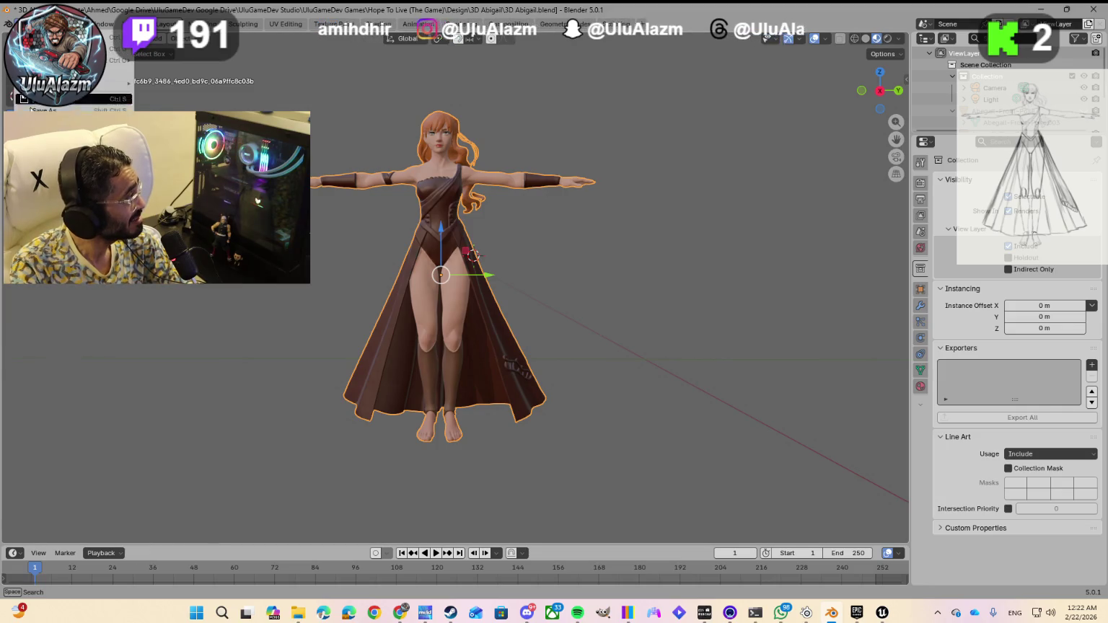
pyautogui.click(34, 101)
pyautogui.click(28, 24)
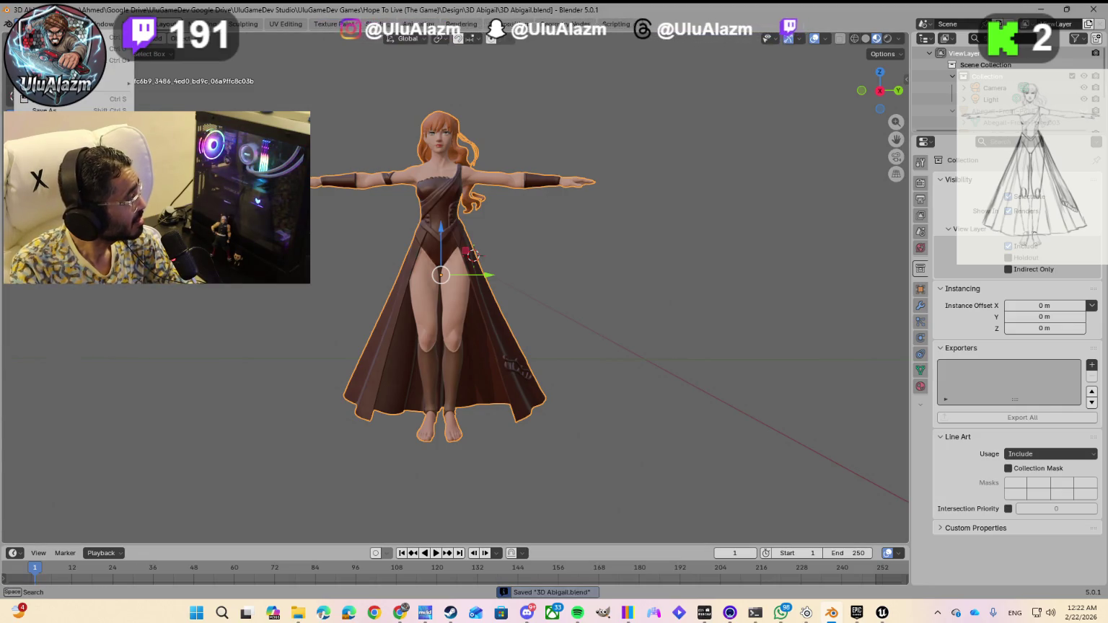
pyautogui.moveTo(72, 290)
pyautogui.click(188, 290)
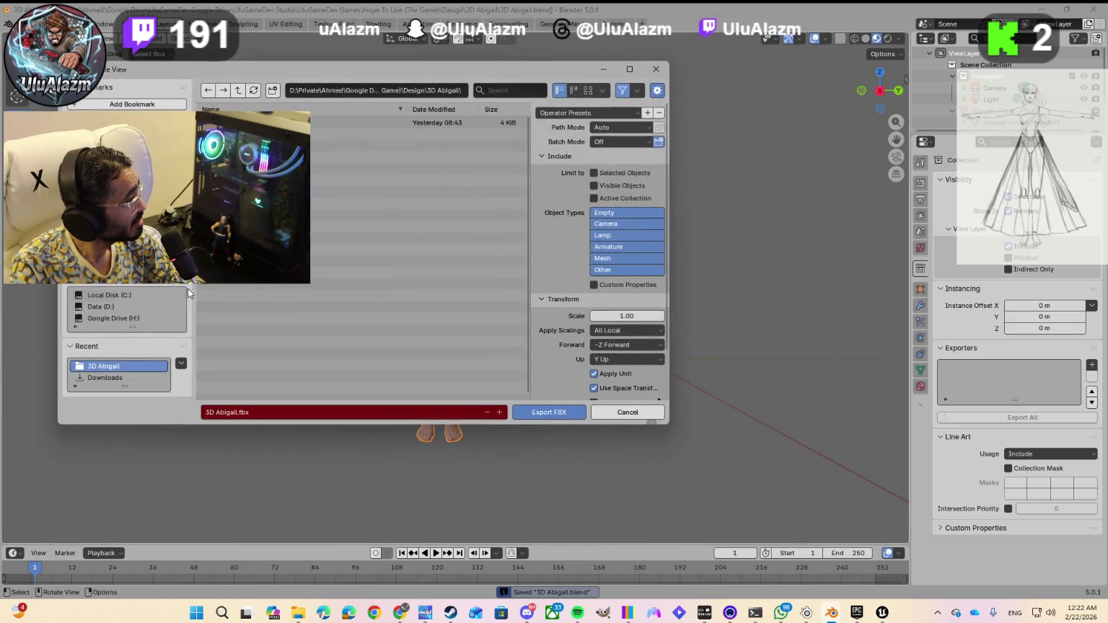
# - Restrict the export to selected Mesh and Armature objects and expand the Geometry and Armature panels
pyautogui.click(596, 173)
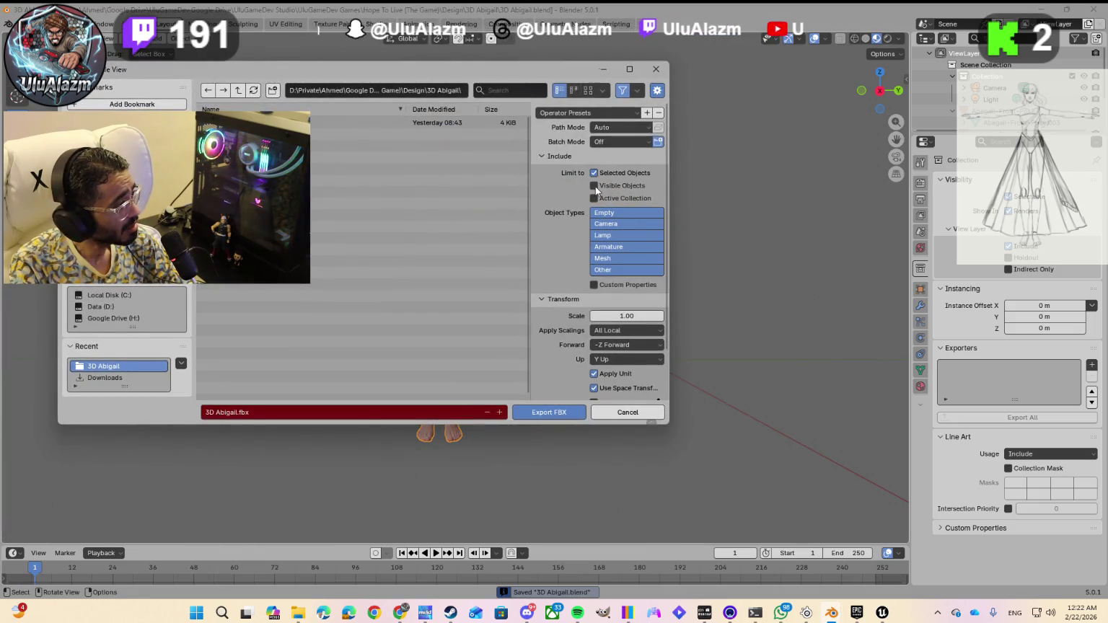
pyautogui.click(603, 258)
pyautogui.keyDown('shift'); pyautogui.click(605, 248); pyautogui.keyUp('shift')
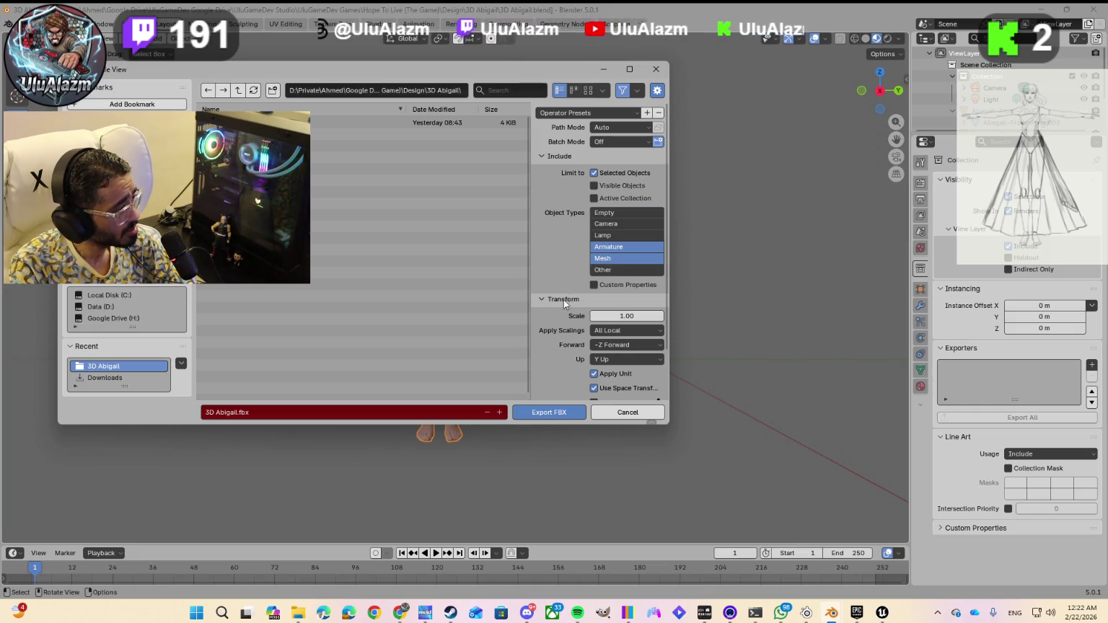
pyautogui.scroll(-3, 560, 339)
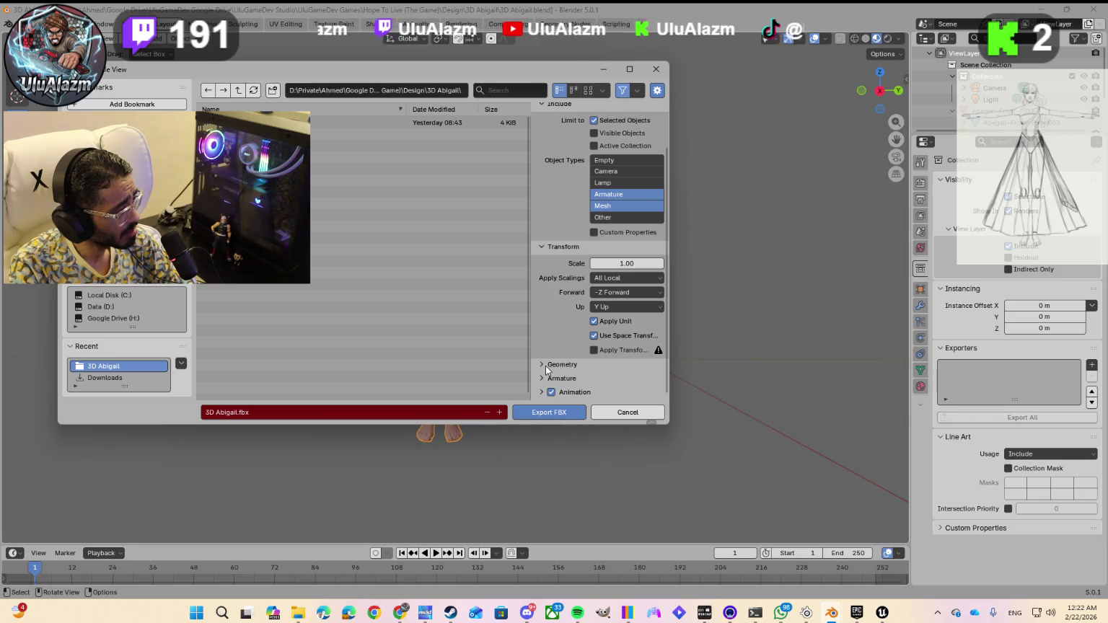
pyautogui.click(543, 365)
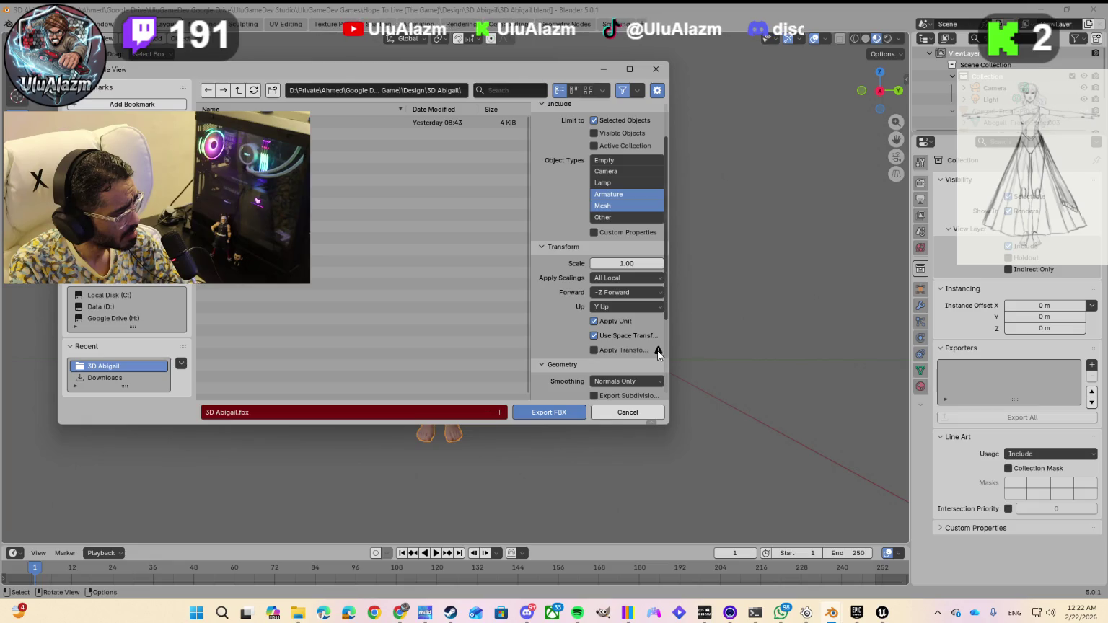
pyautogui.scroll(-3, 548, 365)
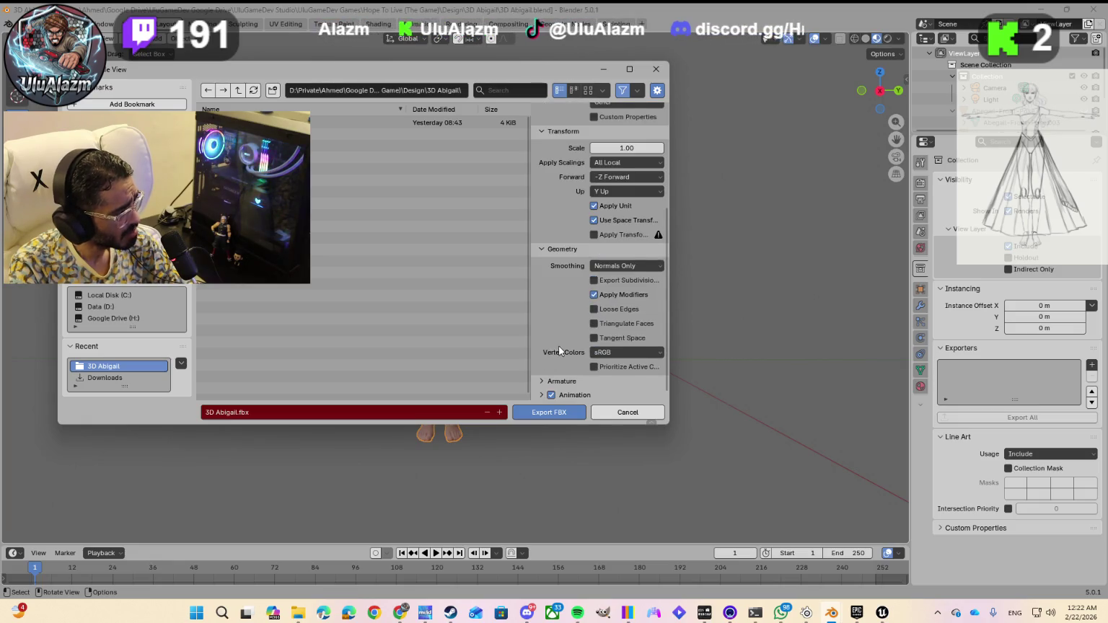
pyautogui.scroll(-1, 543, 391)
pyautogui.click(541, 379)
pyautogui.scroll(-3, 556, 383)
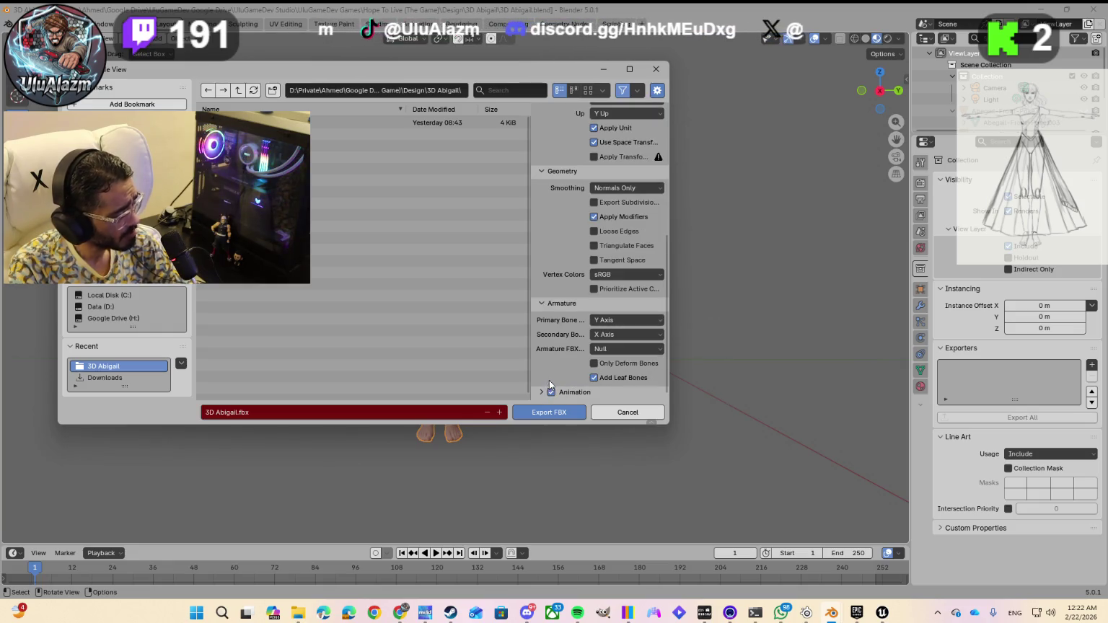
# - Check the settings against the Gemini guide and export 3D Abigail.fbx
pyautogui.hotkey('alt', 'Tab')
pyautogui.scroll(-2, 535, 423)
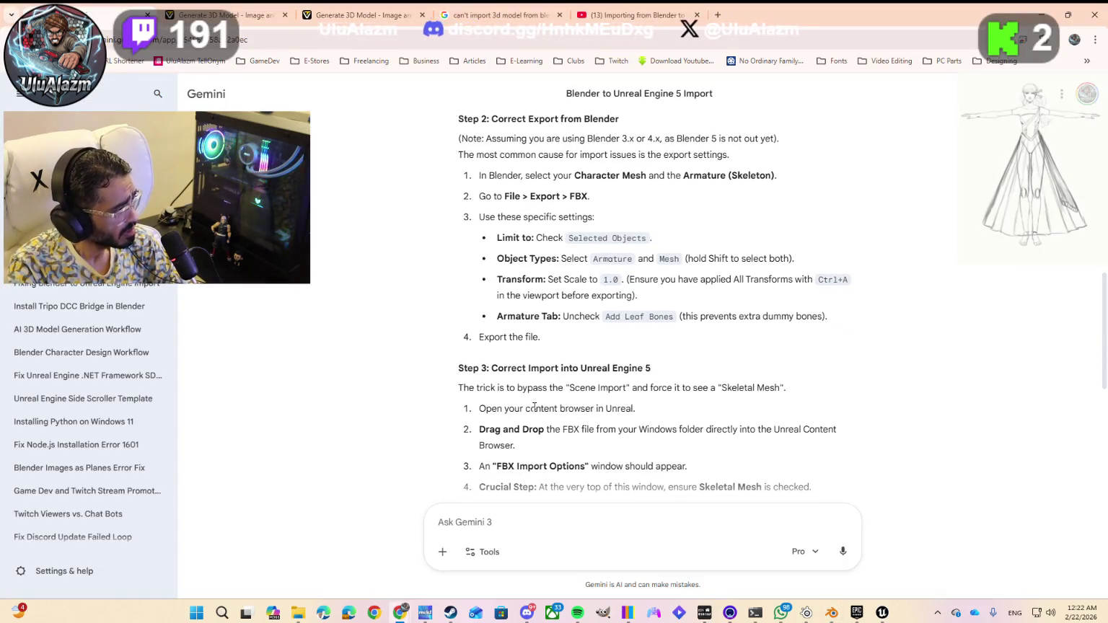
pyautogui.hotkey('alt', 'Tab')
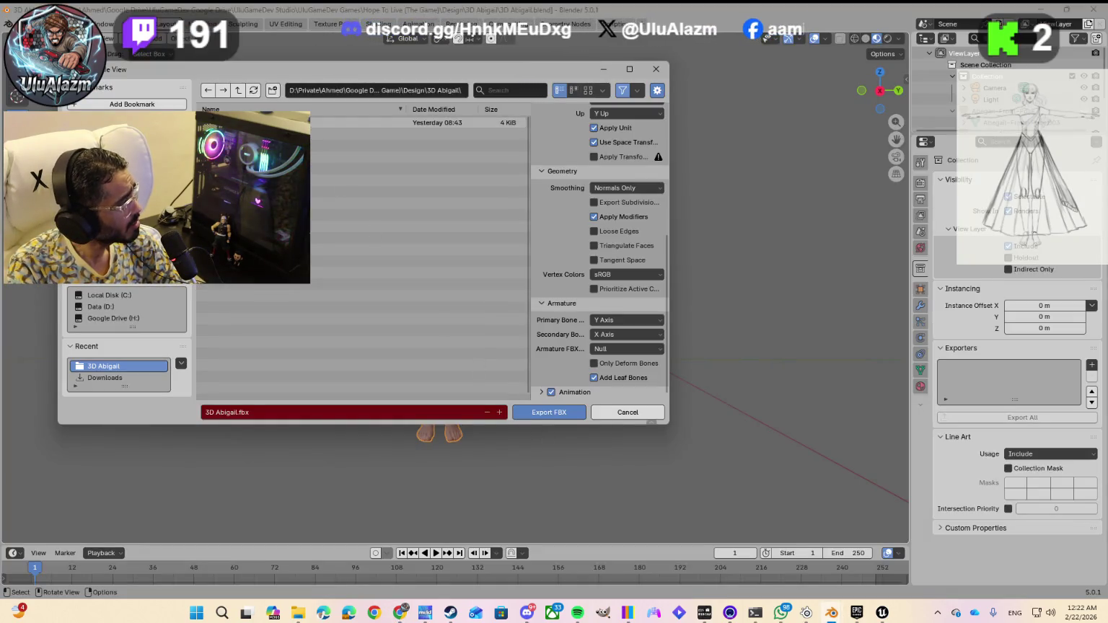
pyautogui.press('Return')
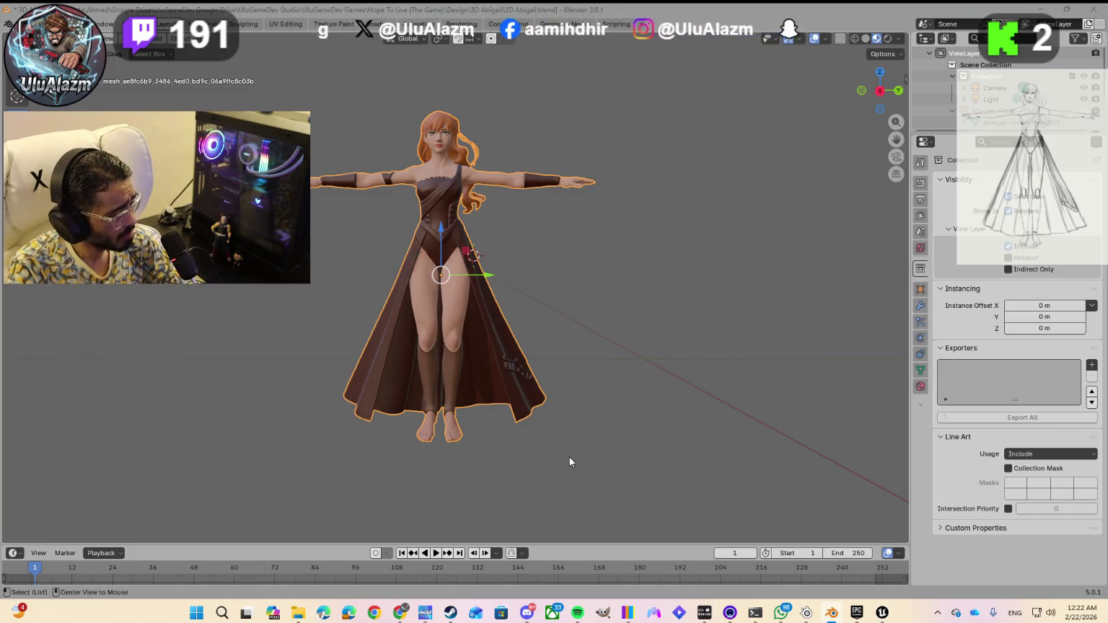
# - Read Gemini's Step 3 Unreal import instructions, then return to the Unreal Engine editor
pyautogui.hotkey('alt', 'Tab')
pyautogui.scroll(-3, 604, 398)
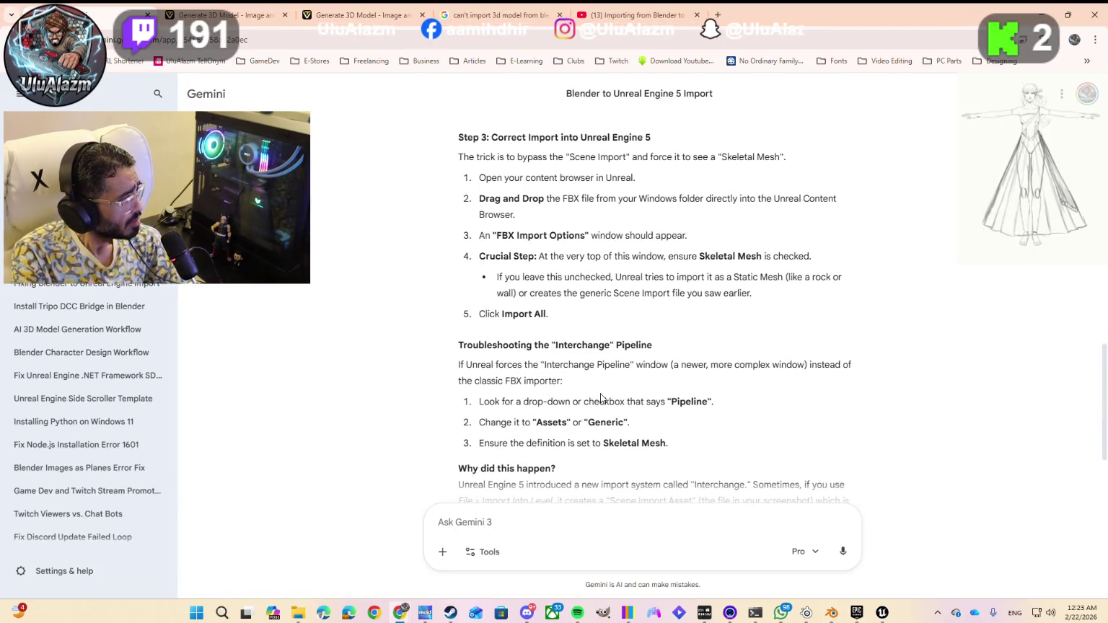
pyautogui.scroll(1, 605, 389)
pyautogui.scroll(1, 604, 388)
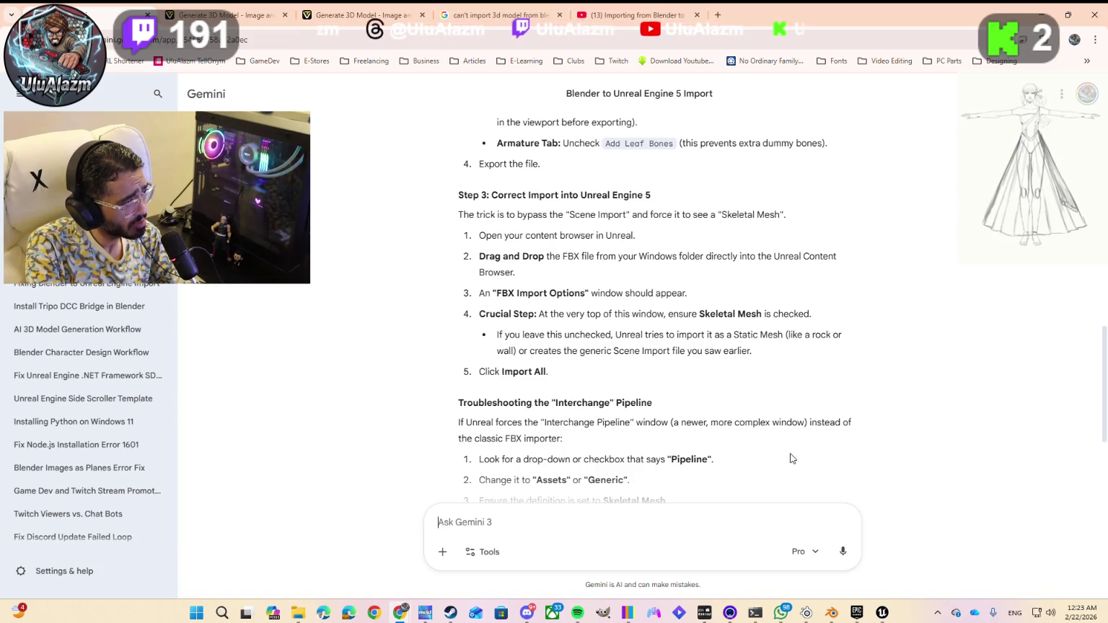
pyautogui.click(882, 613)
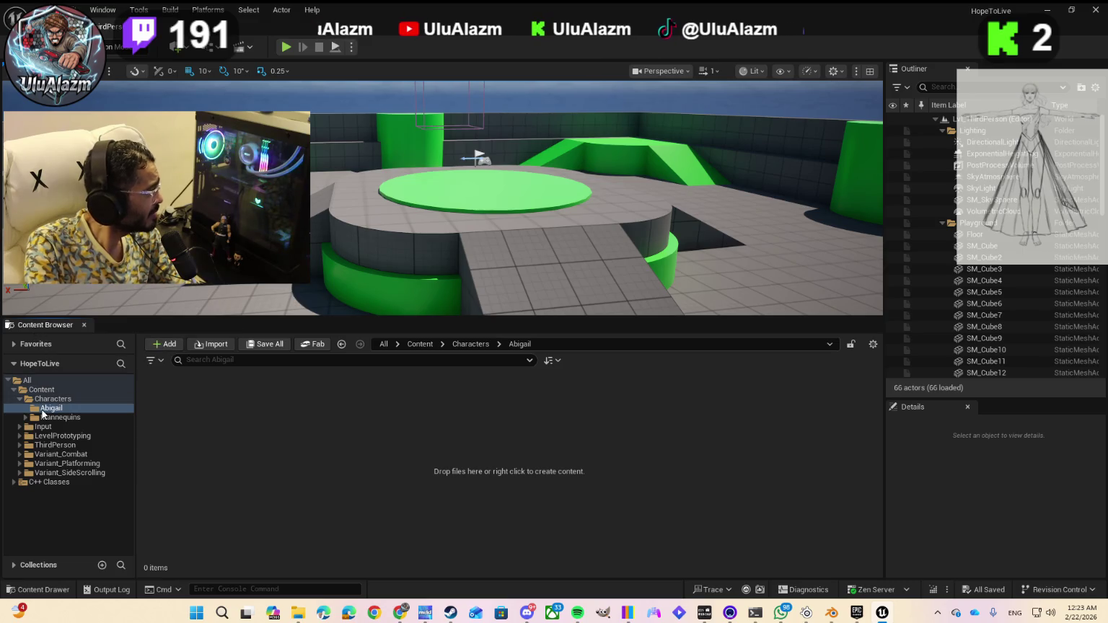
# - Select the Characters/Abigail folder in the Content Browser, checking Gemini before returning to Unreal
pyautogui.click(54, 413)
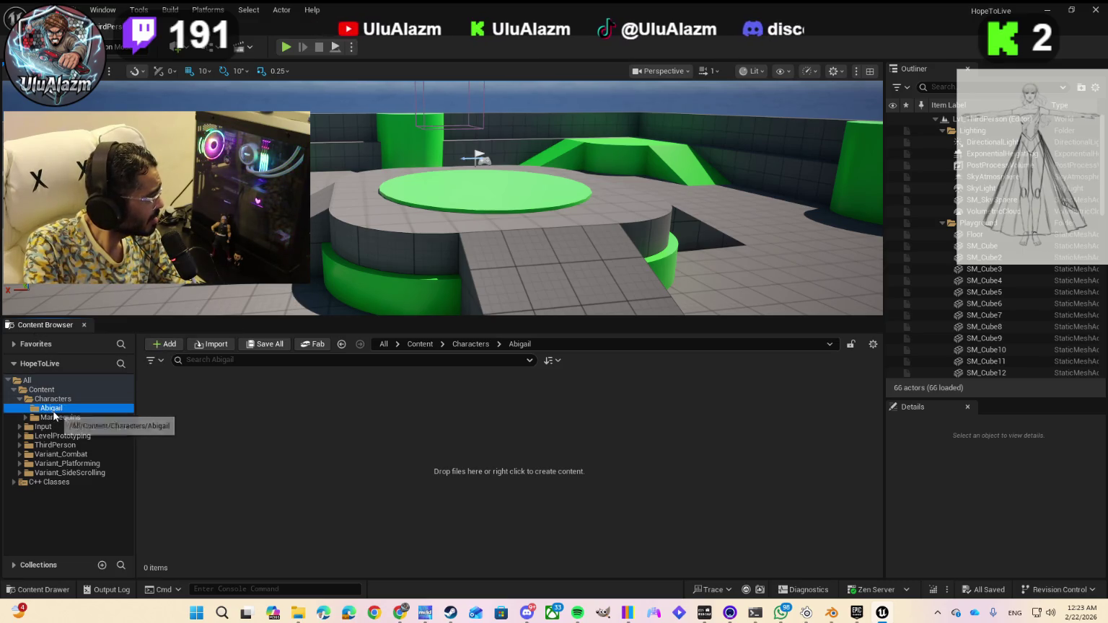
pyautogui.hotkey('alt', 'Tab')
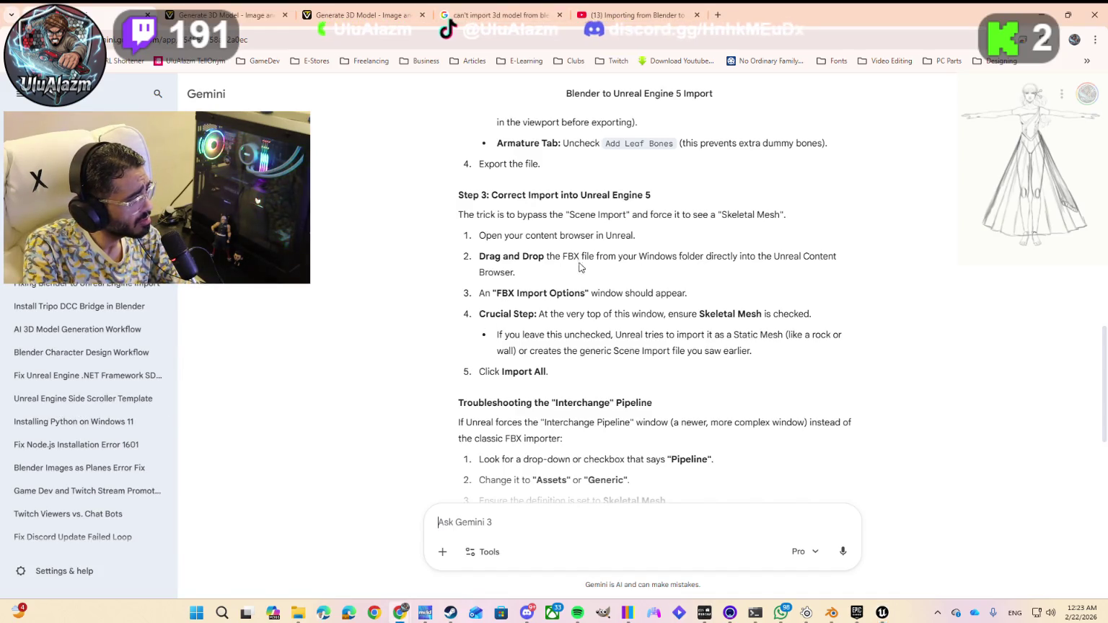
pyautogui.moveTo(299, 617)
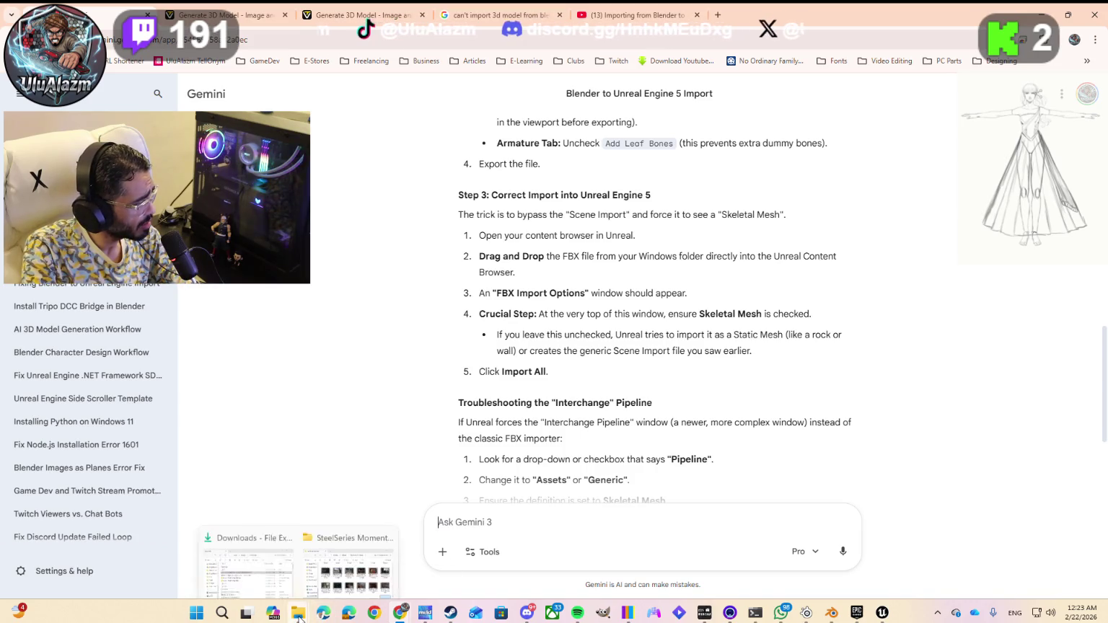
pyautogui.moveTo(269, 569)
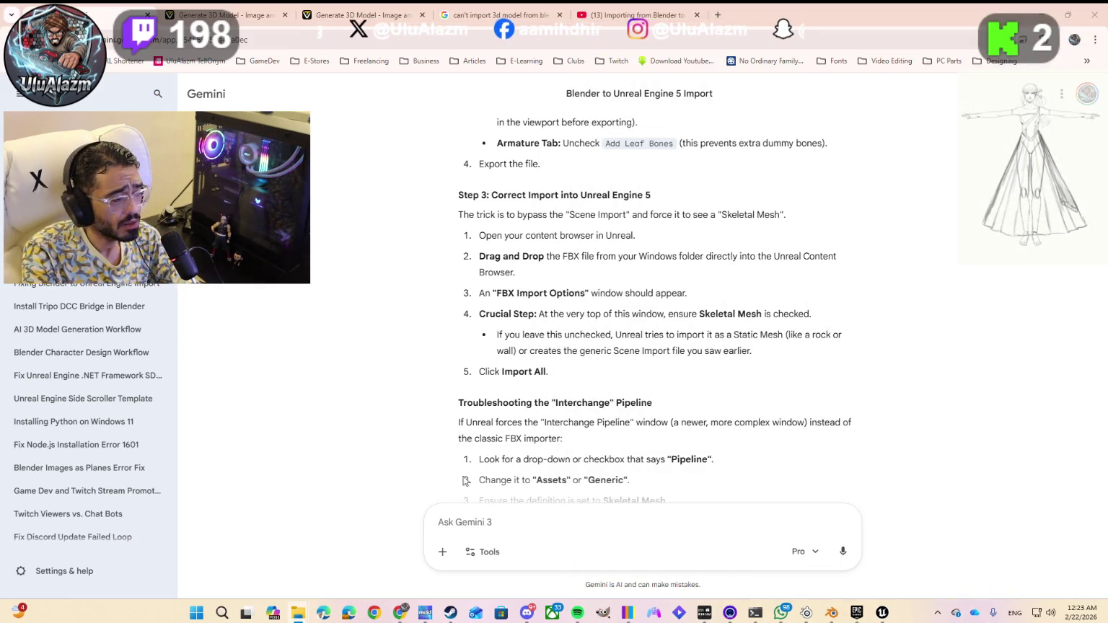
pyautogui.moveTo(881, 615)
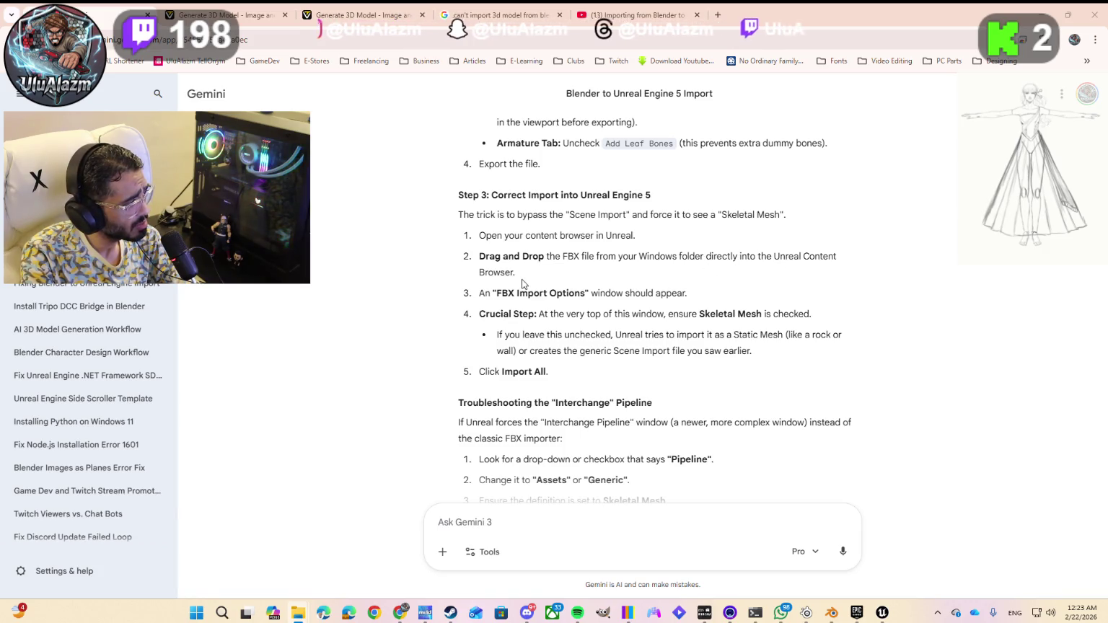
pyautogui.hotkey('alt', 'Tab')
pyautogui.press('Tab')
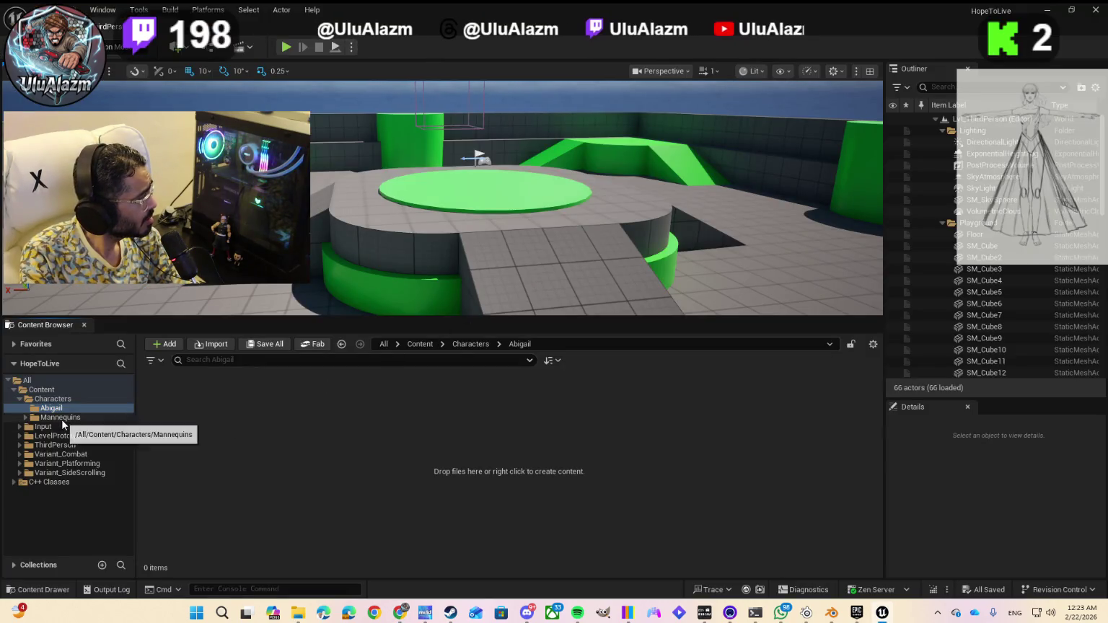
pyautogui.moveTo(508, 293)
pyautogui.mouseDown()
pyautogui.moveTo(89, 388)
pyautogui.moveTo(91, 411)
pyautogui.moveTo(291, 448)
pyautogui.moveTo(90, 431)
pyautogui.moveTo(89, 417)
pyautogui.moveTo(231, 424)
pyautogui.mouseUp()
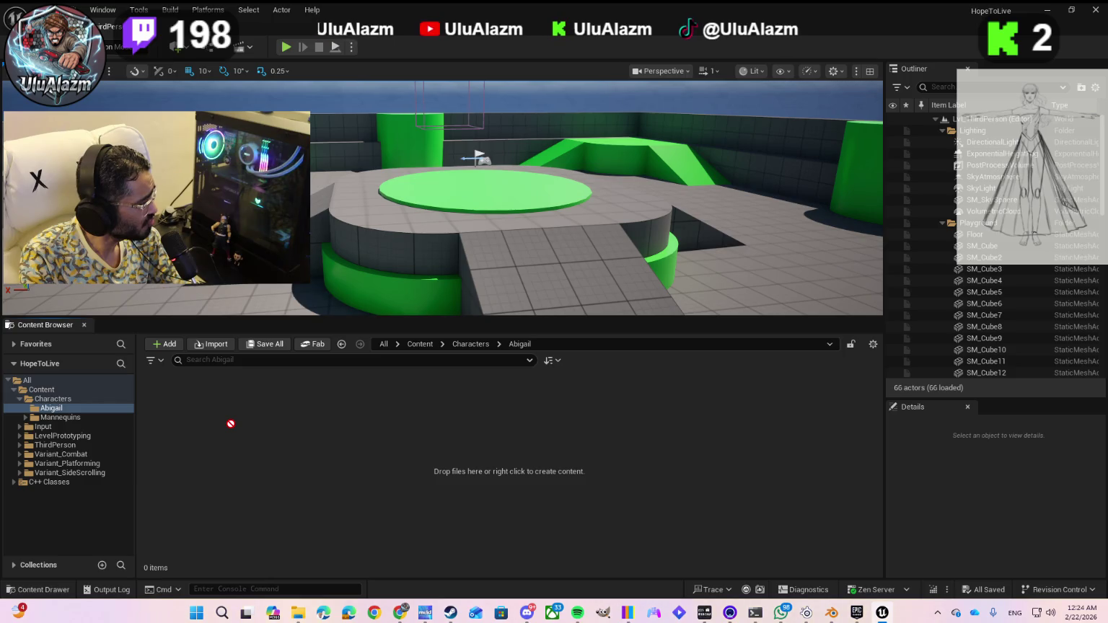
pyautogui.moveTo(231, 424)
pyautogui.mouseDown()
pyautogui.moveTo(69, 481)
pyautogui.moveTo(52, 464)
pyautogui.moveTo(32, 382)
pyautogui.moveTo(38, 392)
pyautogui.moveTo(42, 364)
pyautogui.moveTo(19, 345)
pyautogui.moveTo(26, 324)
pyautogui.moveTo(109, 334)
pyautogui.moveTo(92, 356)
pyautogui.moveTo(47, 372)
pyautogui.moveTo(40, 326)
pyautogui.mouseUp()
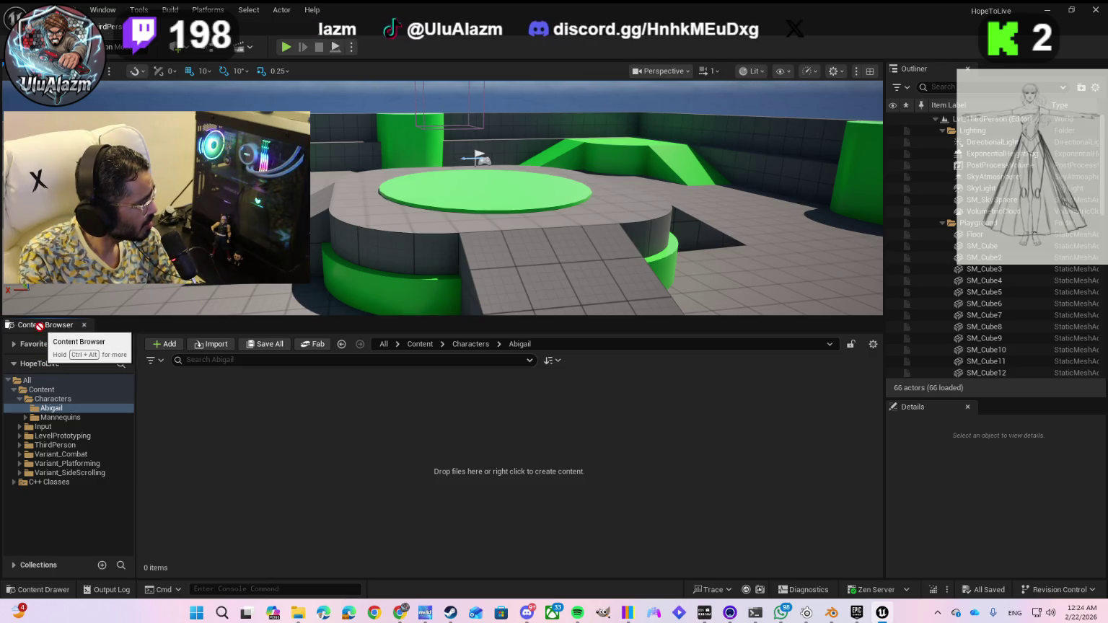
pyautogui.moveTo(39, 326); pyautogui.dragTo(256, 452)
pyautogui.hotkey('ctrl', 'alt')
pyautogui.hotkey('ctrl', 'alt')
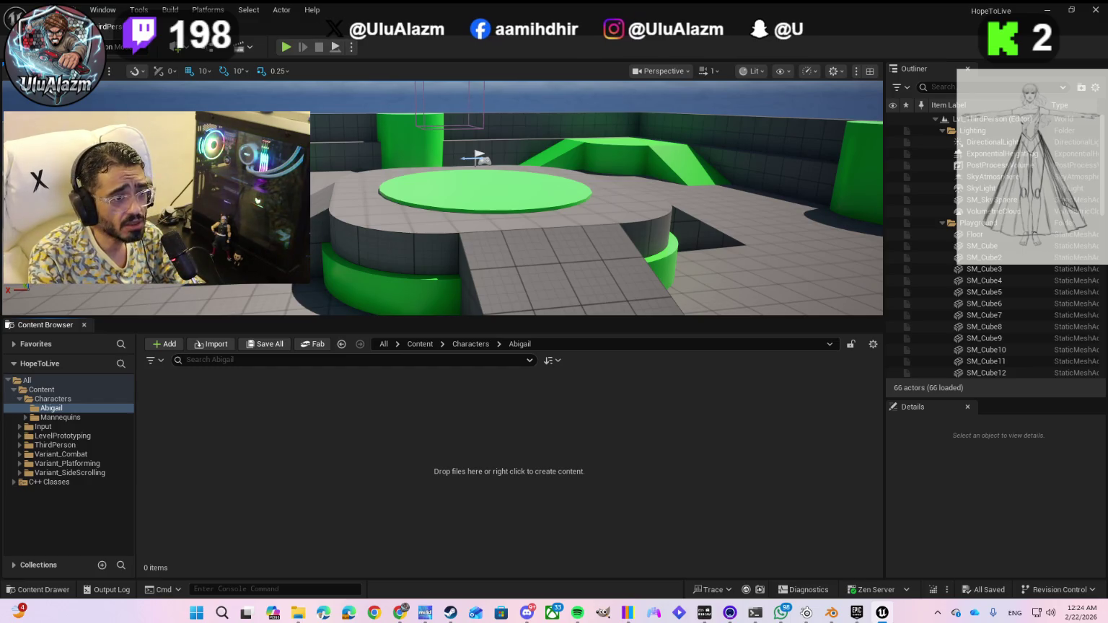
pyautogui.moveTo(1019, 338)
pyautogui.mouseDown()
pyautogui.moveTo(512, 410)
pyautogui.moveTo(57, 411)
pyautogui.moveTo(94, 436)
pyautogui.moveTo(54, 478)
pyautogui.moveTo(82, 389)
pyautogui.mouseUp()
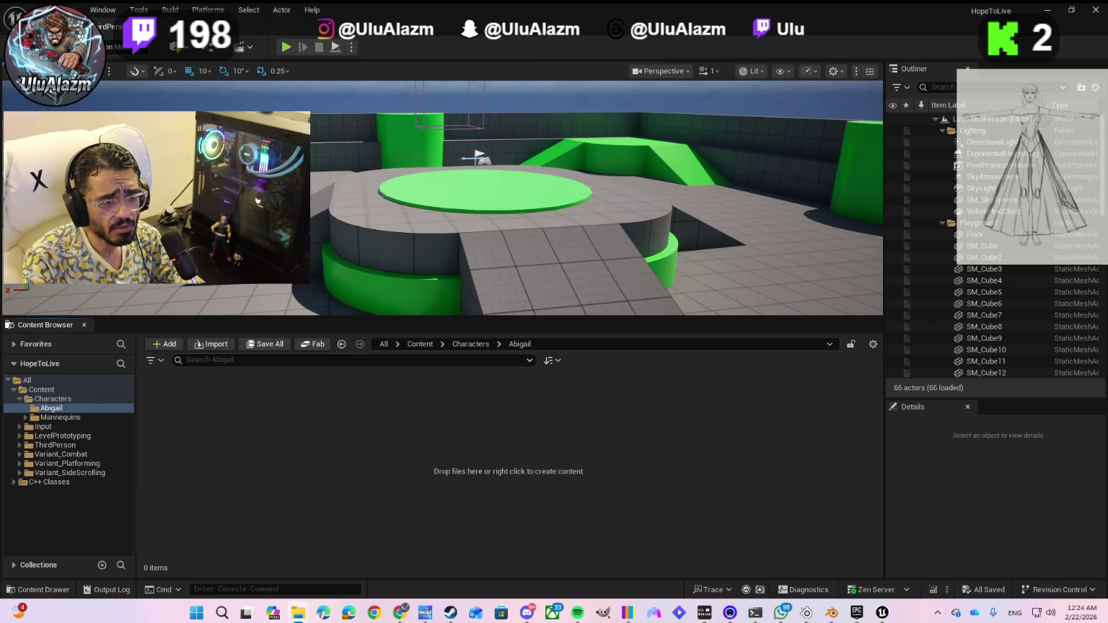
pyautogui.moveTo(772, 339)
pyautogui.mouseDown()
pyautogui.moveTo(443, 391)
pyautogui.moveTo(79, 424)
pyautogui.moveTo(35, 392)
pyautogui.moveTo(33, 474)
pyautogui.moveTo(49, 410)
pyautogui.moveTo(144, 437)
pyautogui.moveTo(994, 381)
pyautogui.mouseUp()
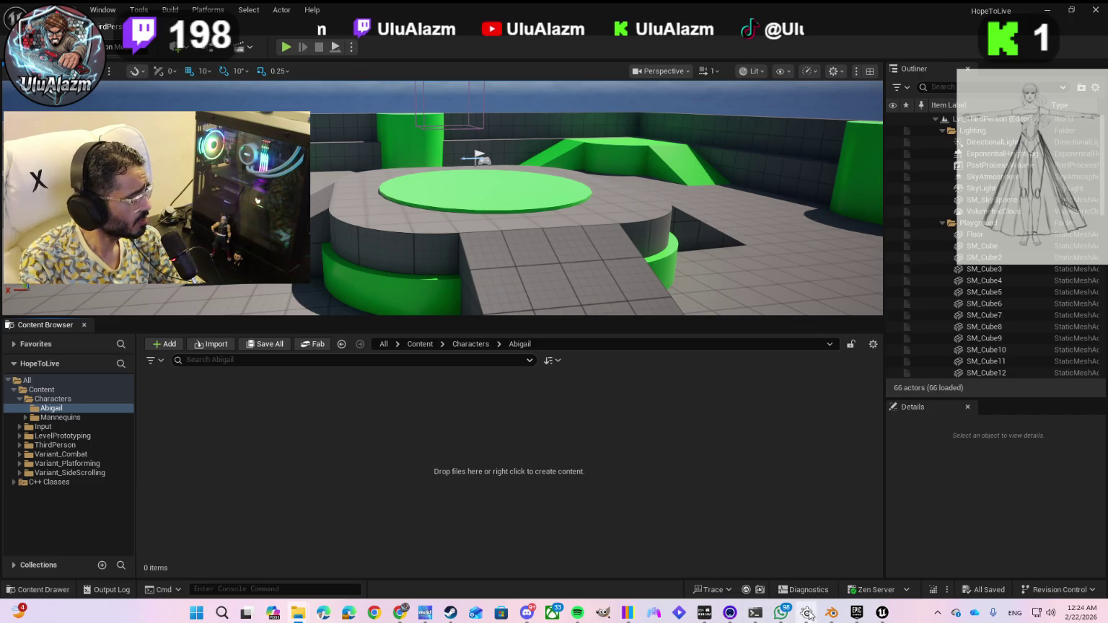
pyautogui.moveTo(830, 611)
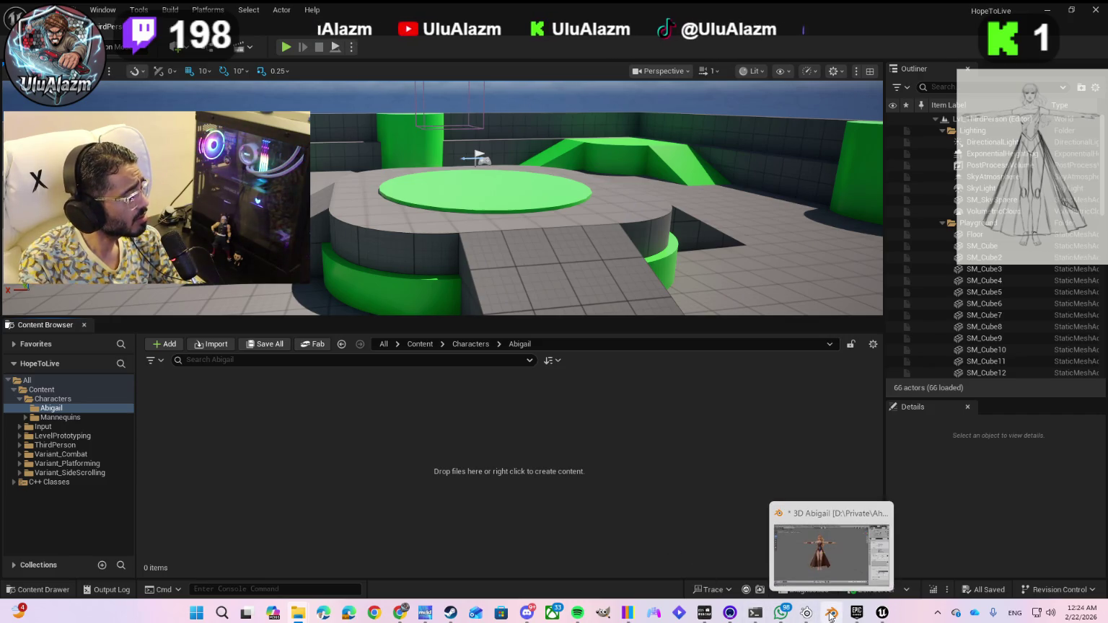
pyautogui.click(207, 346)
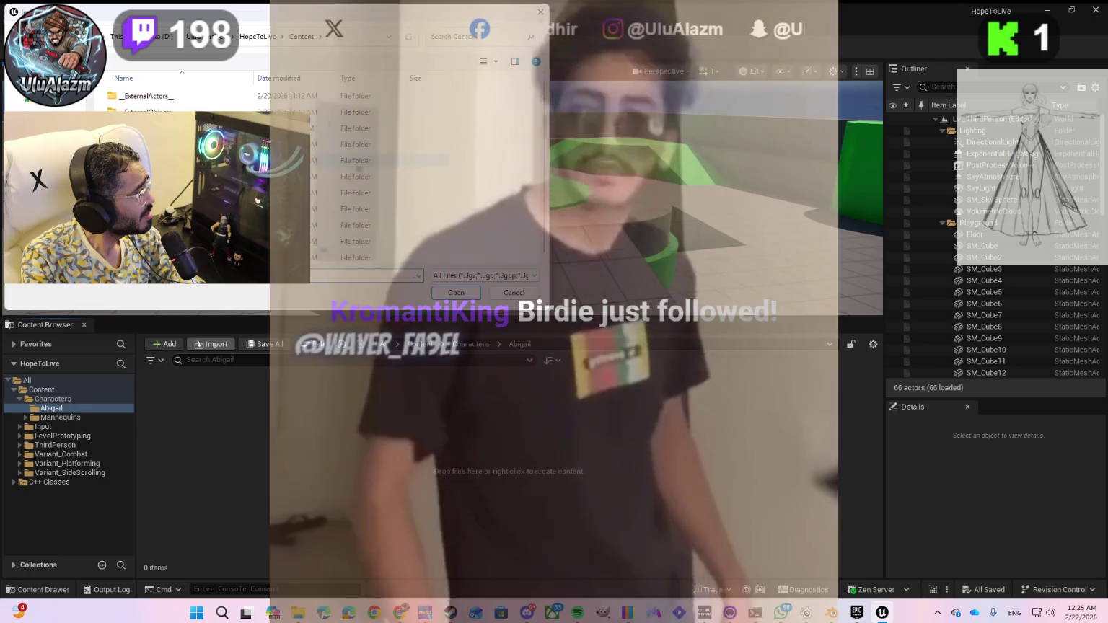
# - Import 3D Abigail.fbx from the 3D Abigail folder using the current Import Content settings
pyautogui.click(45, 99)
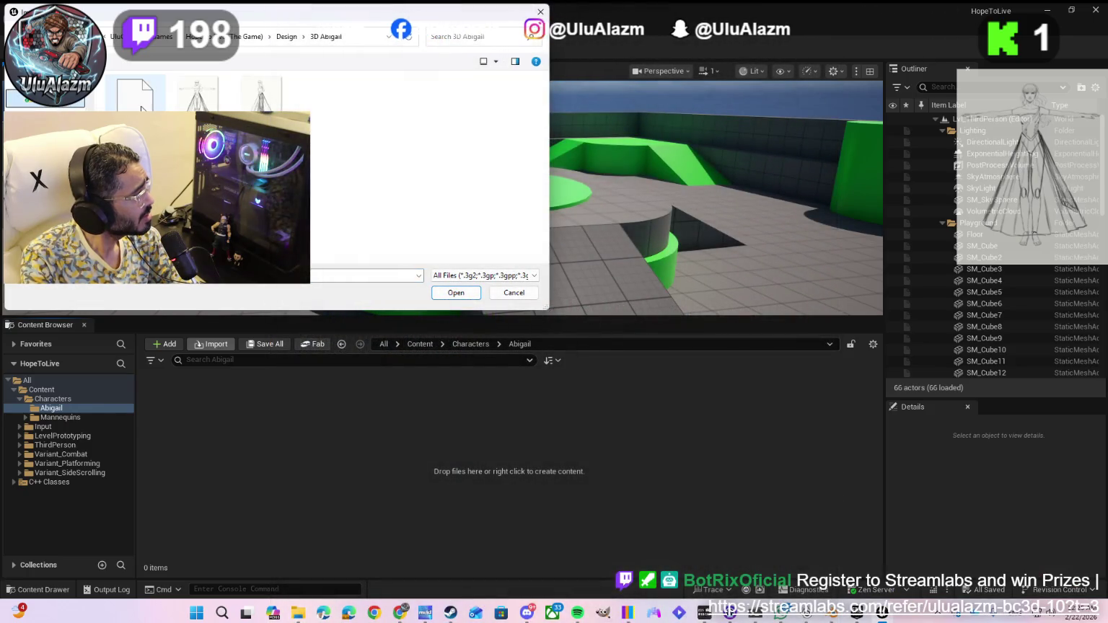
pyautogui.doubleClick(141, 108)
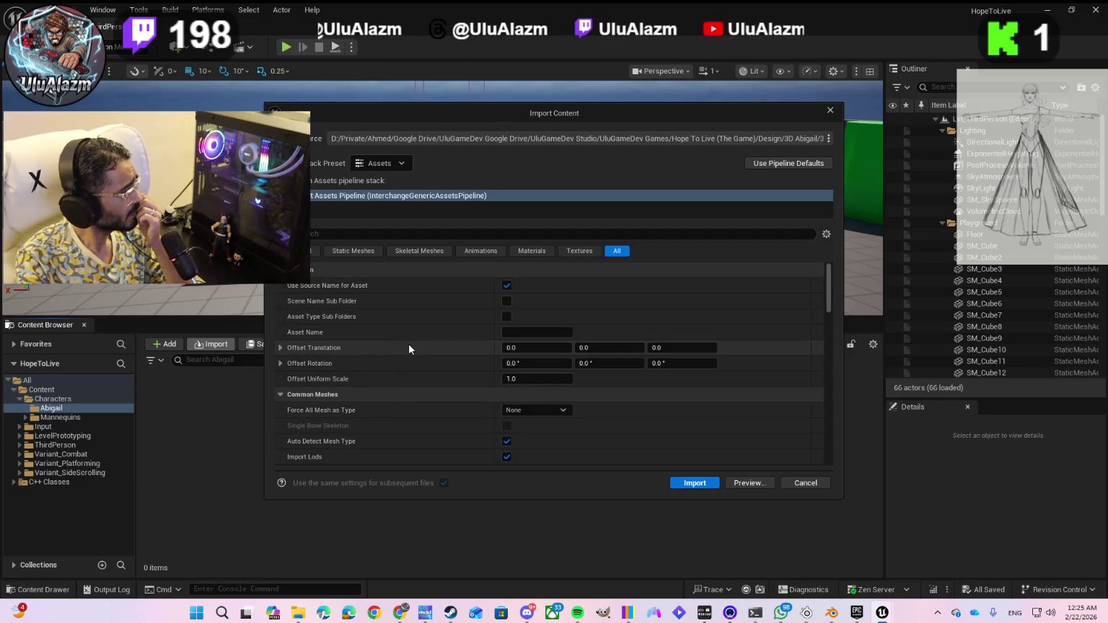
pyautogui.scroll(-1, 394, 352)
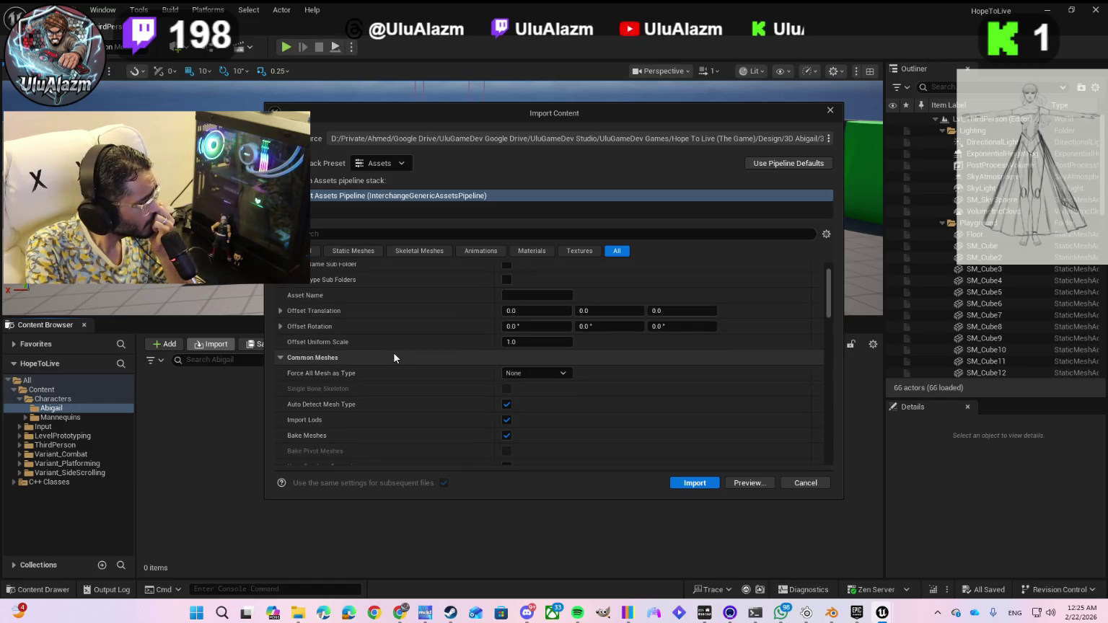
pyautogui.scroll(1, 393, 352)
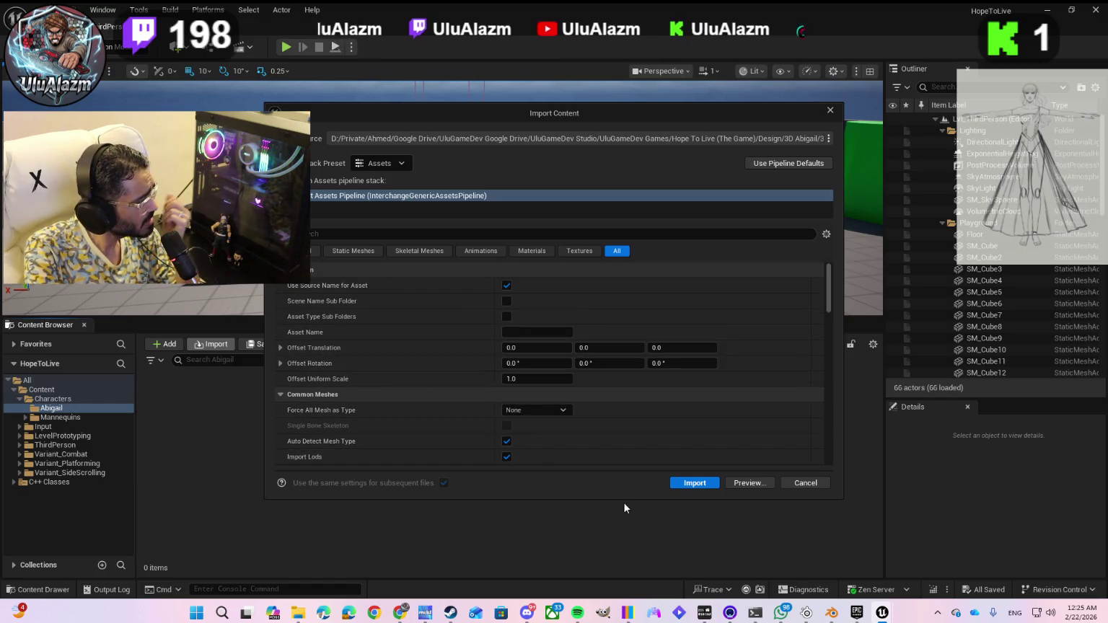
pyautogui.click(684, 487)
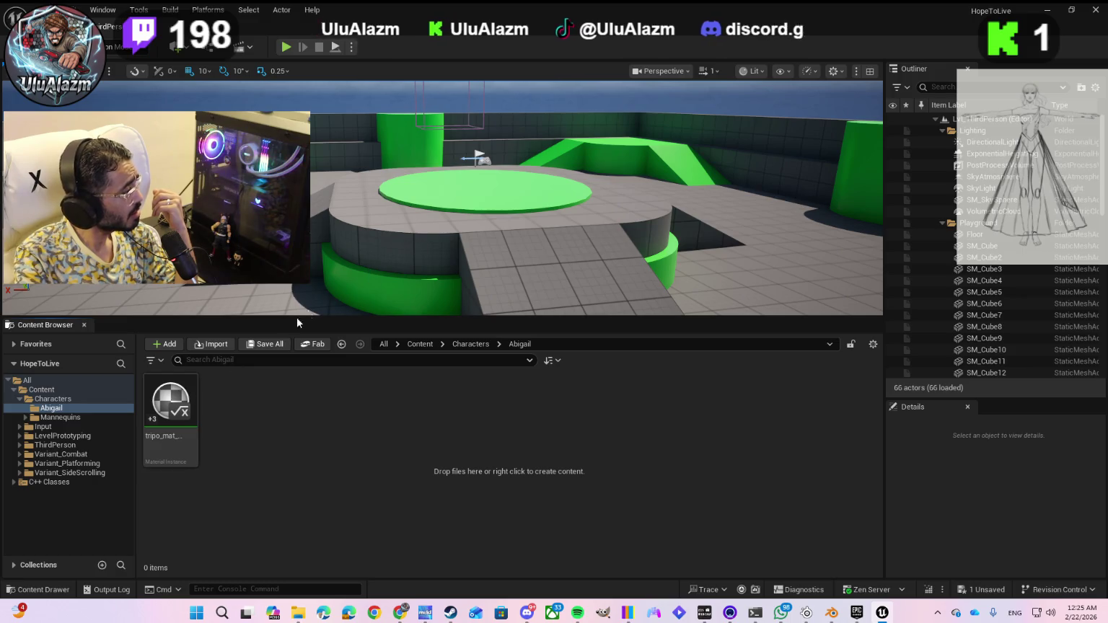
# - Open the imported tripo_mat material instance, then show the Message Log of import issues
pyautogui.doubleClick(165, 401)
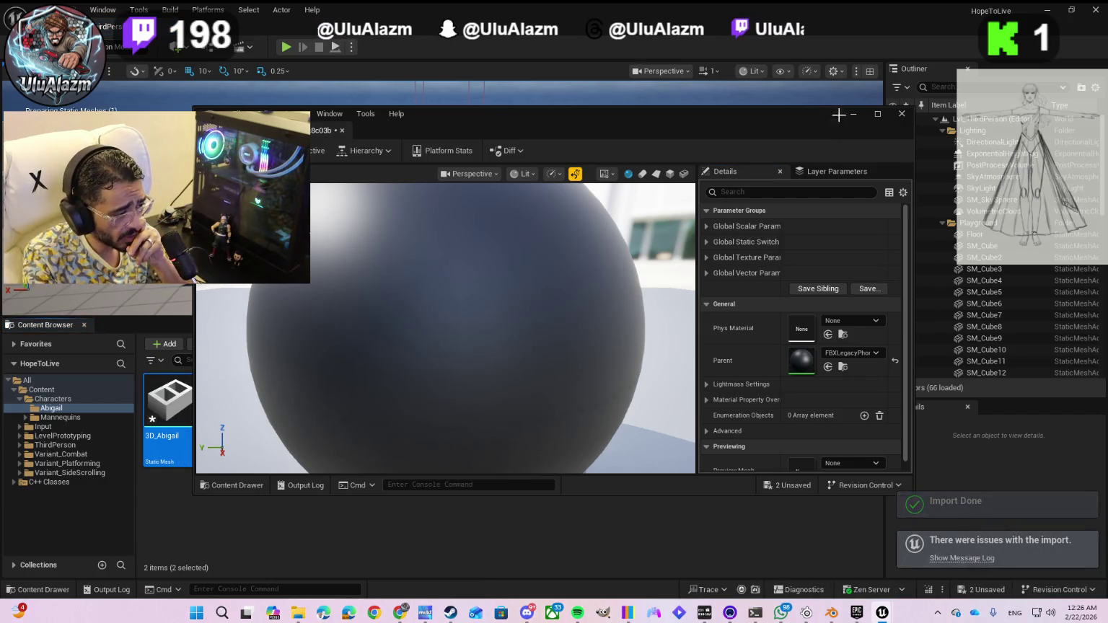
pyautogui.click(984, 559)
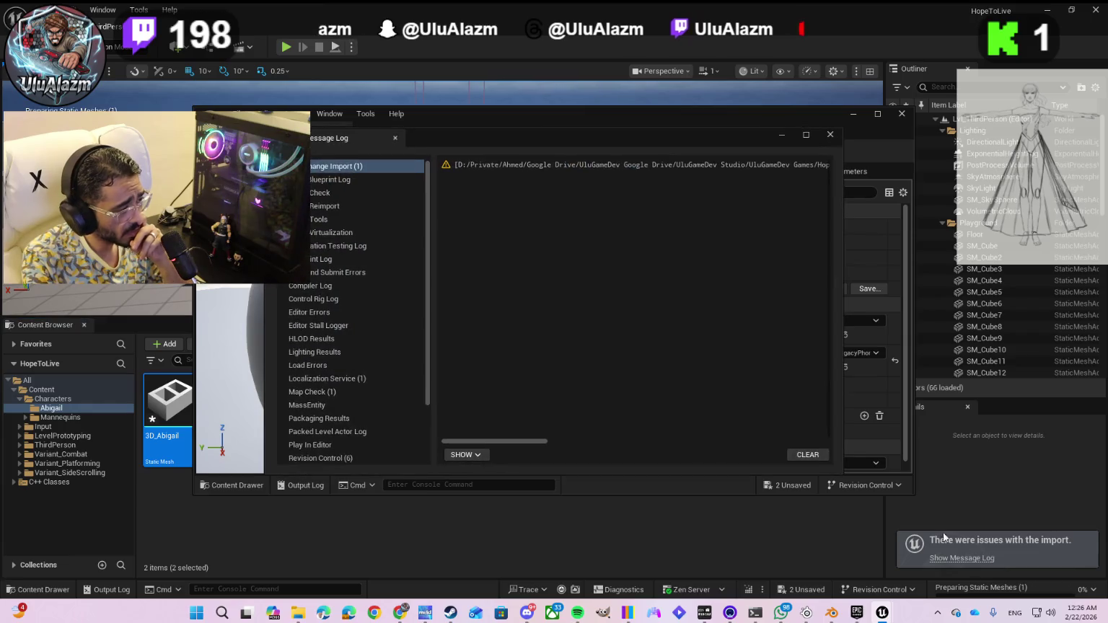
# - Read the Interchange Import warning about enabling Export Smoothing Groups, then switch to Blender
pyautogui.click(497, 164)
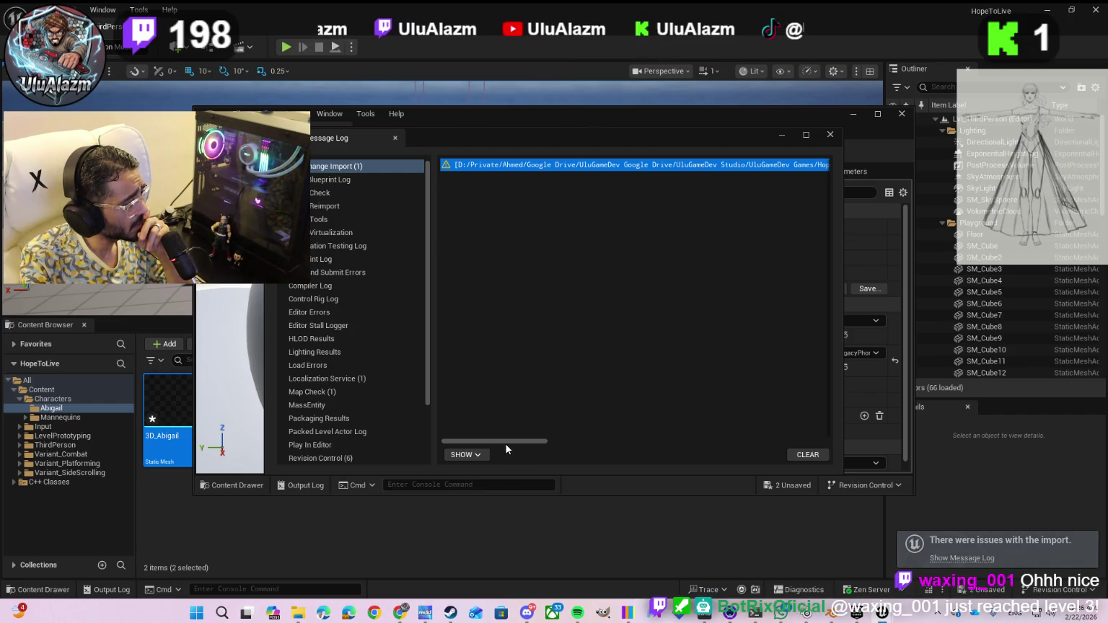
pyautogui.moveTo(506, 443); pyautogui.dragTo(806, 435)
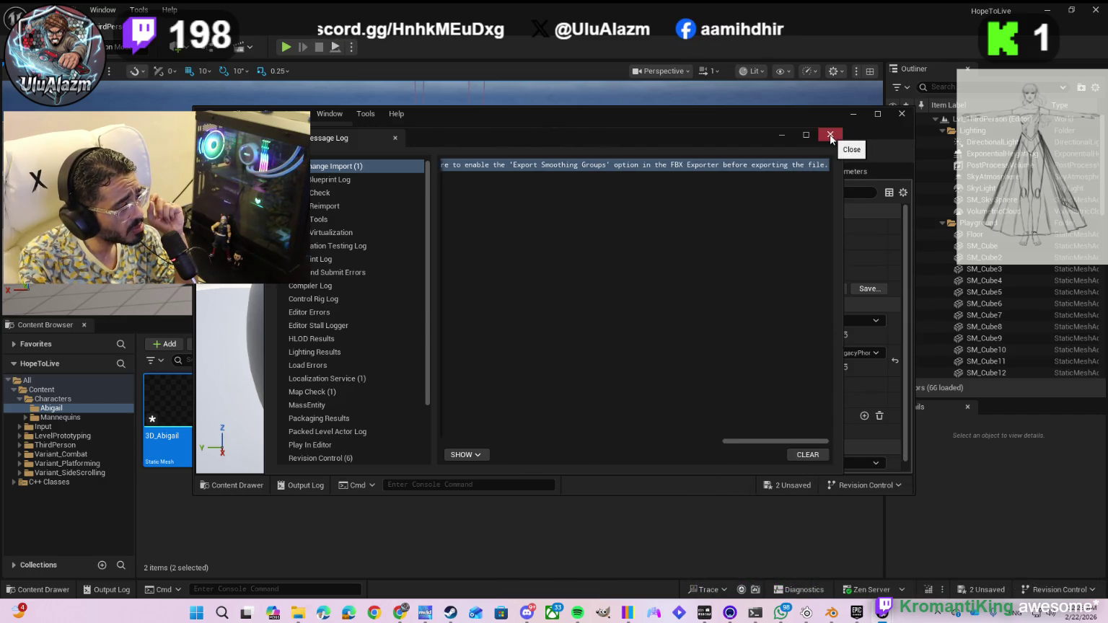
pyautogui.click(832, 613)
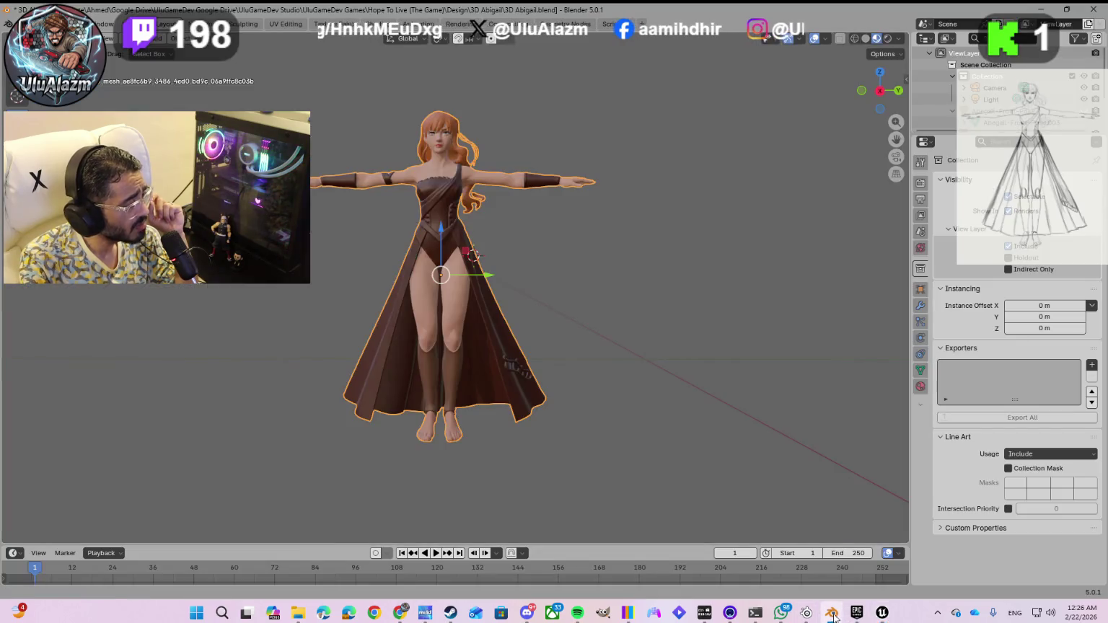
# - Reopen the FBX export dialog, review the Path Mode choices unchanged, and scroll down the settings
pyautogui.click(25, 23)
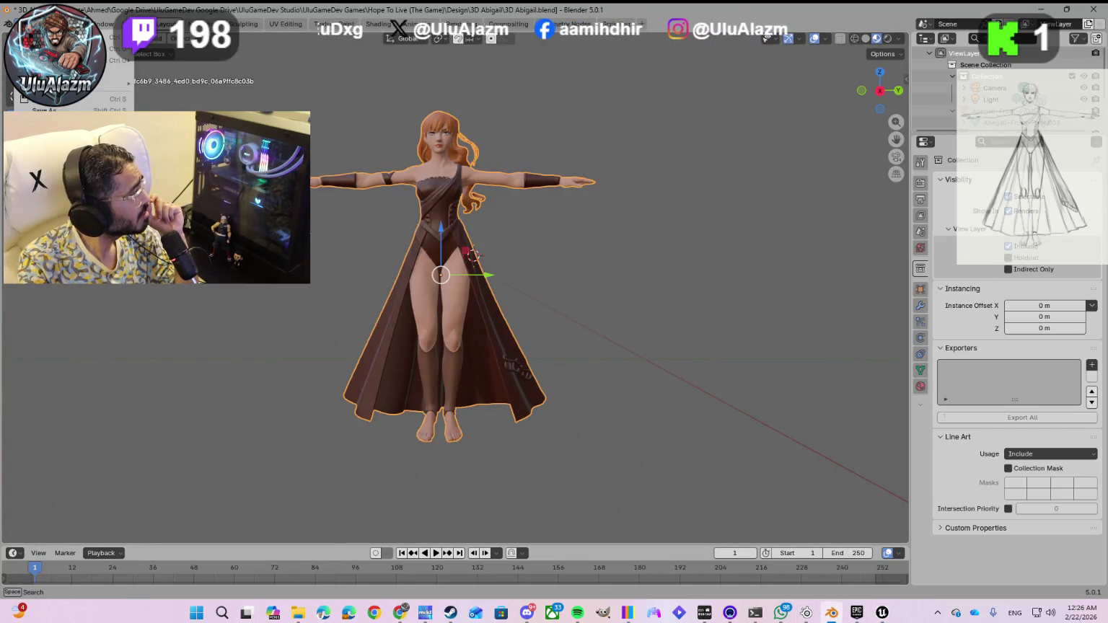
pyautogui.moveTo(87, 216)
pyautogui.click(173, 291)
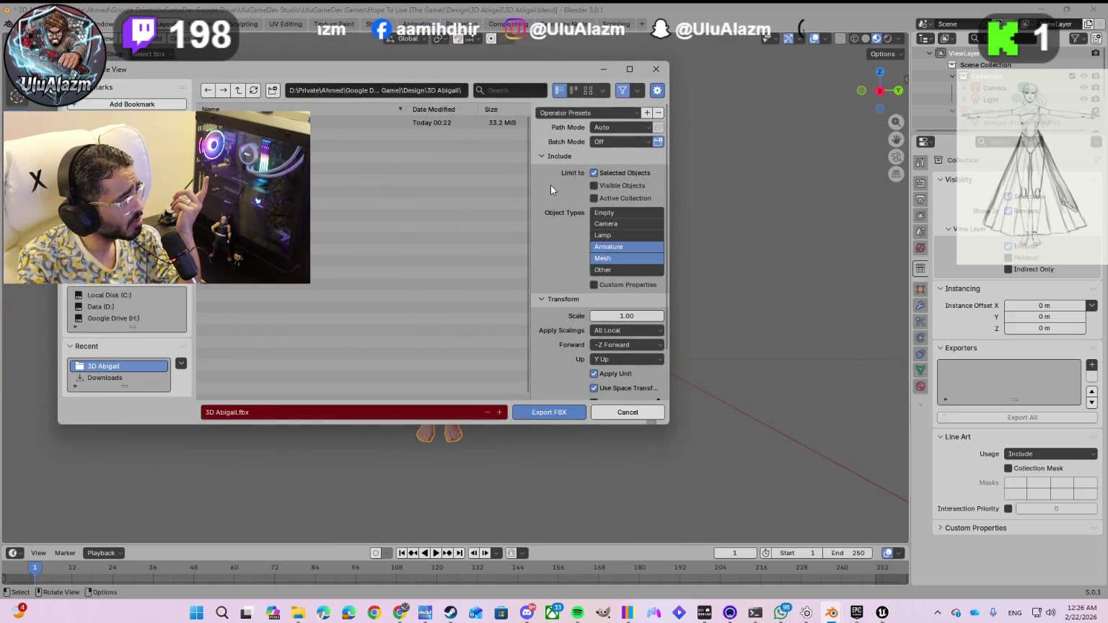
pyautogui.click(598, 129)
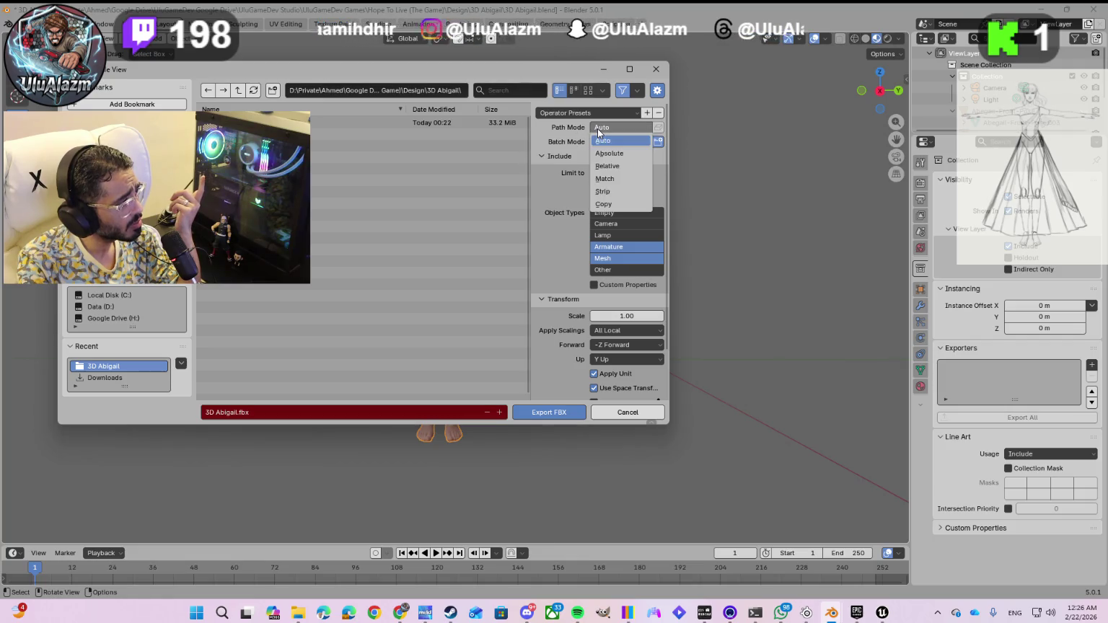
pyautogui.press('Escape')
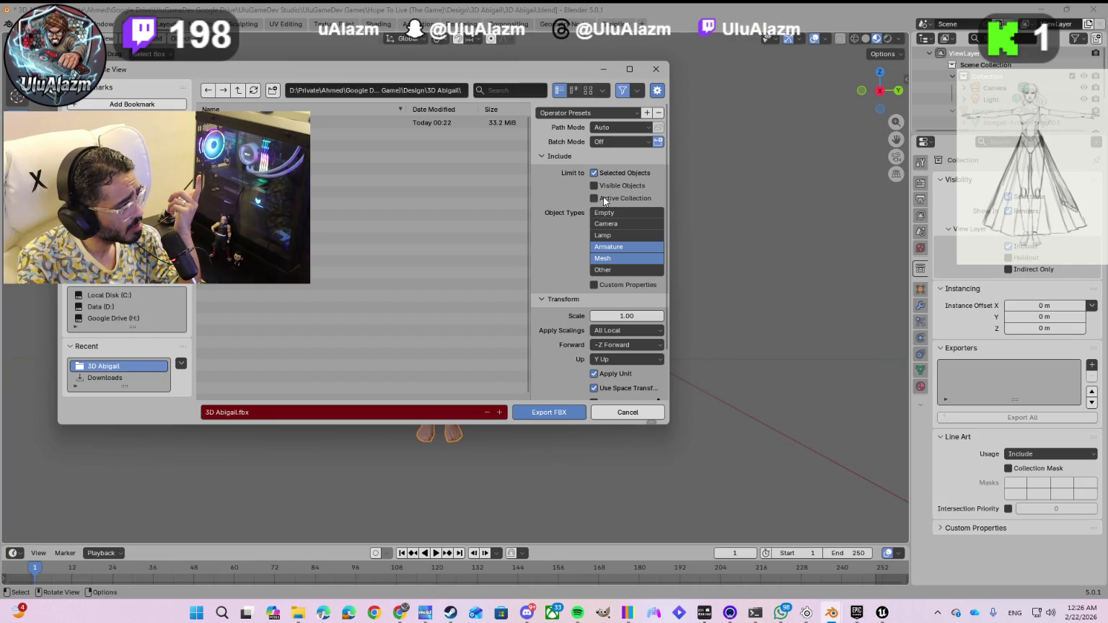
pyautogui.scroll(-3, 558, 249)
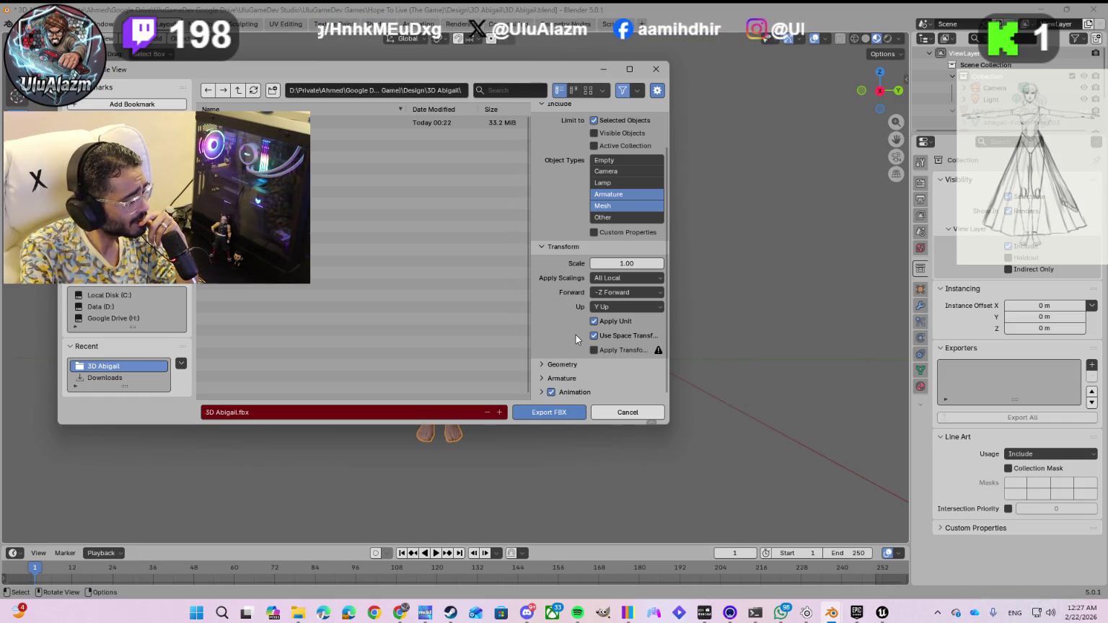
# - Expand and scroll through the Geometry, Armature and Animation FBX export panels, then return to Unreal's Message Log
pyautogui.click(565, 366)
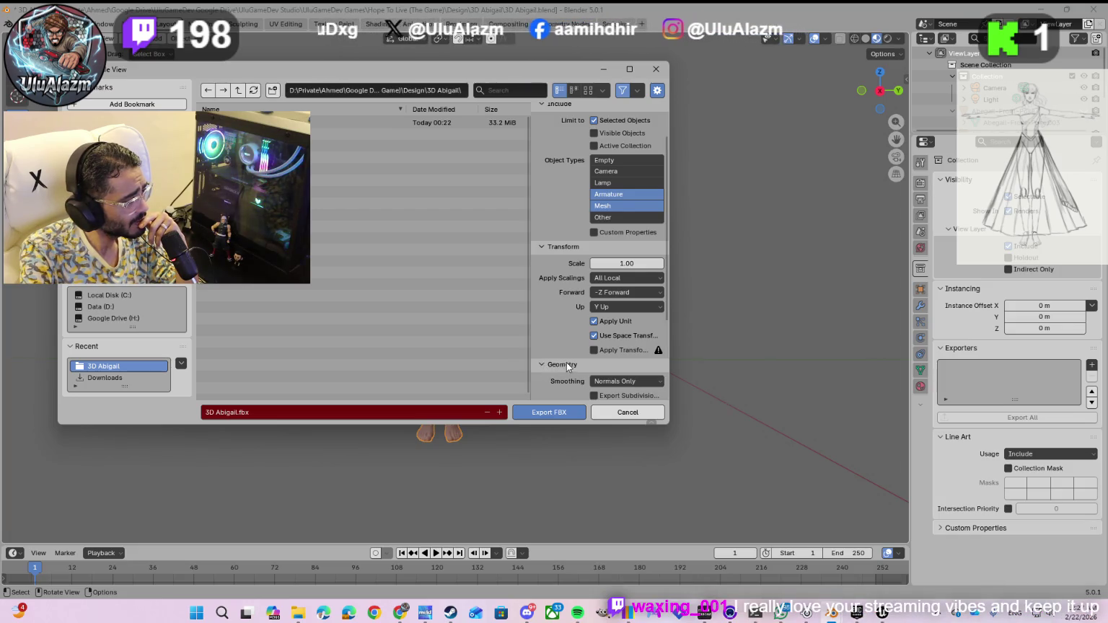
pyautogui.scroll(-5, 566, 366)
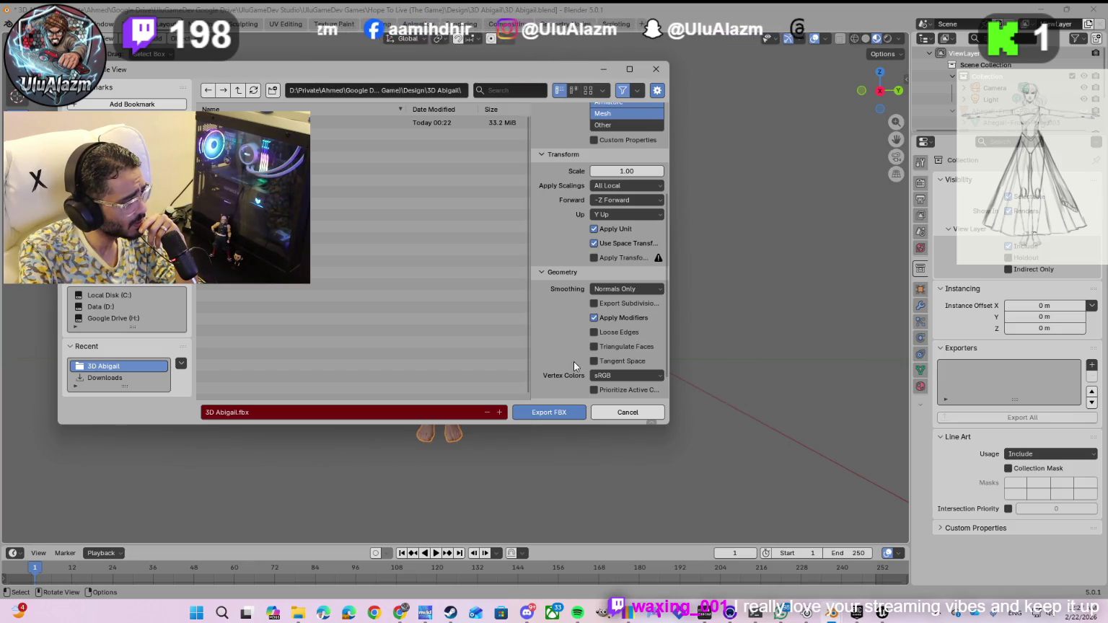
pyautogui.scroll(-1, 562, 366)
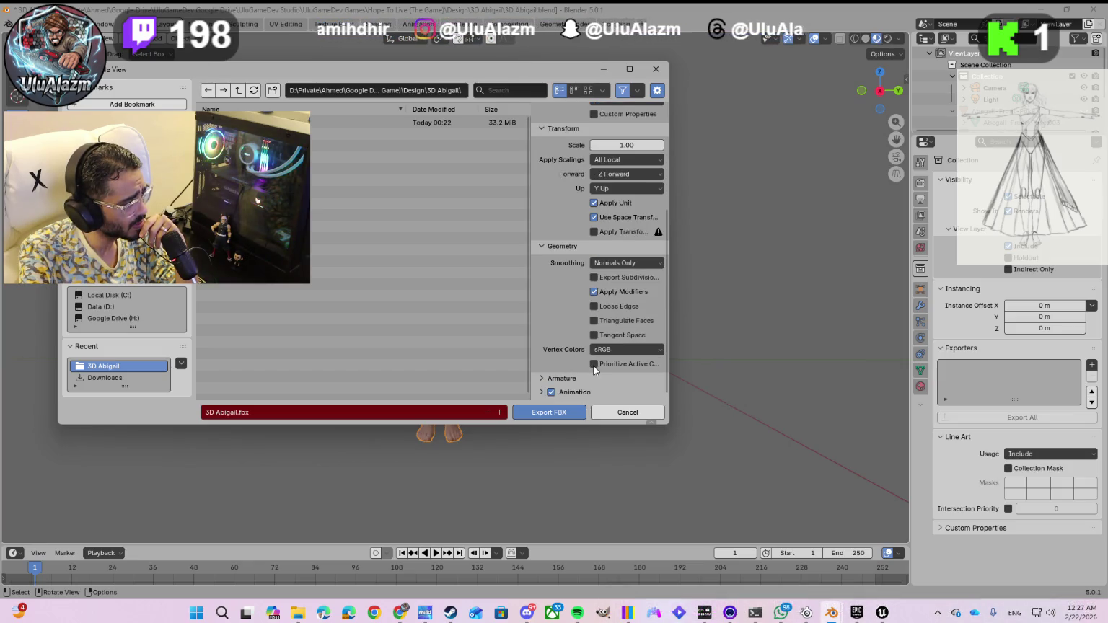
pyautogui.click(542, 378)
pyautogui.scroll(-3, 570, 356)
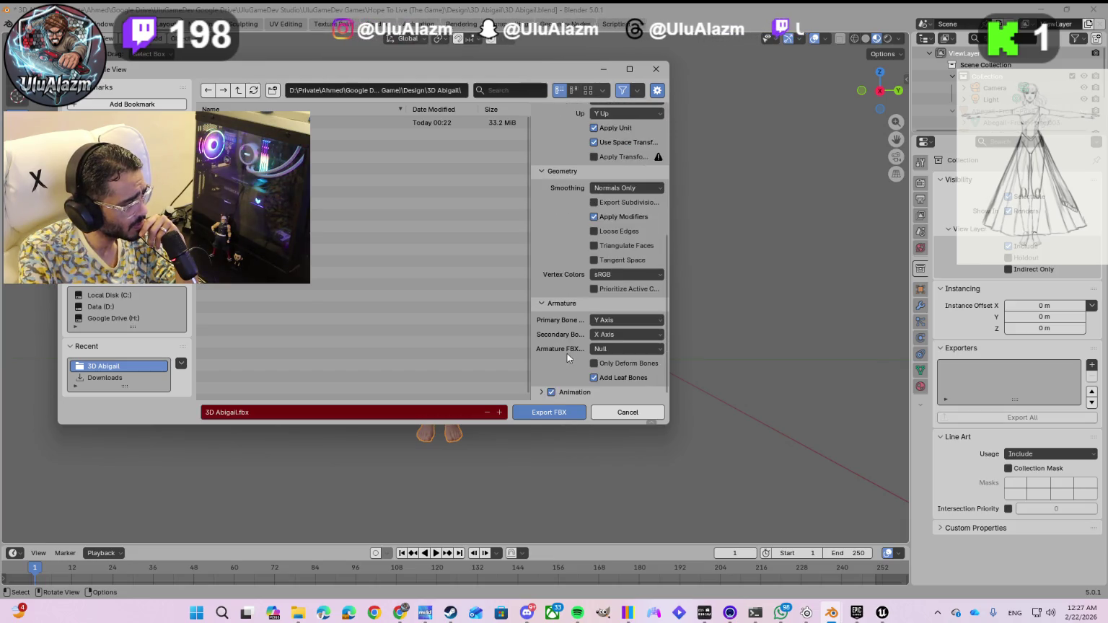
pyautogui.click(543, 392)
pyautogui.scroll(-3, 565, 368)
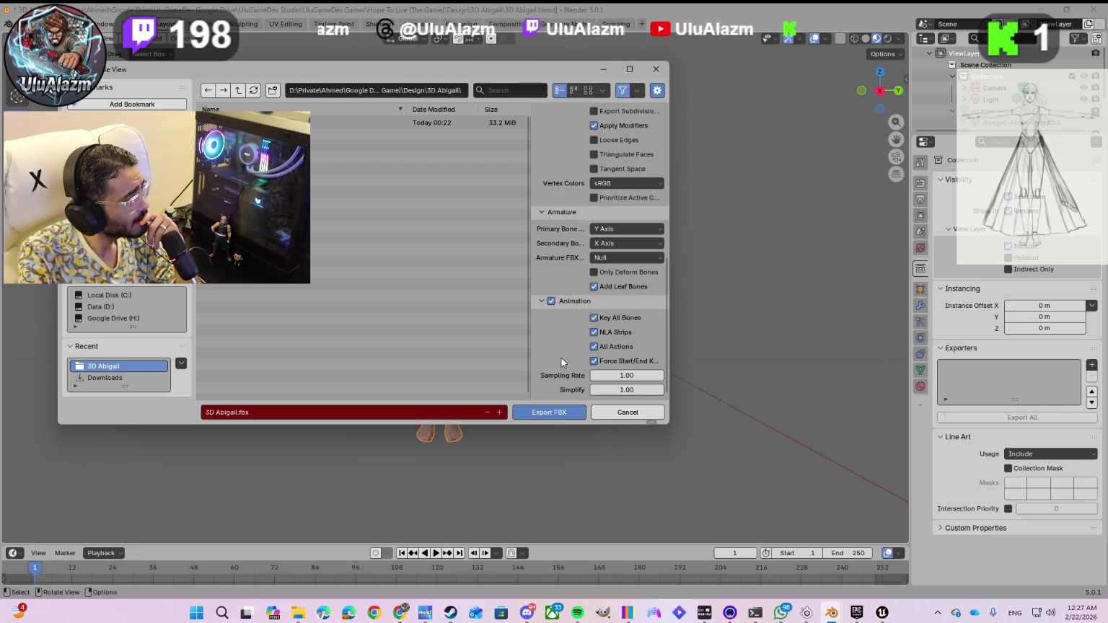
pyautogui.scroll(2, 565, 352)
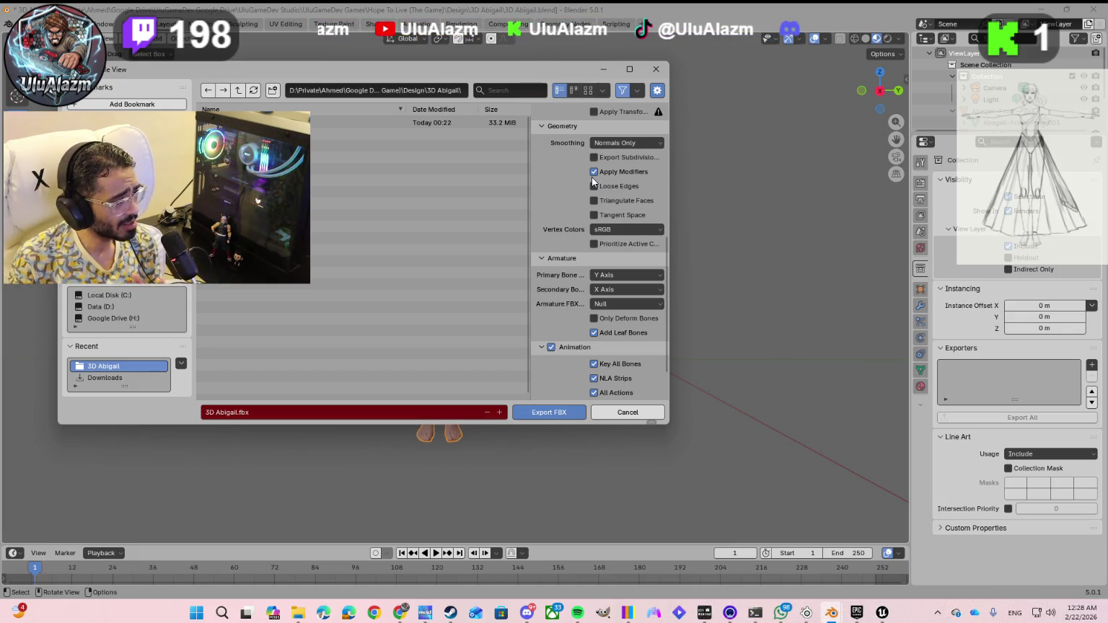
pyautogui.moveTo(882, 613)
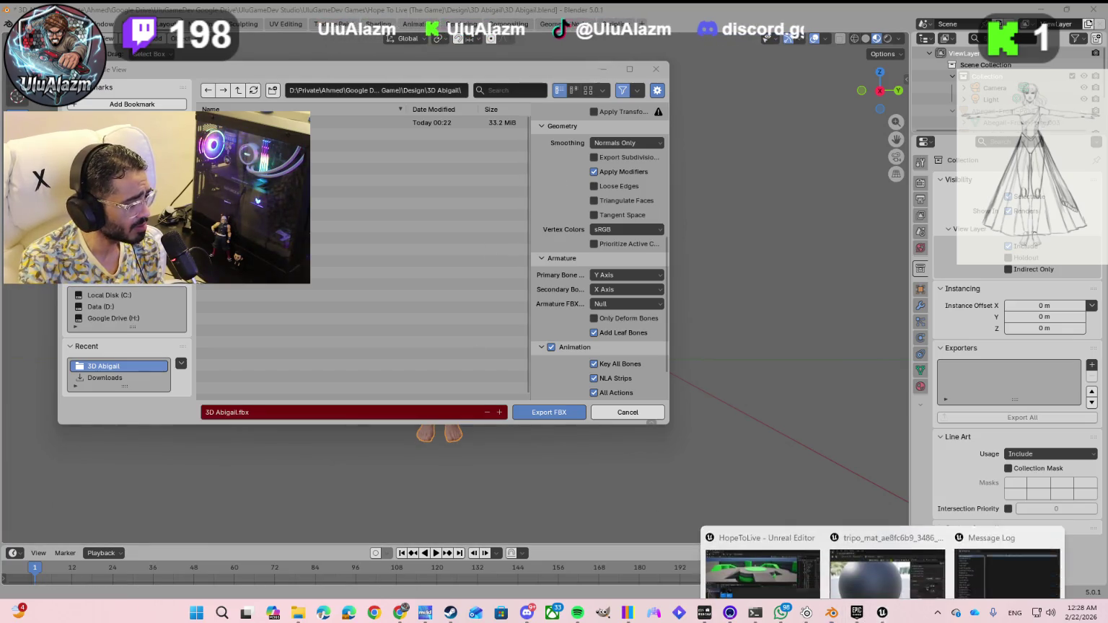
pyautogui.click(980, 556)
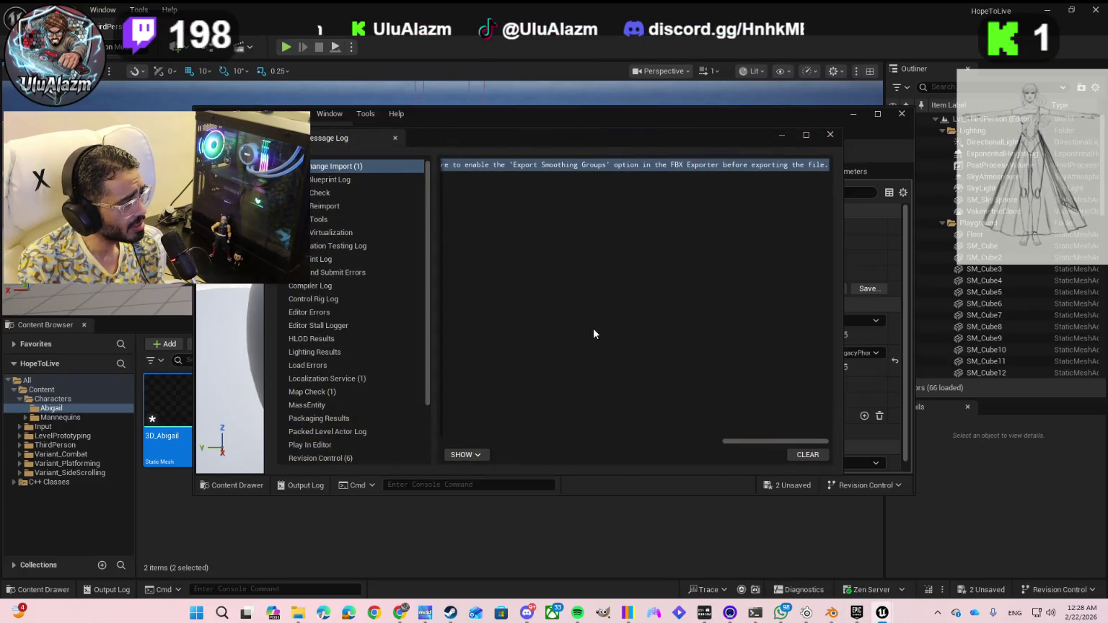
# - Scroll the Message Log sideways to read the full warning about enabling Export Smoothing Groups
pyautogui.moveTo(727, 441)
pyautogui.mouseDown()
pyautogui.moveTo(512, 445)
pyautogui.moveTo(644, 444)
pyautogui.mouseUp()
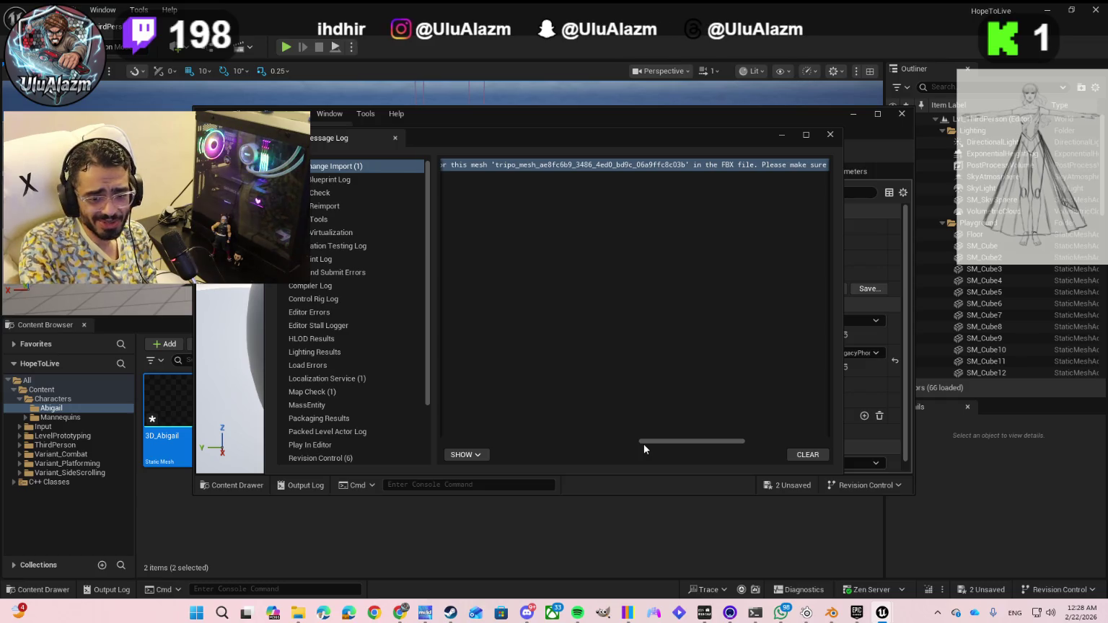
pyautogui.moveTo(643, 444); pyautogui.dragTo(658, 439)
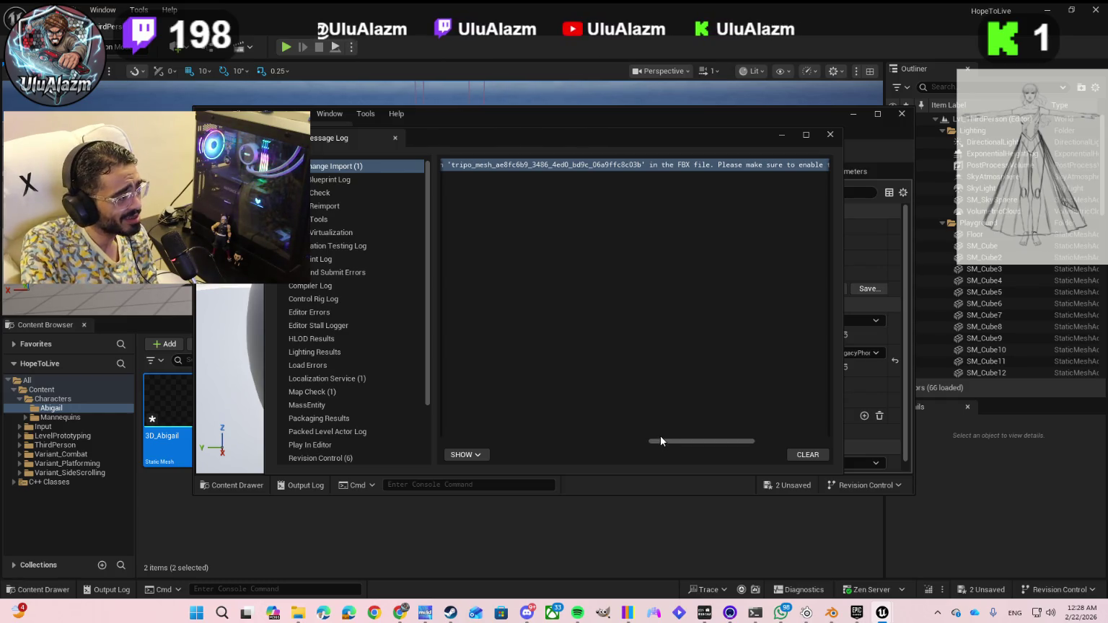
pyautogui.moveTo(672, 442); pyautogui.dragTo(746, 425)
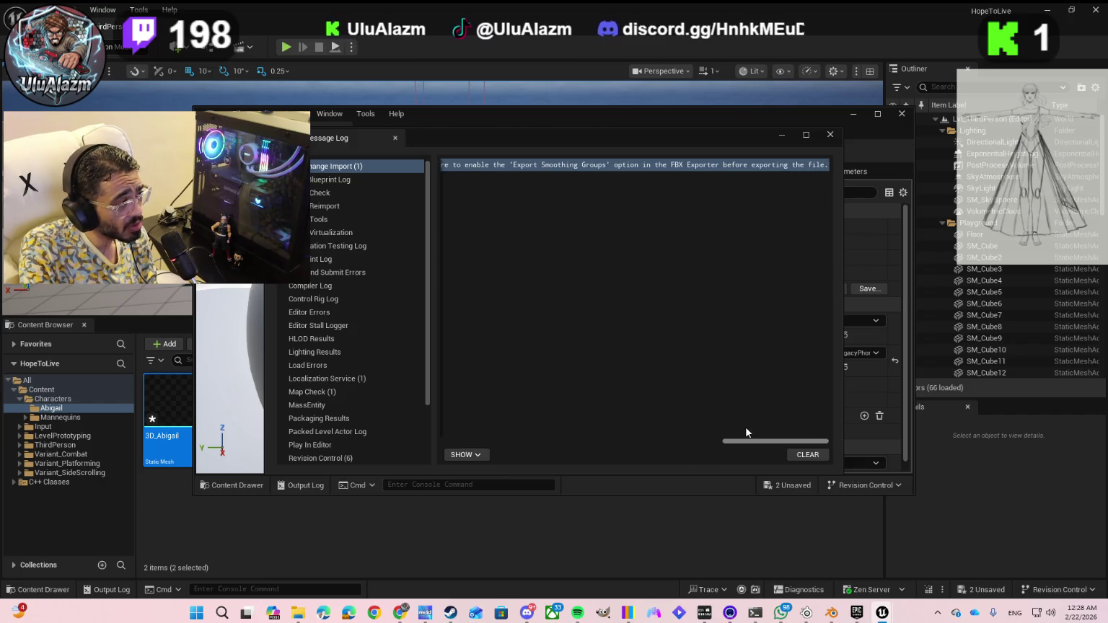
pyautogui.hotkey('alt', 'Tab')
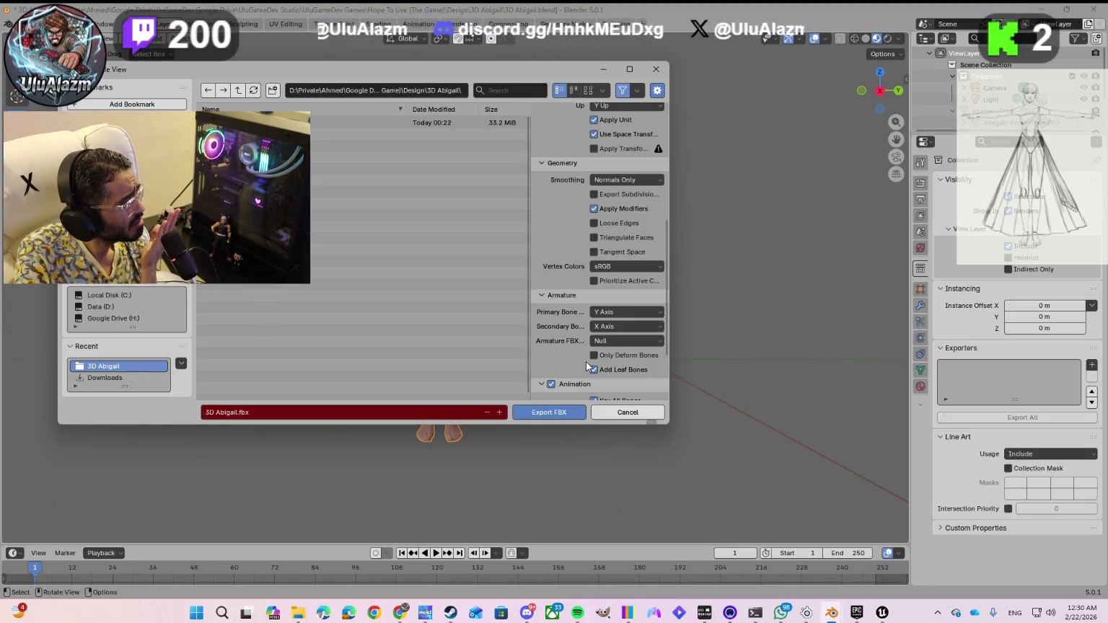
# - Set FBX mesh smoothing to Smoothing Groups and export over 3D Abigail.fbx
pyautogui.click(637, 91)
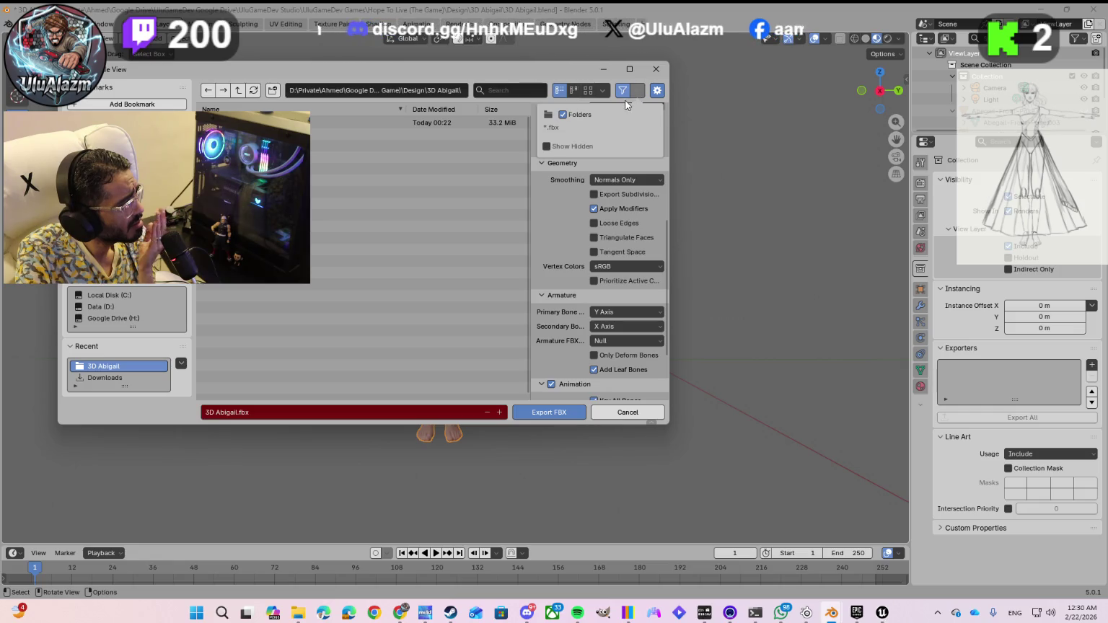
pyautogui.click(605, 91)
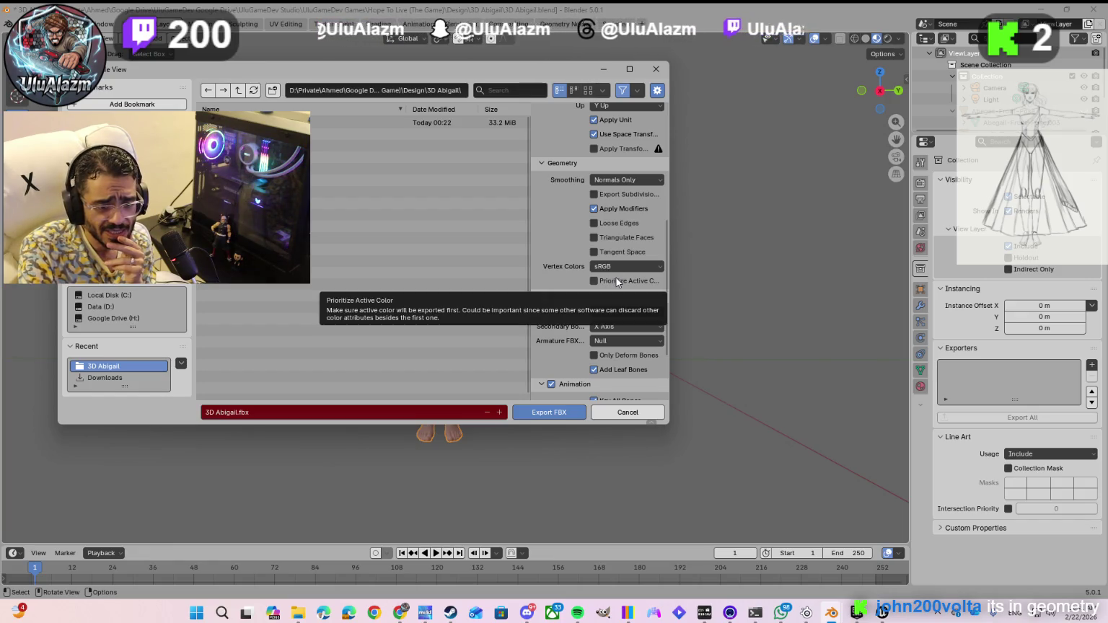
pyautogui.scroll(-1, 570, 311)
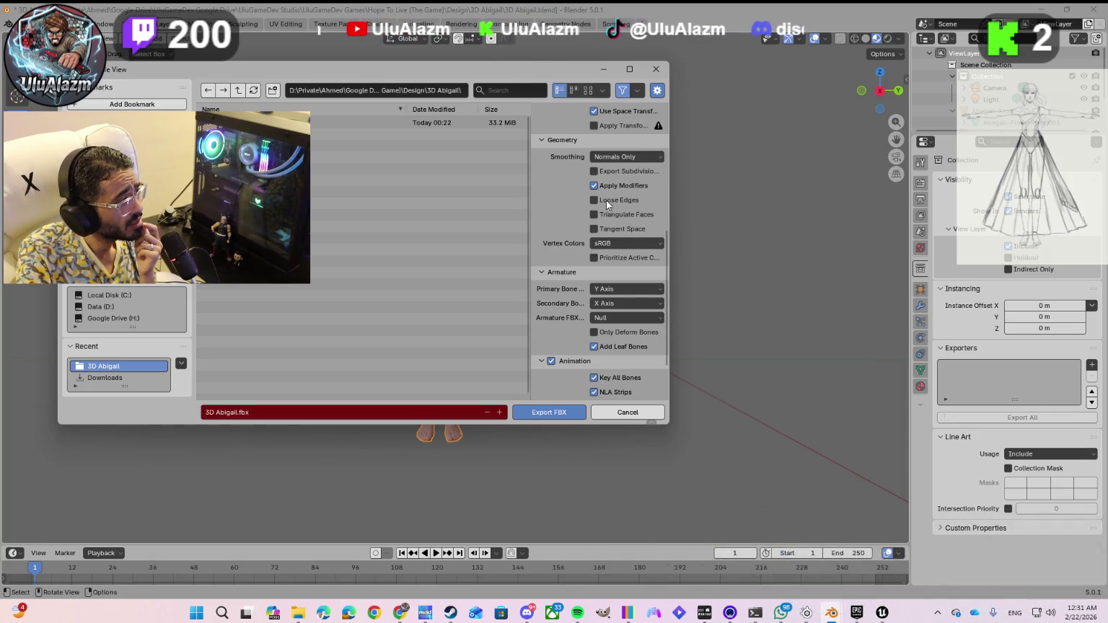
pyautogui.click(649, 158)
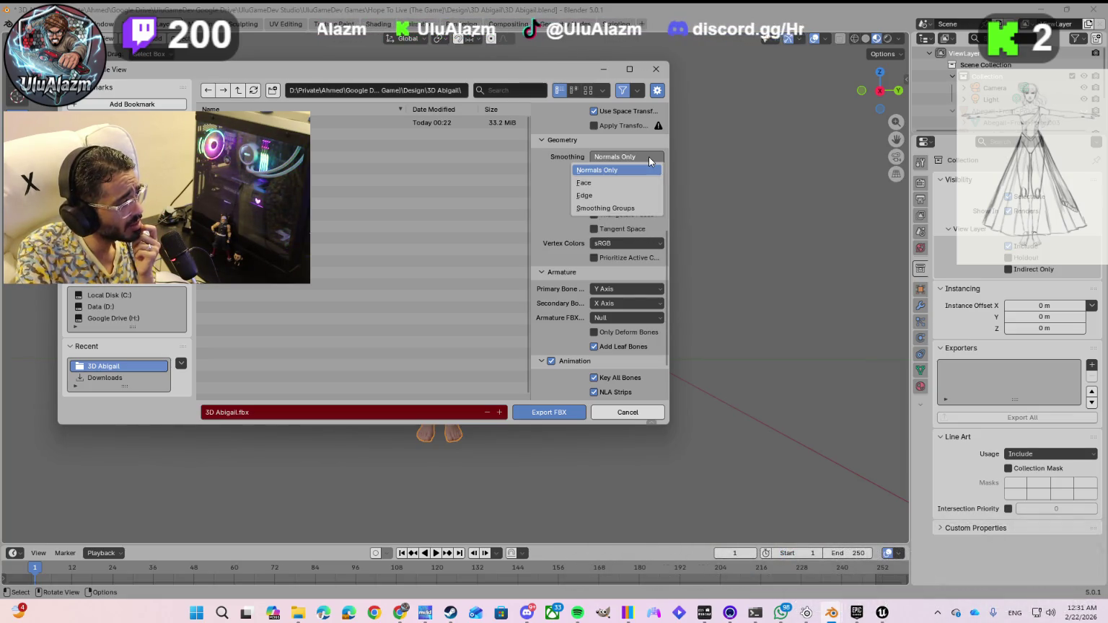
pyautogui.click(627, 209)
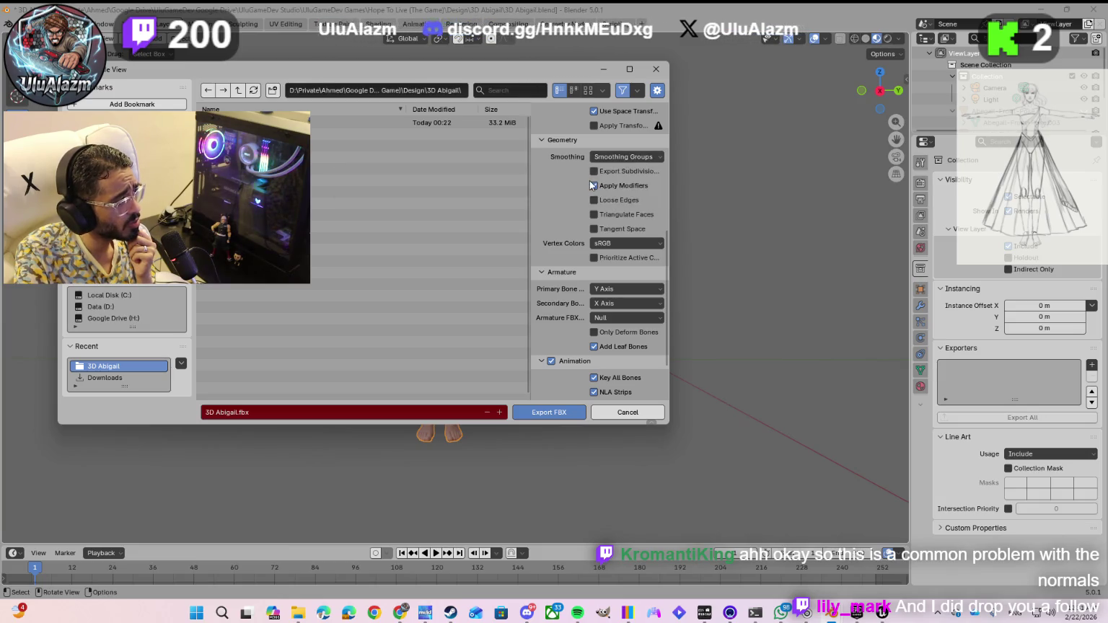
pyautogui.doubleClick(372, 120)
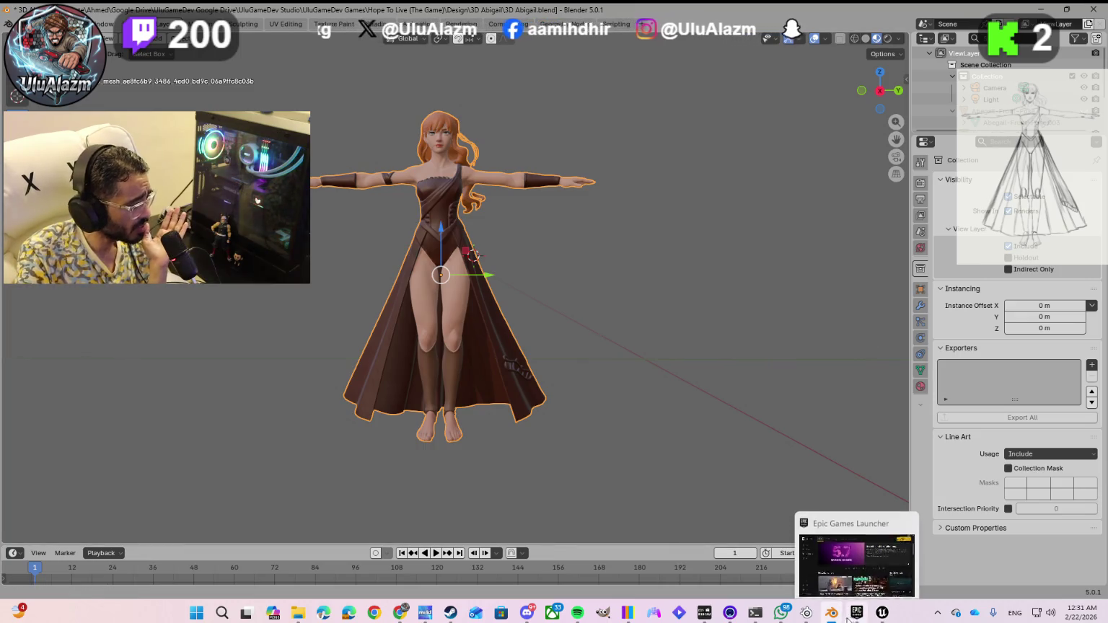
# - Close Unreal's Message Log and the material editor
pyautogui.moveTo(882, 614)
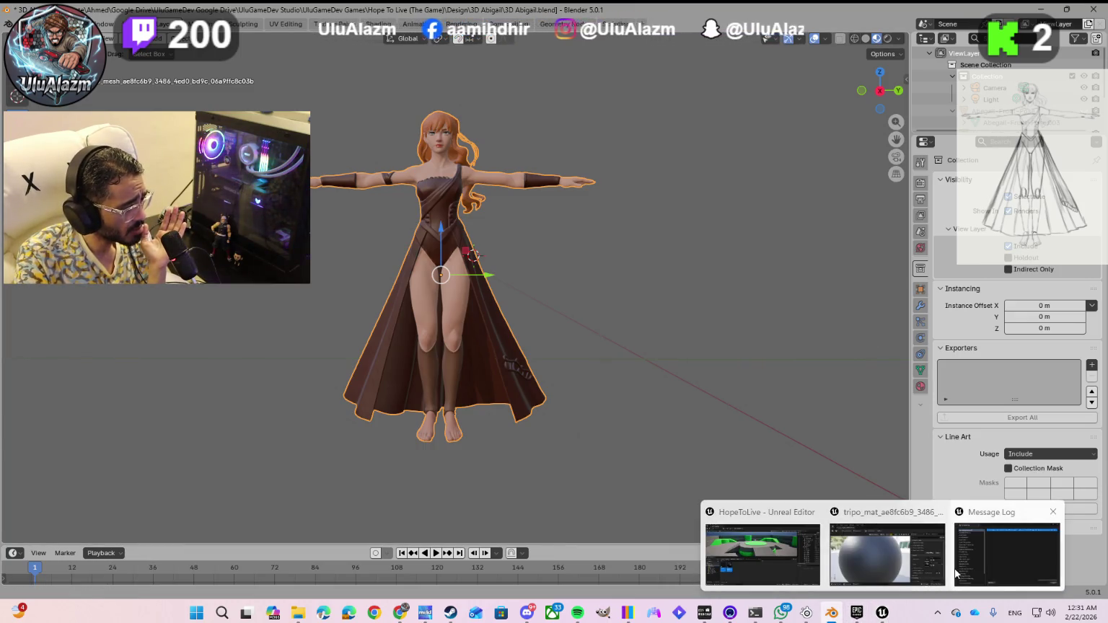
pyautogui.click(967, 565)
pyautogui.click(829, 135)
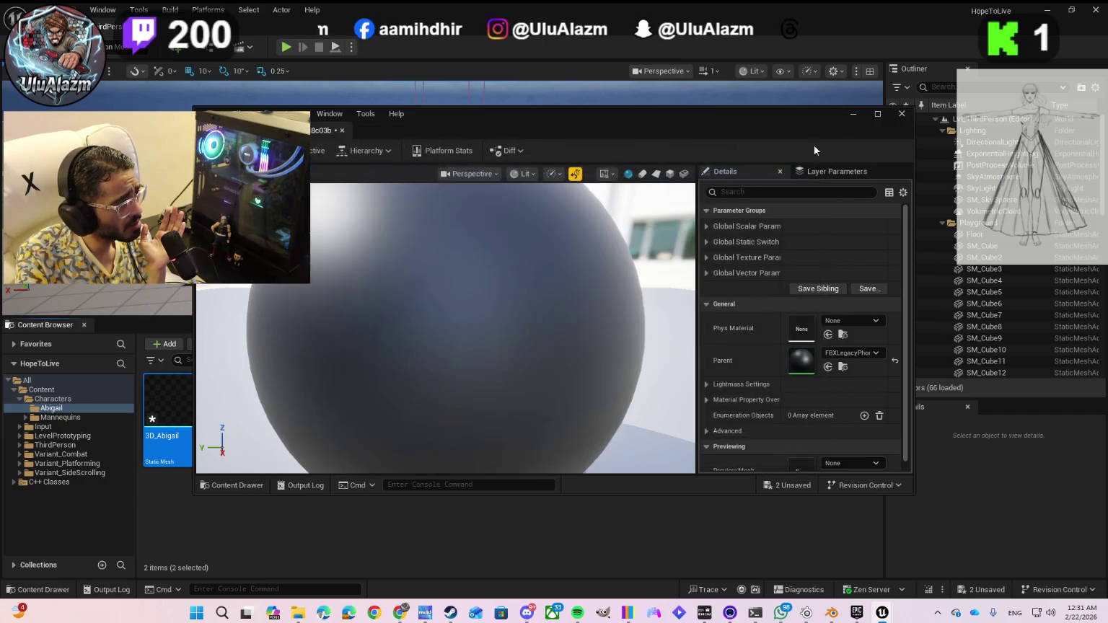
pyautogui.click(902, 114)
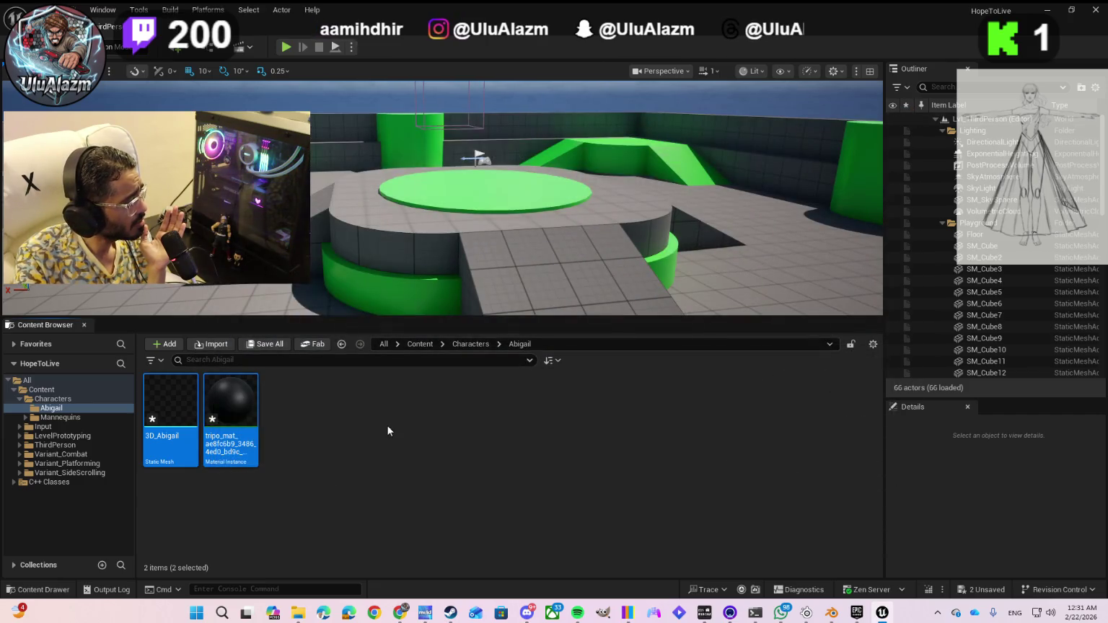
# - Delete the 3D_Abigail mesh and tripo material from the Abigail folder
pyautogui.moveTo(180, 420)
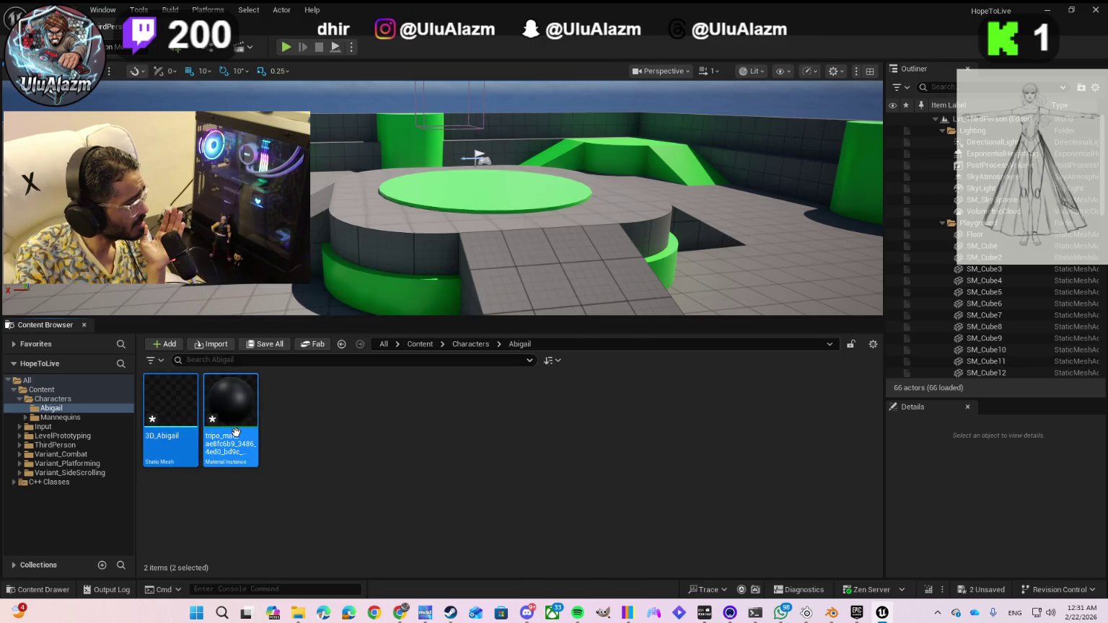
pyautogui.rightClick(180, 417)
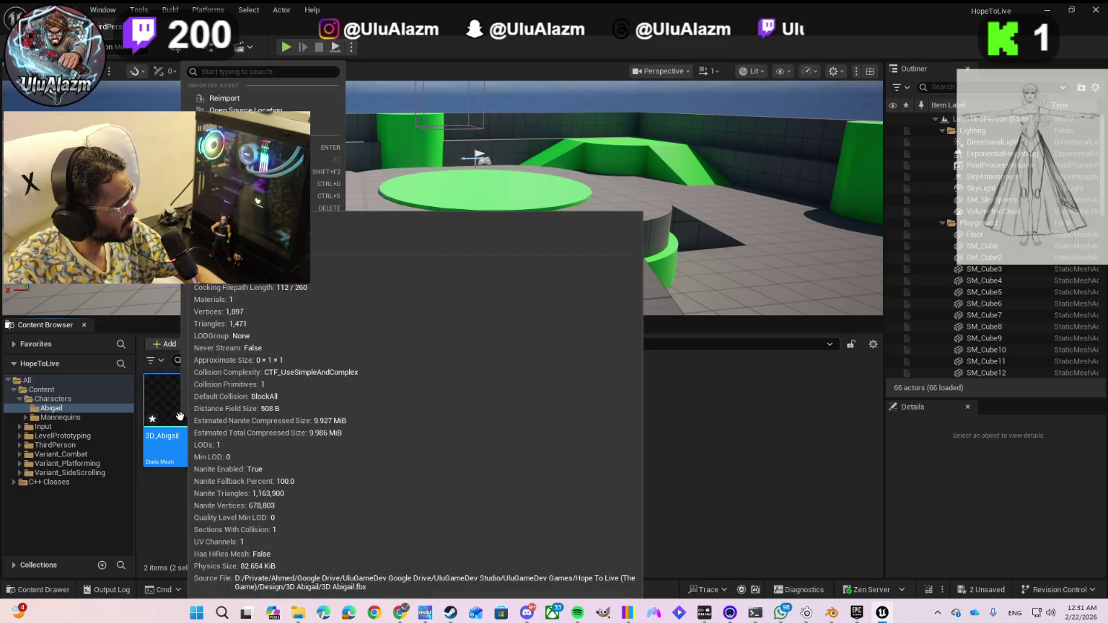
pyautogui.click(246, 207)
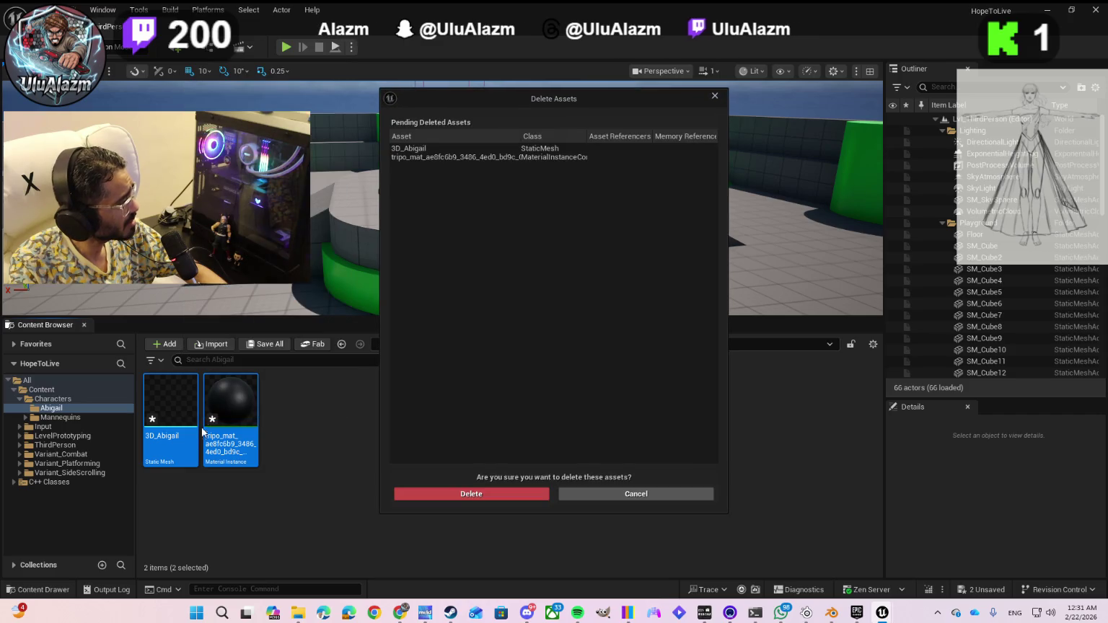
pyautogui.click(420, 149)
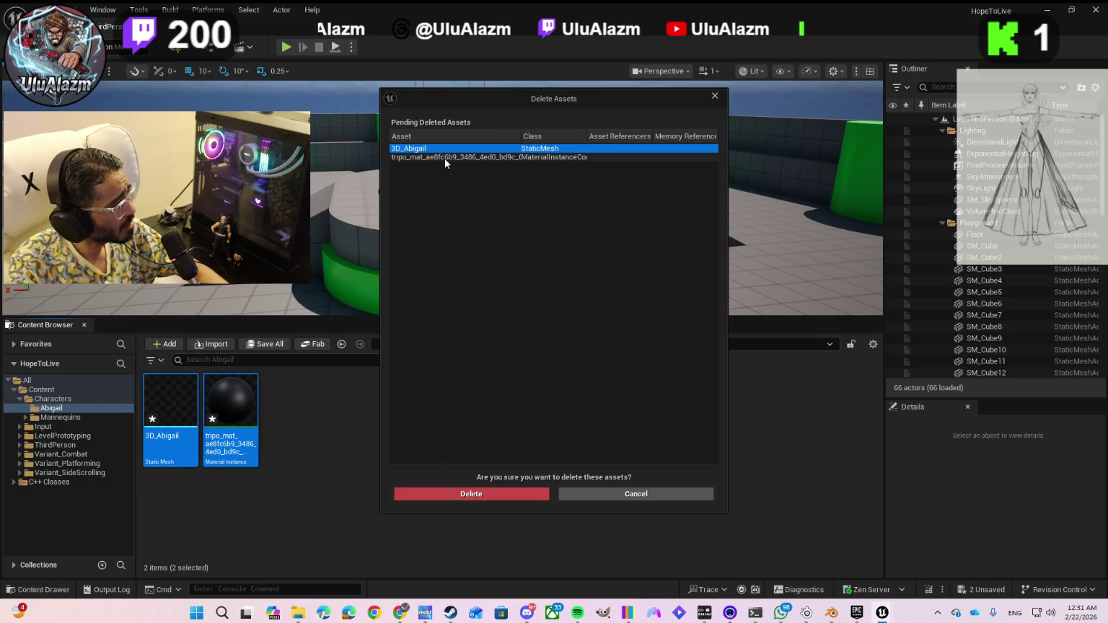
pyautogui.keyDown('shift'); pyautogui.click(444, 159); pyautogui.keyUp('shift')
pyautogui.click(443, 493)
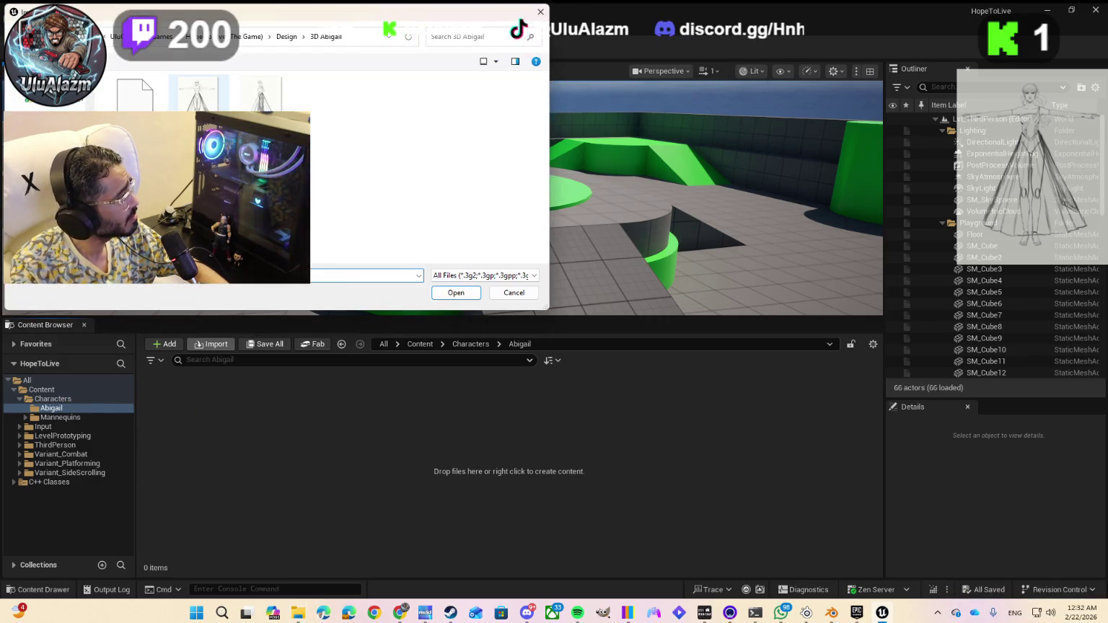
# - Import 3D Abigail.fbx with default settings and select the new tripo material
pyautogui.doubleClick(123, 107)
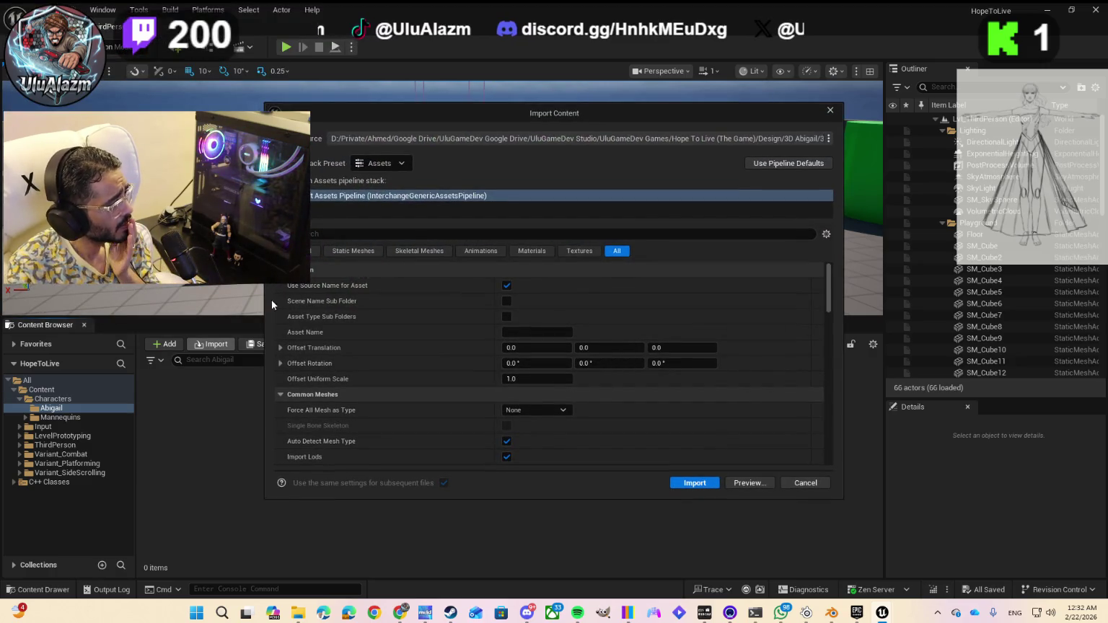
pyautogui.click(687, 484)
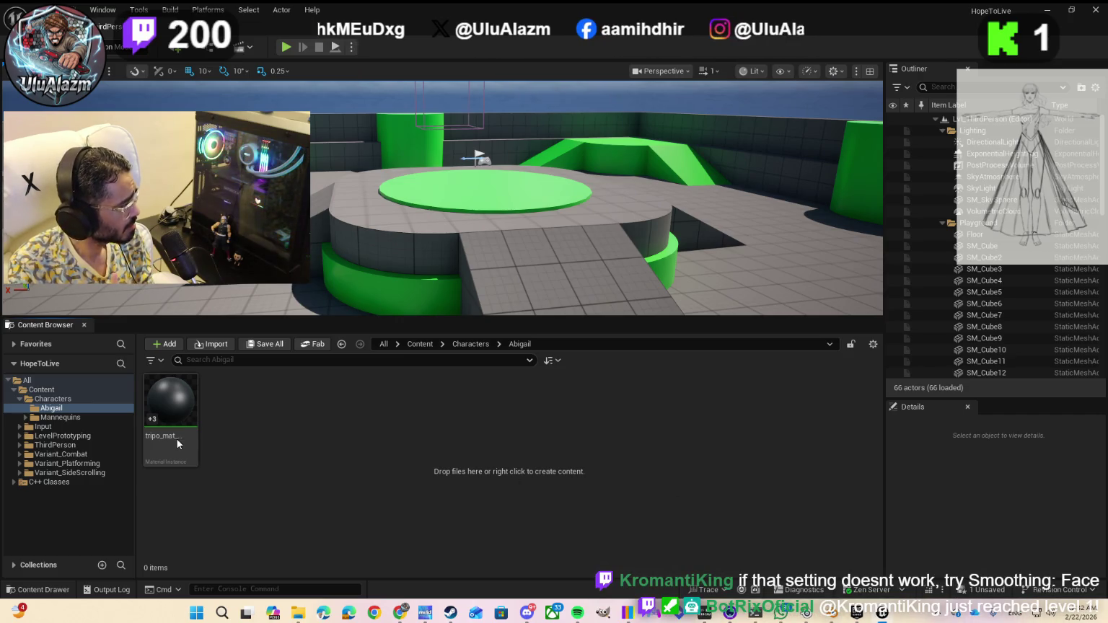
pyautogui.click(168, 411)
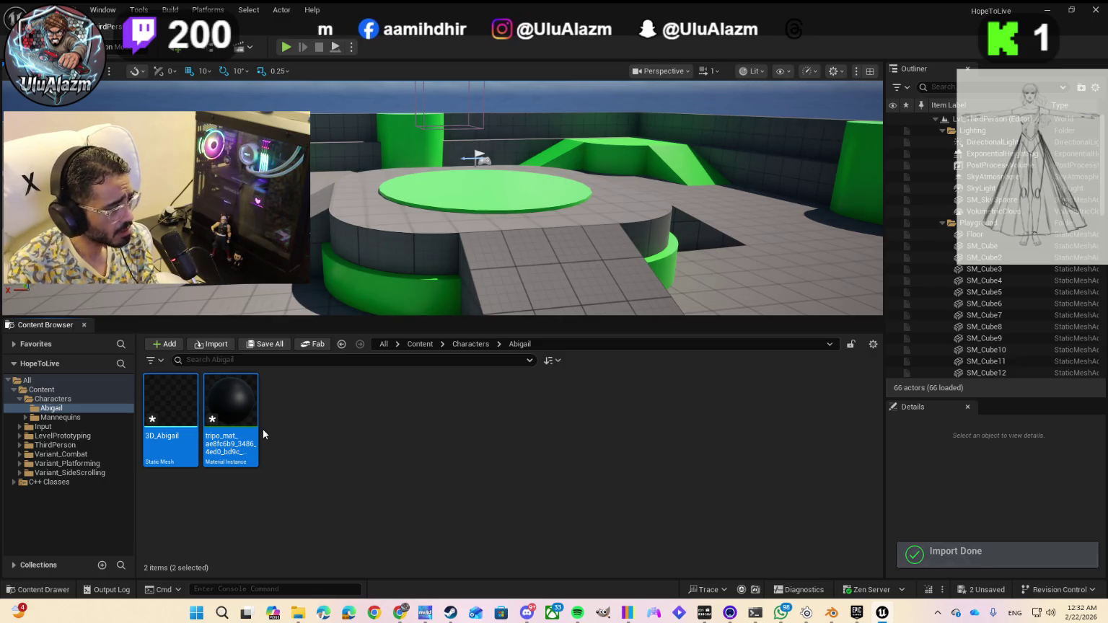
pyautogui.moveTo(257, 424)
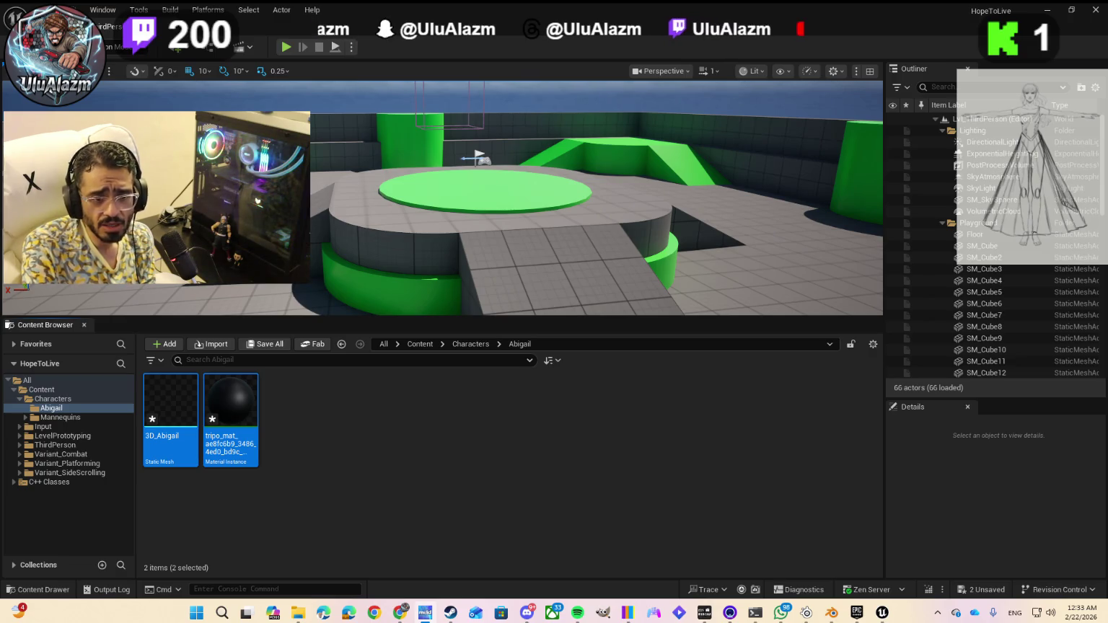
# - Drag the 3D_Abigail mesh into the level and look around it
pyautogui.click(552, 488)
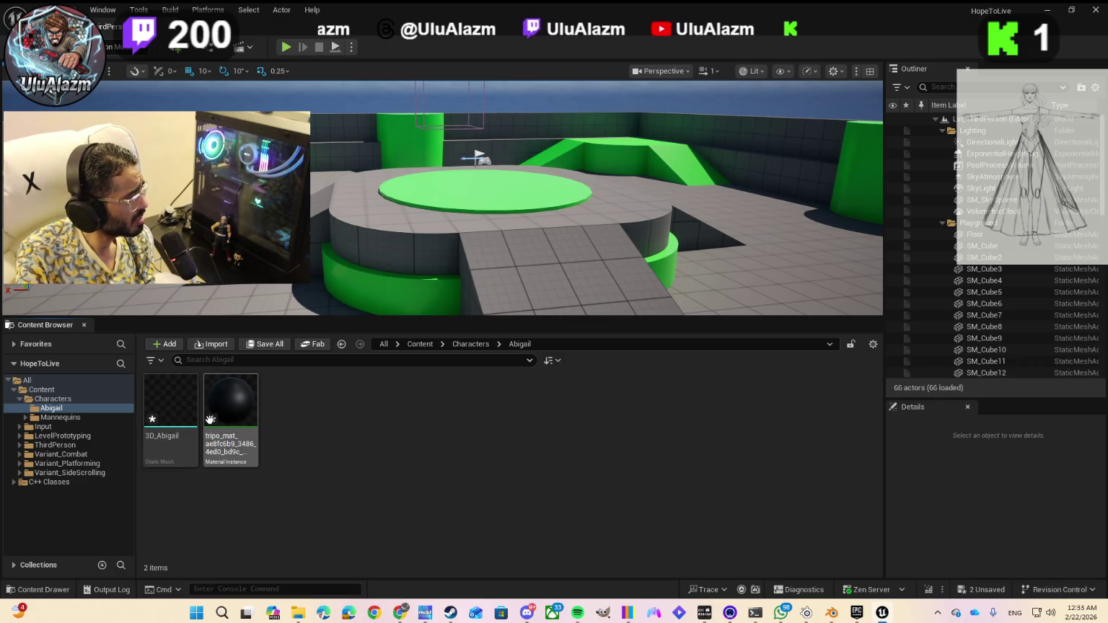
pyautogui.moveTo(175, 417)
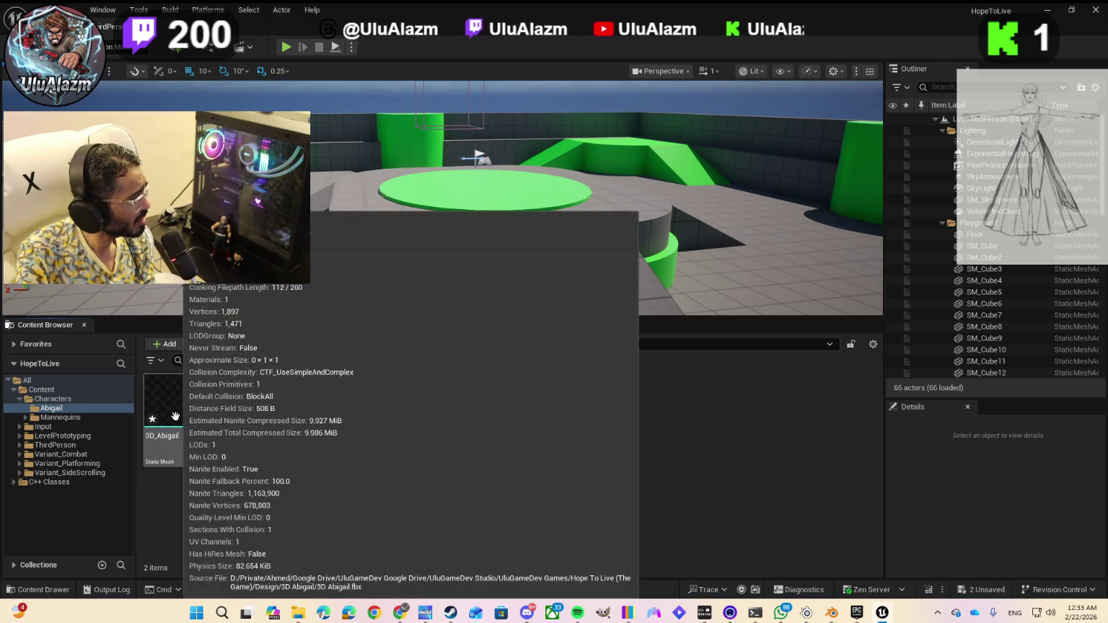
pyautogui.moveTo(175, 417)
pyautogui.mouseDown()
pyautogui.moveTo(274, 404)
pyautogui.moveTo(339, 259)
pyautogui.moveTo(368, 251)
pyautogui.mouseUp()
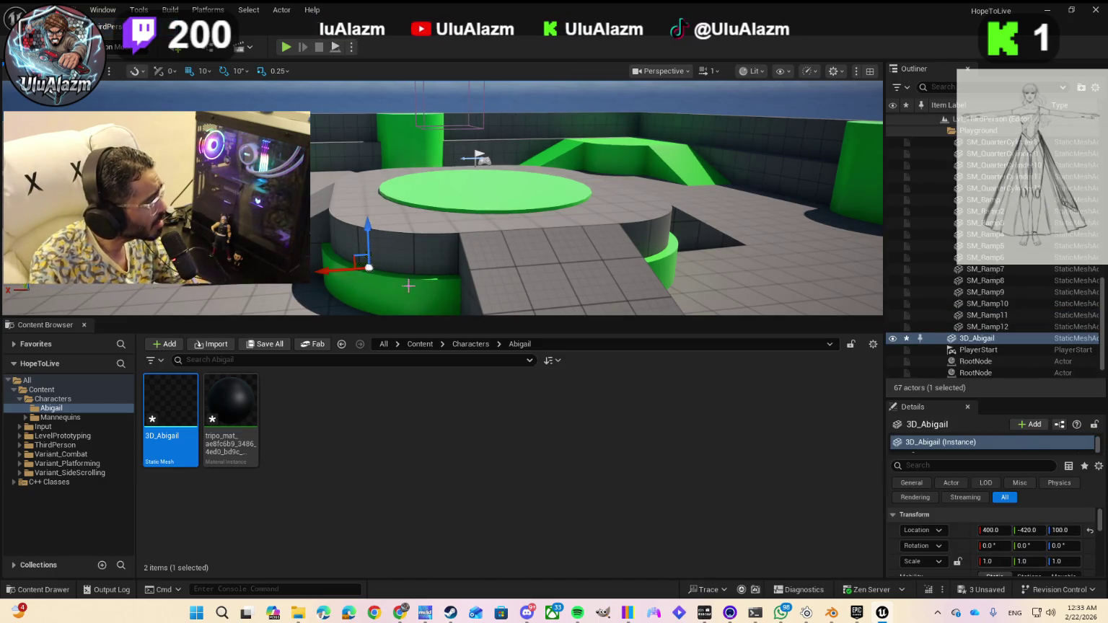
pyautogui.scroll(3, 379, 280)
pyautogui.moveTo(358, 278); pyautogui.dragTo(368, 238)
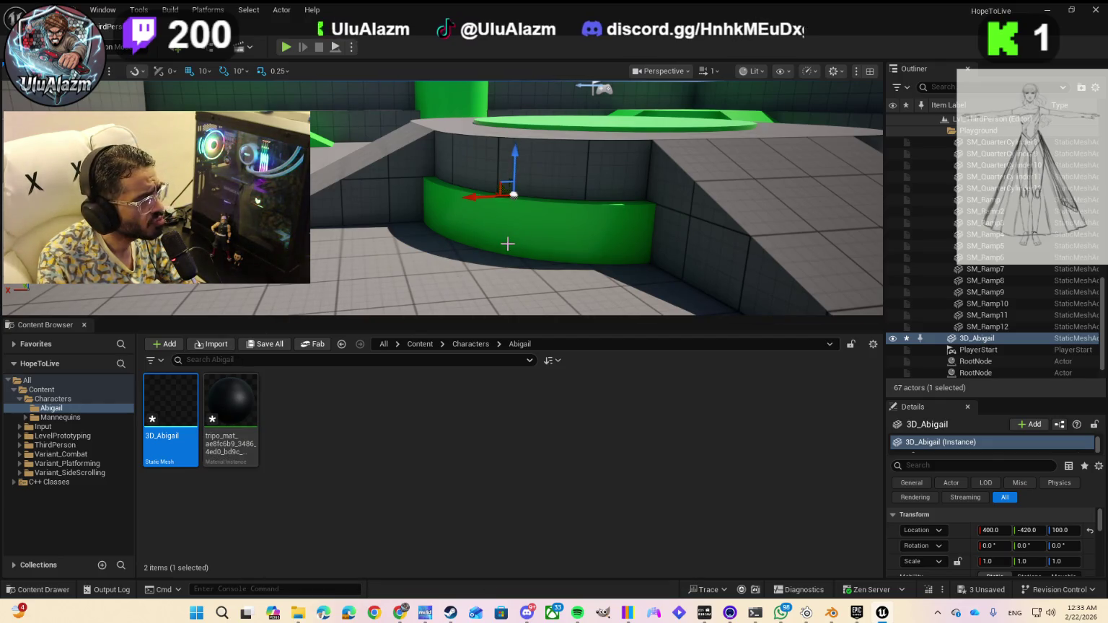
pyautogui.moveTo(507, 244)
pyautogui.mouseDown()
pyautogui.moveTo(441, 236)
pyautogui.moveTo(462, 235)
pyautogui.mouseUp()
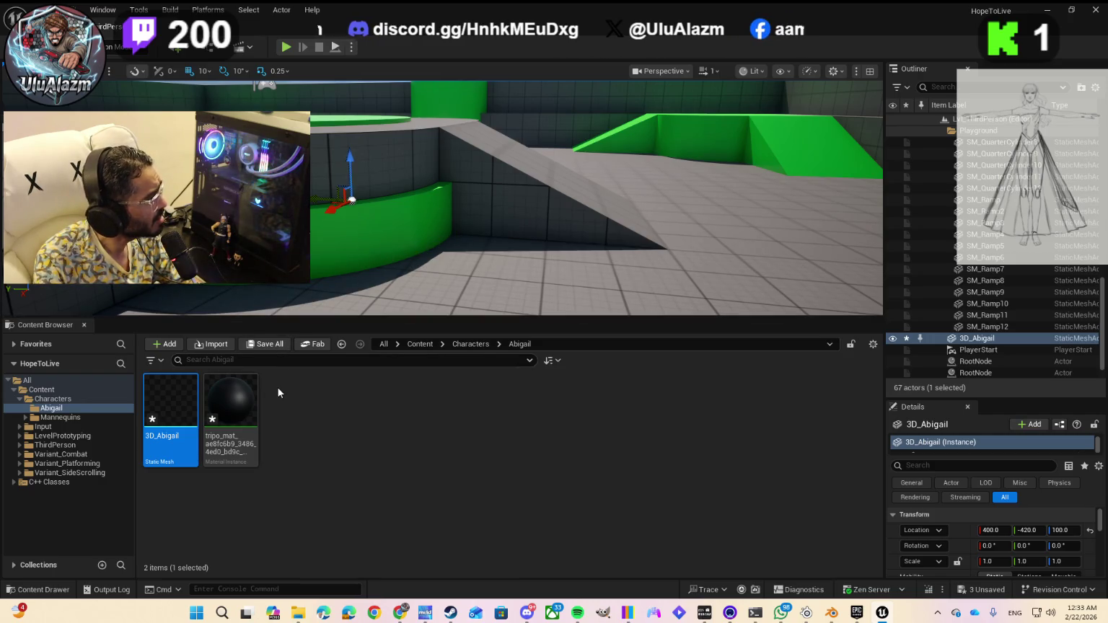
pyautogui.moveTo(433, 217)
pyautogui.mouseDown()
pyautogui.moveTo(469, 220)
pyautogui.moveTo(433, 220)
pyautogui.moveTo(433, 277)
pyautogui.mouseUp()
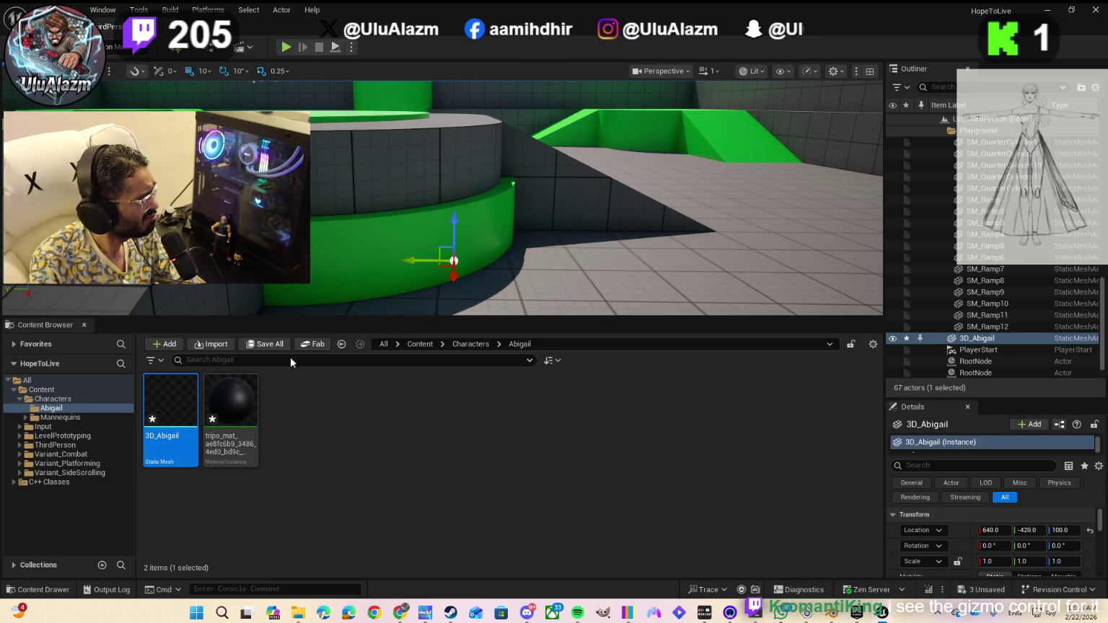
# - Undo the stray tripo material drop on the ledge and place 3D_Abigail again
pyautogui.moveTo(231, 405)
pyautogui.mouseDown()
pyautogui.moveTo(300, 332)
pyautogui.moveTo(426, 244)
pyautogui.moveTo(423, 228)
pyautogui.mouseUp()
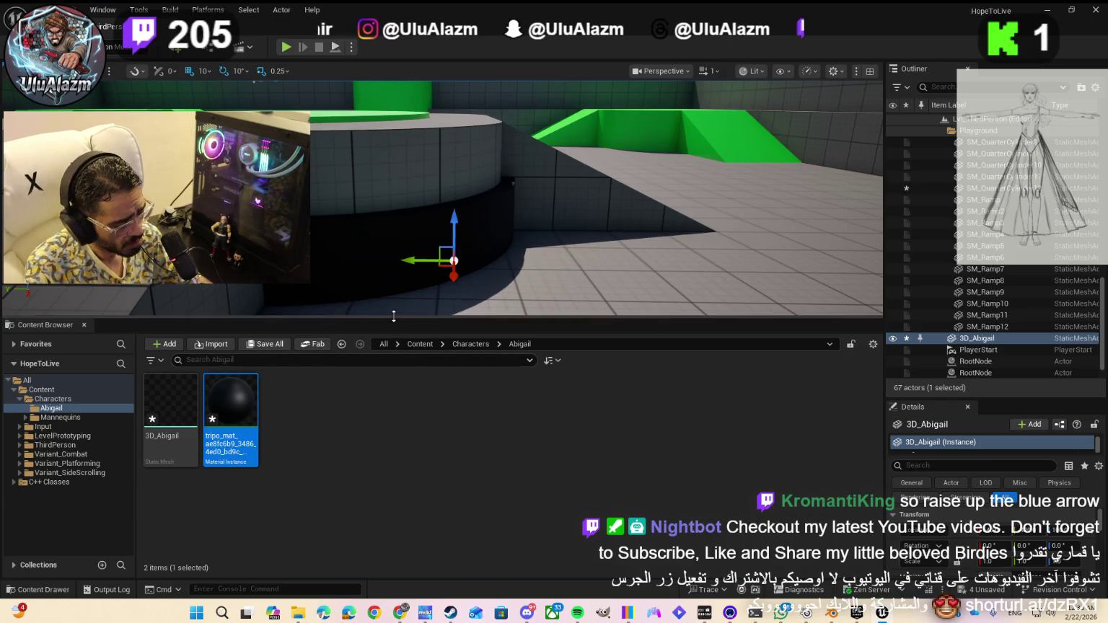
pyautogui.hotkey('ctrl', 'z')
pyautogui.hotkey('ctrl', 'z')
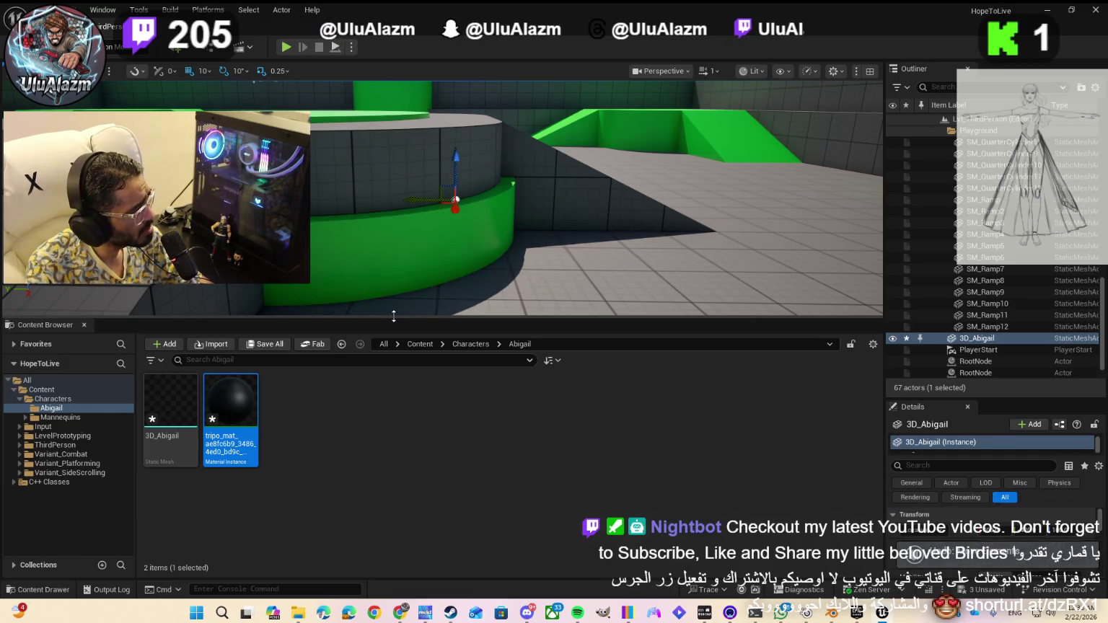
pyautogui.hotkey('ctrl', 'z')
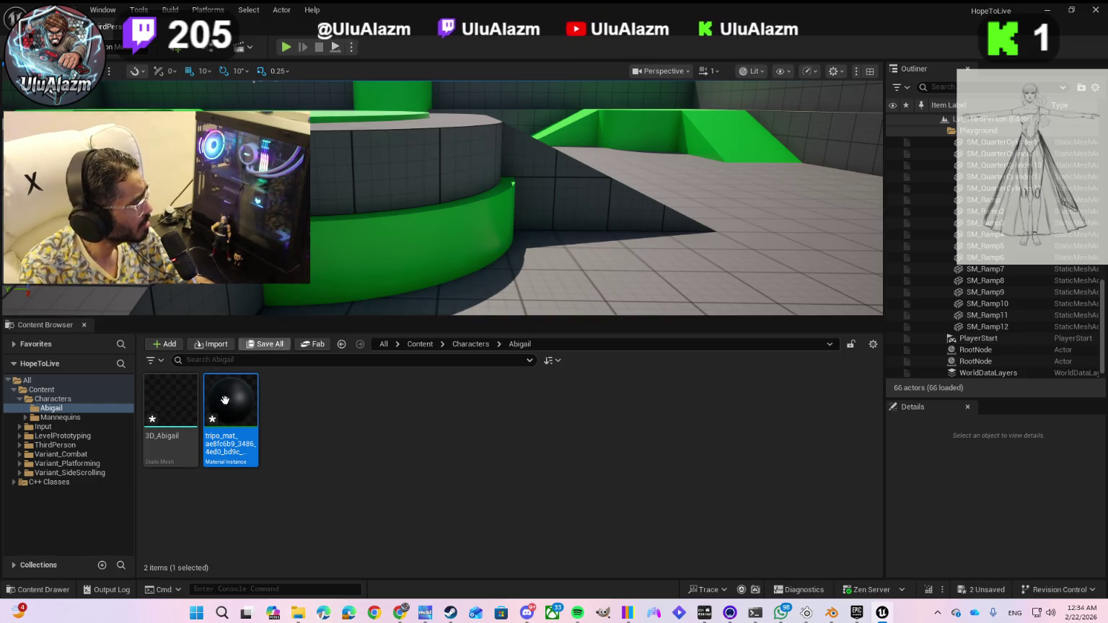
pyautogui.moveTo(171, 400)
pyautogui.mouseDown()
pyautogui.moveTo(206, 415)
pyautogui.moveTo(417, 240)
pyautogui.moveTo(413, 102)
pyautogui.mouseUp()
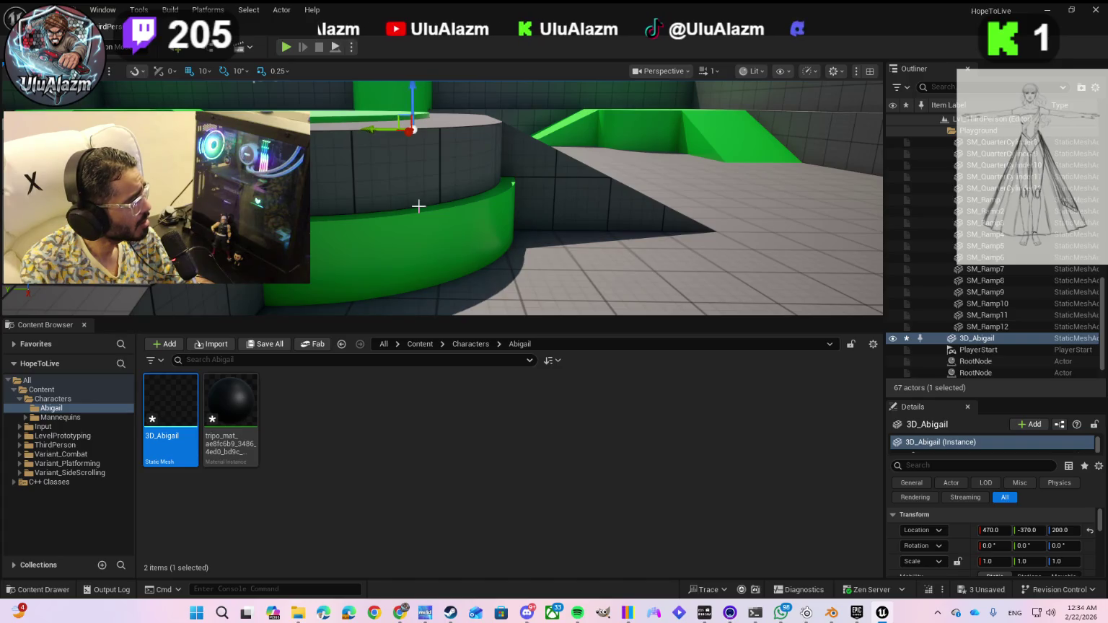
# - Raise 3D_Abigail to height 400, reaching location 470, -370, 400
pyautogui.moveTo(439, 316); pyautogui.dragTo(427, 432)
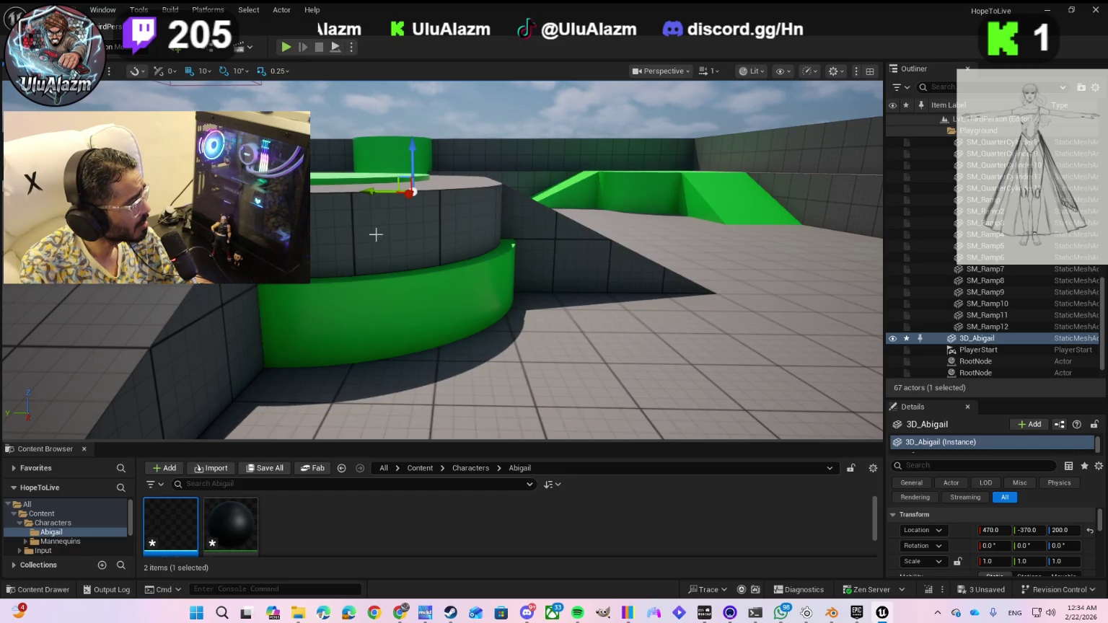
pyautogui.moveTo(414, 148)
pyautogui.mouseDown()
pyautogui.moveTo(407, 115)
pyautogui.moveTo(403, 150)
pyautogui.moveTo(444, 170)
pyautogui.moveTo(412, 125)
pyautogui.mouseUp()
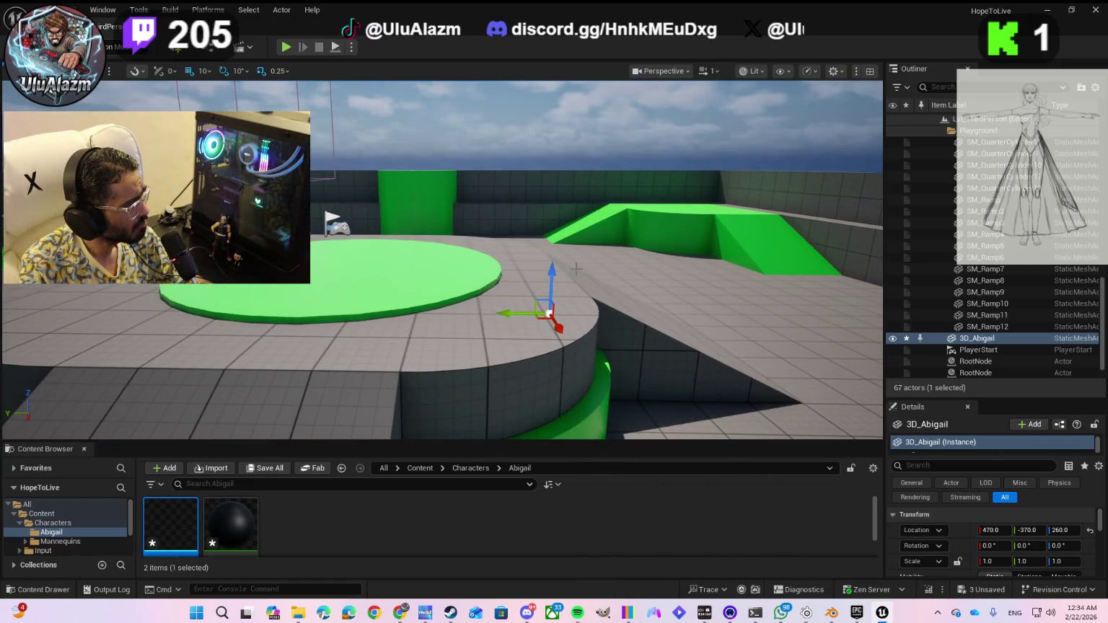
pyautogui.moveTo(550, 274); pyautogui.dragTo(568, 146)
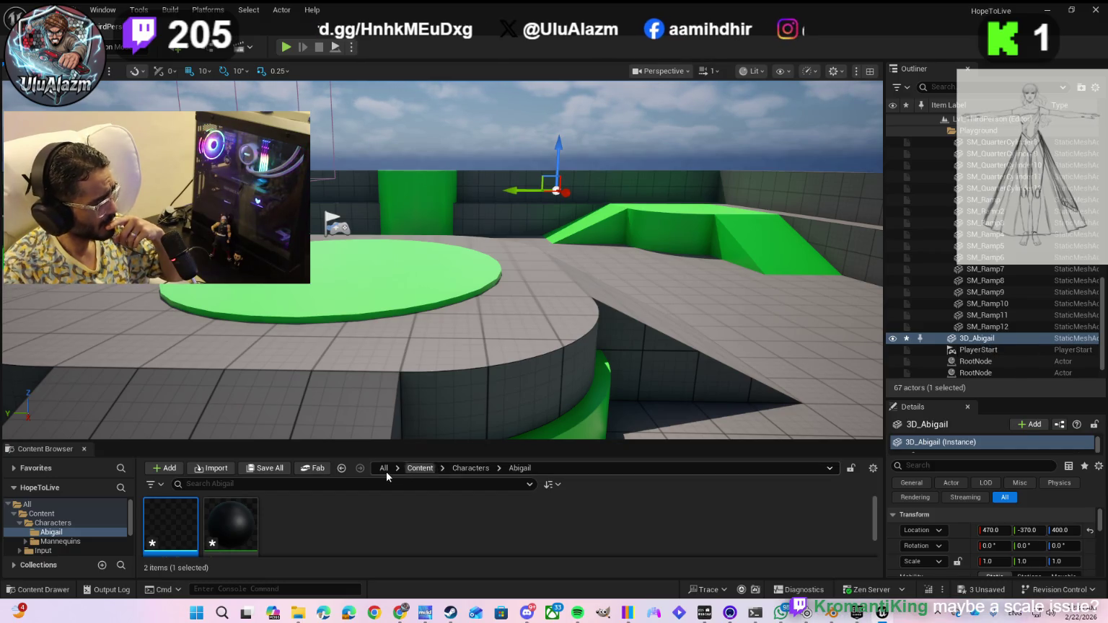
pyautogui.scroll(-1, 273, 524)
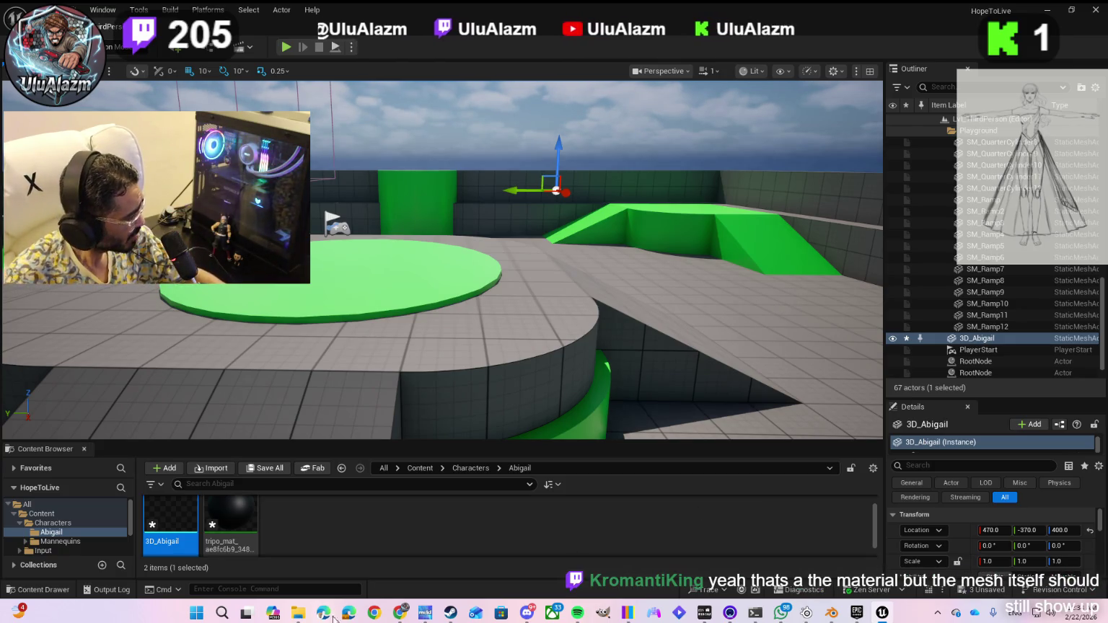
pyautogui.keyDown('ctrl'); pyautogui.click(243, 519); pyautogui.keyUp('ctrl')
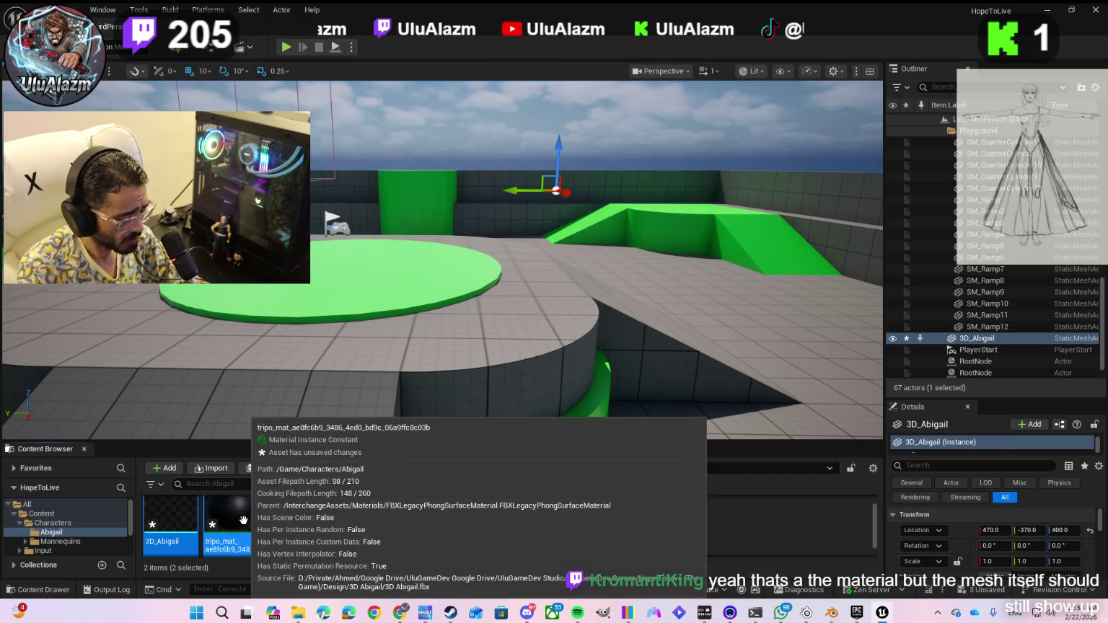
# - Cancel the forced asset deletion and undo Abigail's raise back to height 200
pyautogui.rightClick(235, 519)
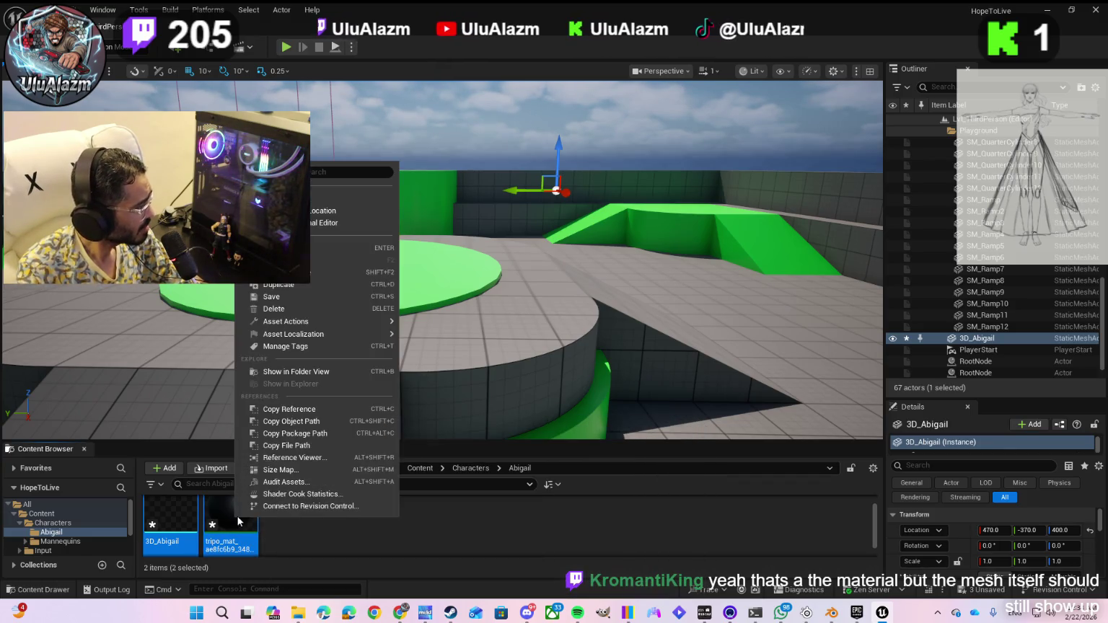
pyautogui.click(289, 309)
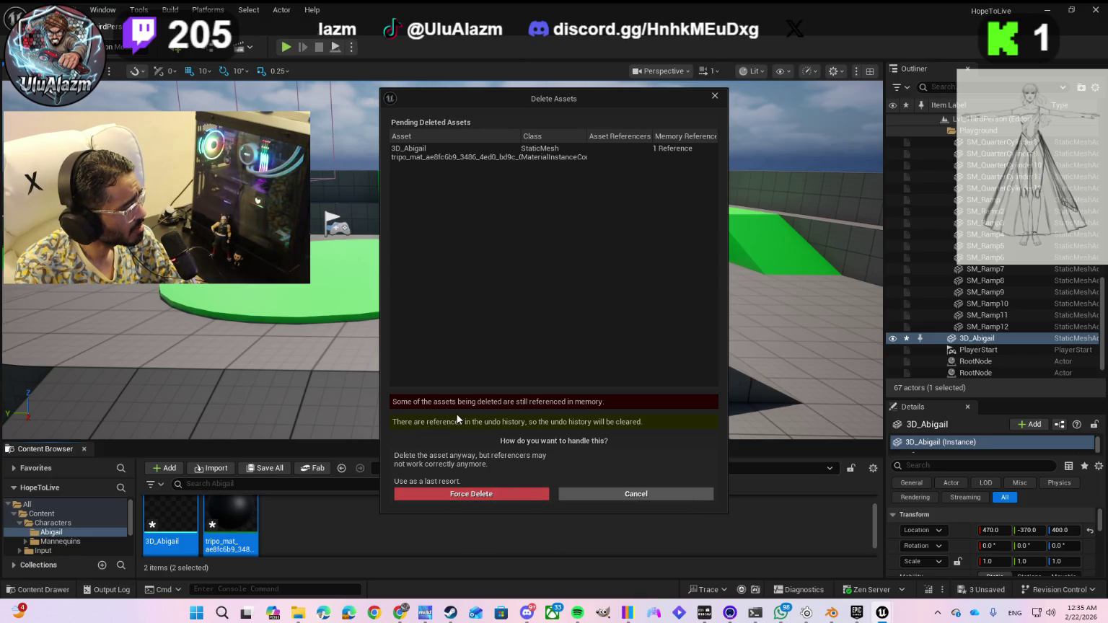
pyautogui.click(577, 493)
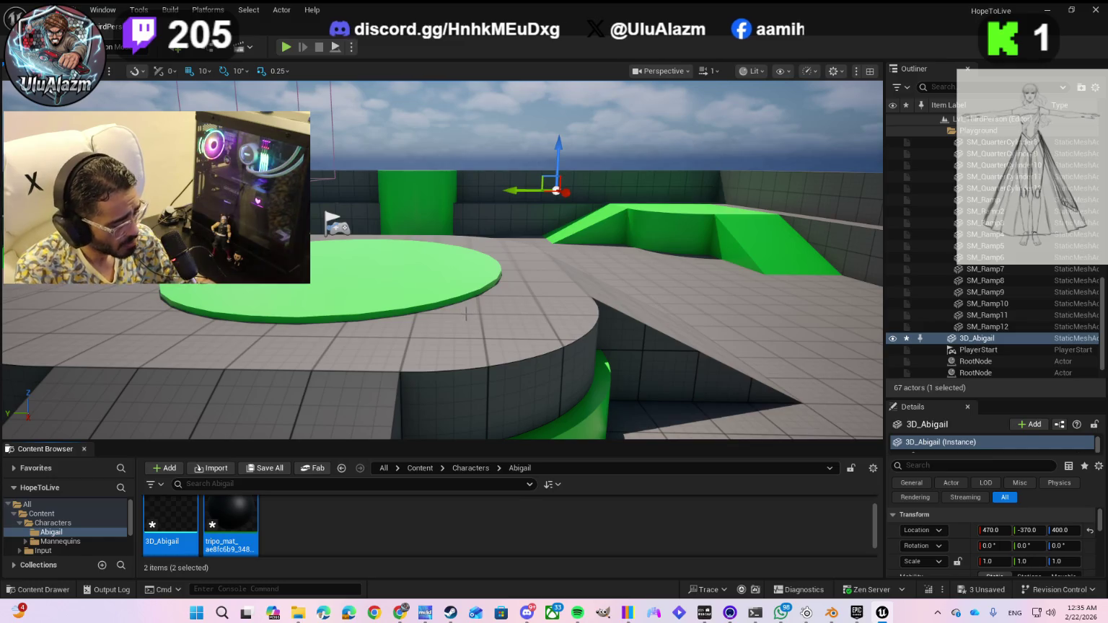
pyautogui.hotkey('ctrl', 'z')
pyautogui.hotkey('ctrl', 'z')
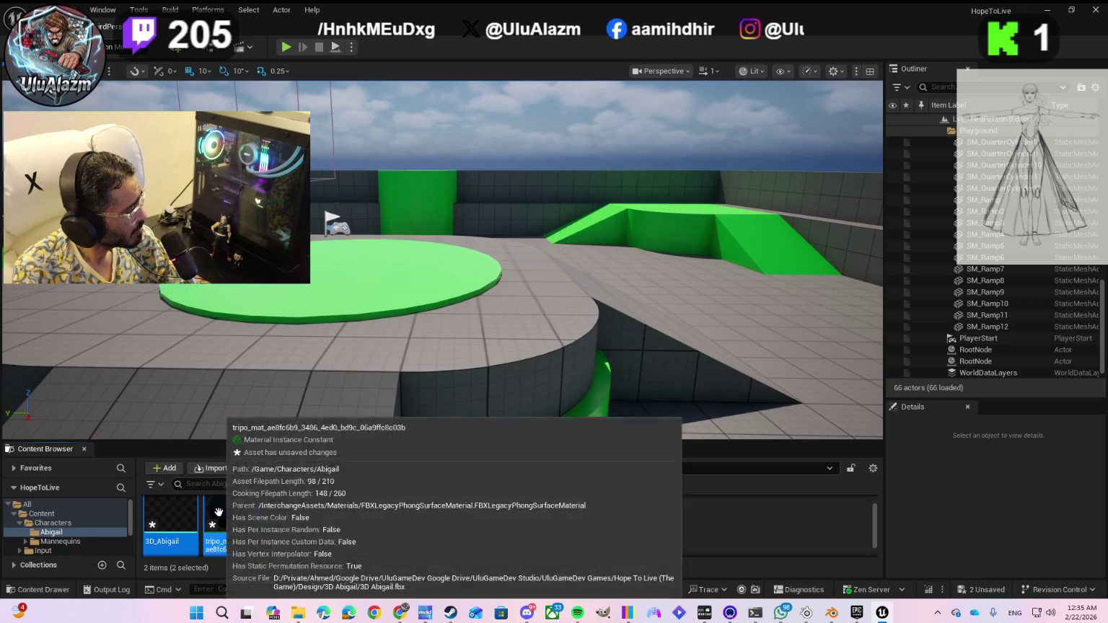
# - Delete both the 3D_Abigail mesh and tripo material, leaving the folder empty
pyautogui.rightClick(214, 514)
pyautogui.click(281, 304)
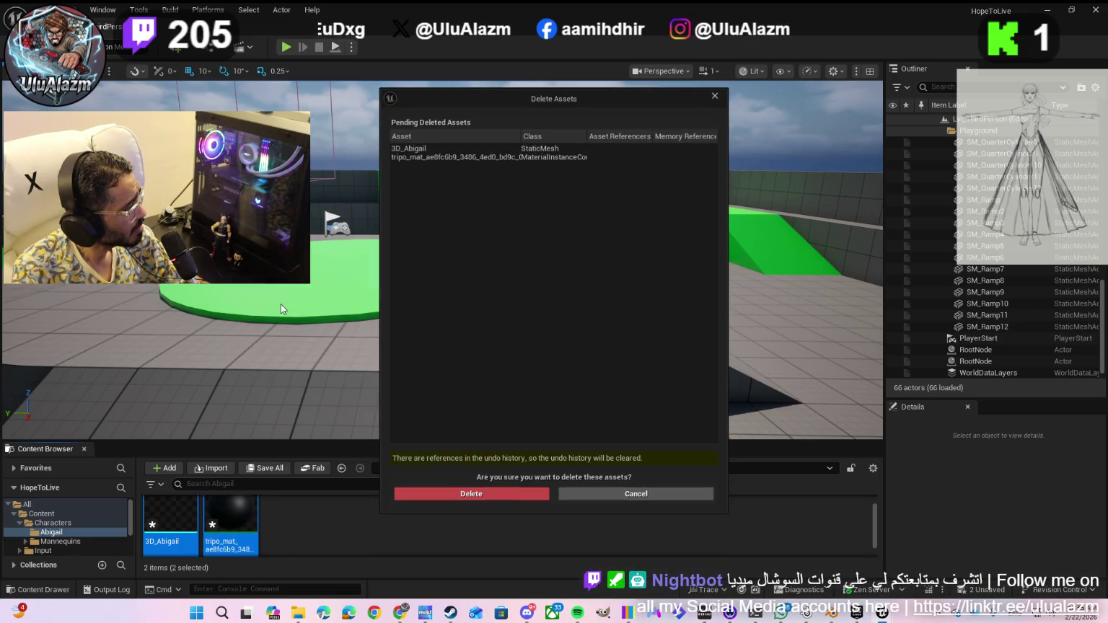
pyautogui.click(423, 150)
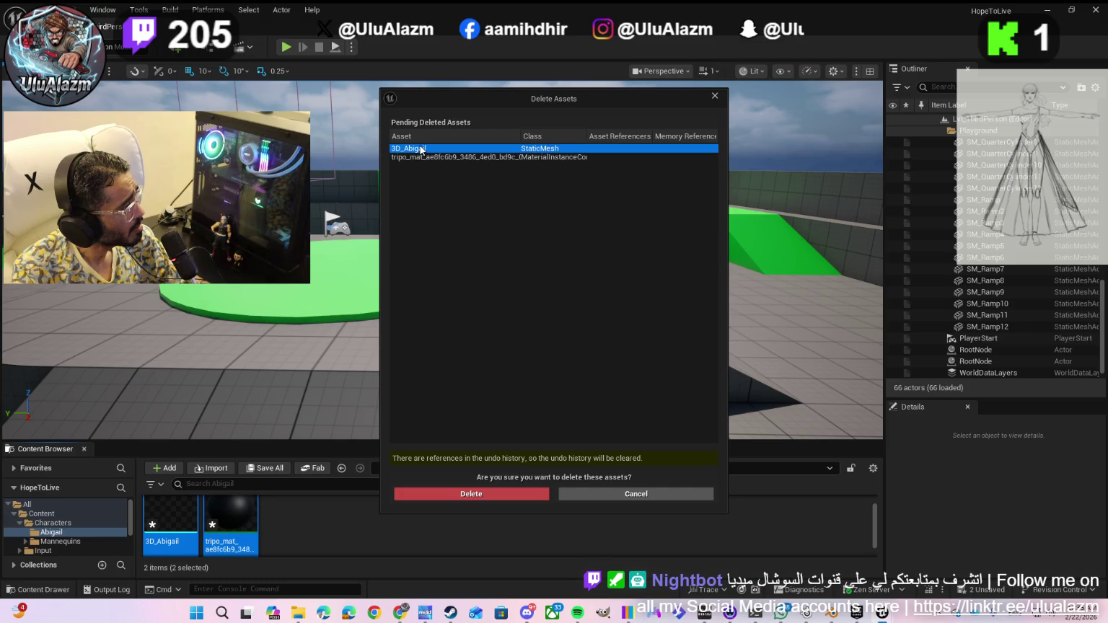
pyautogui.keyDown('shift'); pyautogui.click(419, 158); pyautogui.keyUp('shift')
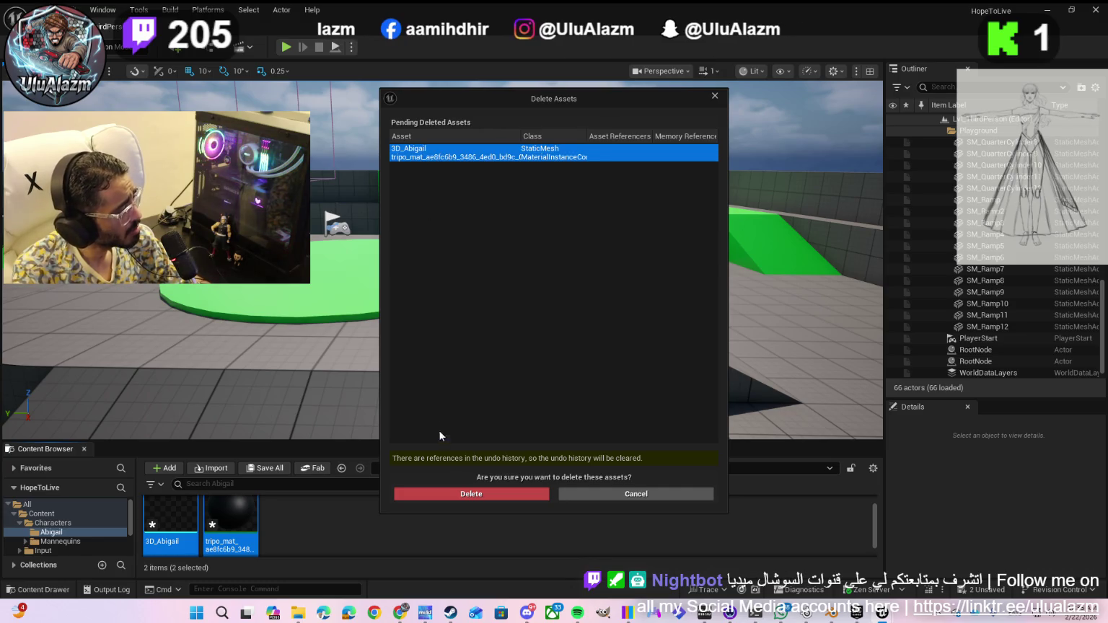
pyautogui.click(455, 496)
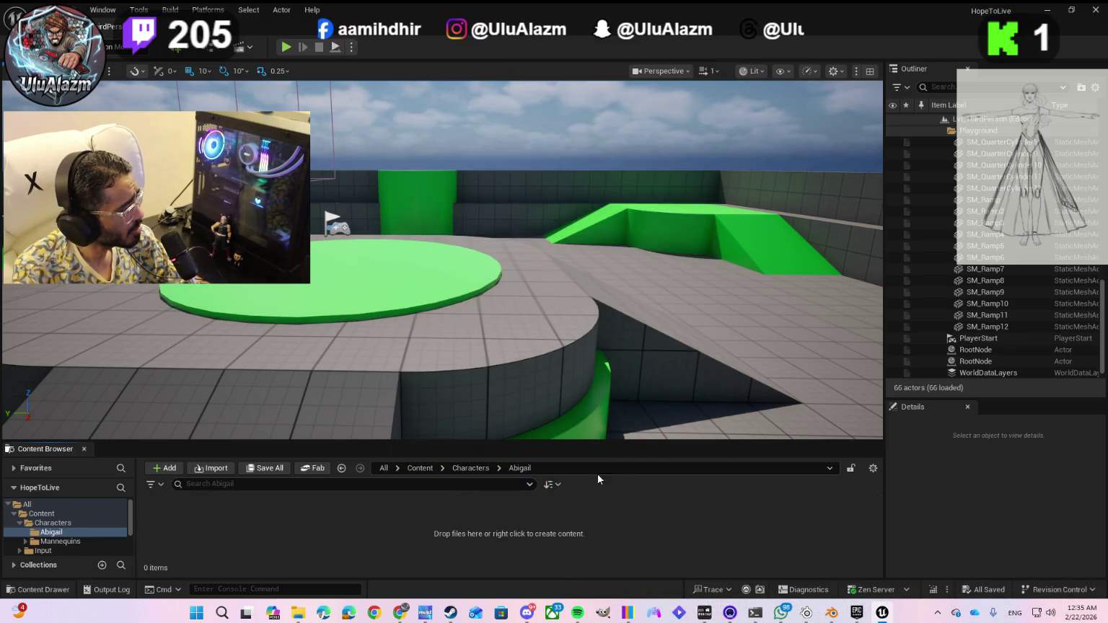
pyautogui.click(832, 613)
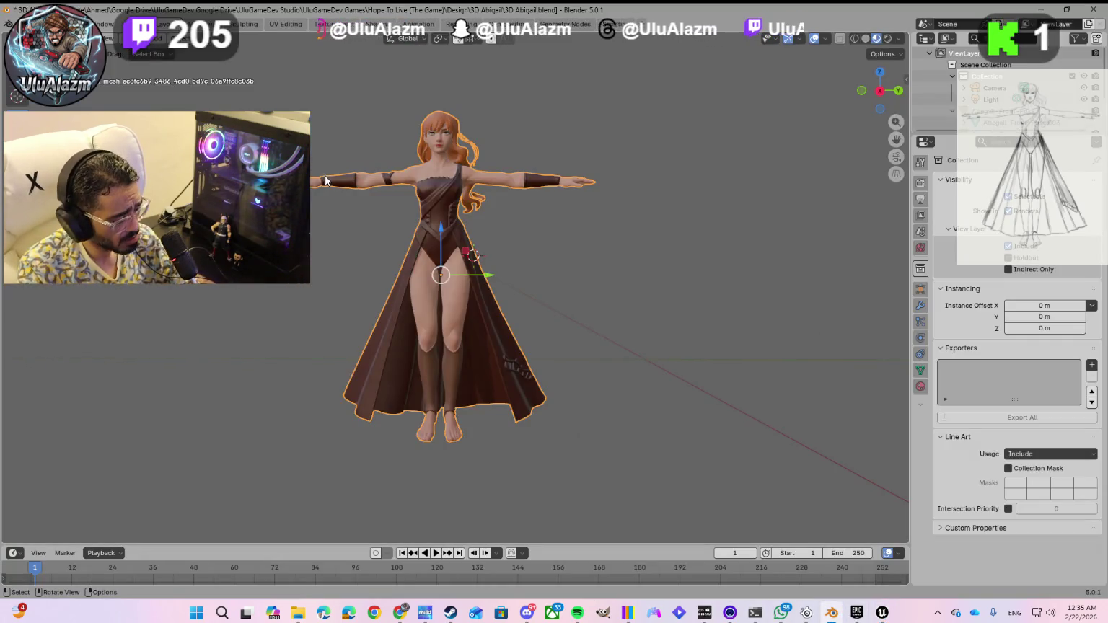
# - Save the Blender file and start an FBX export with scale 0.01
pyautogui.click(25, 24)
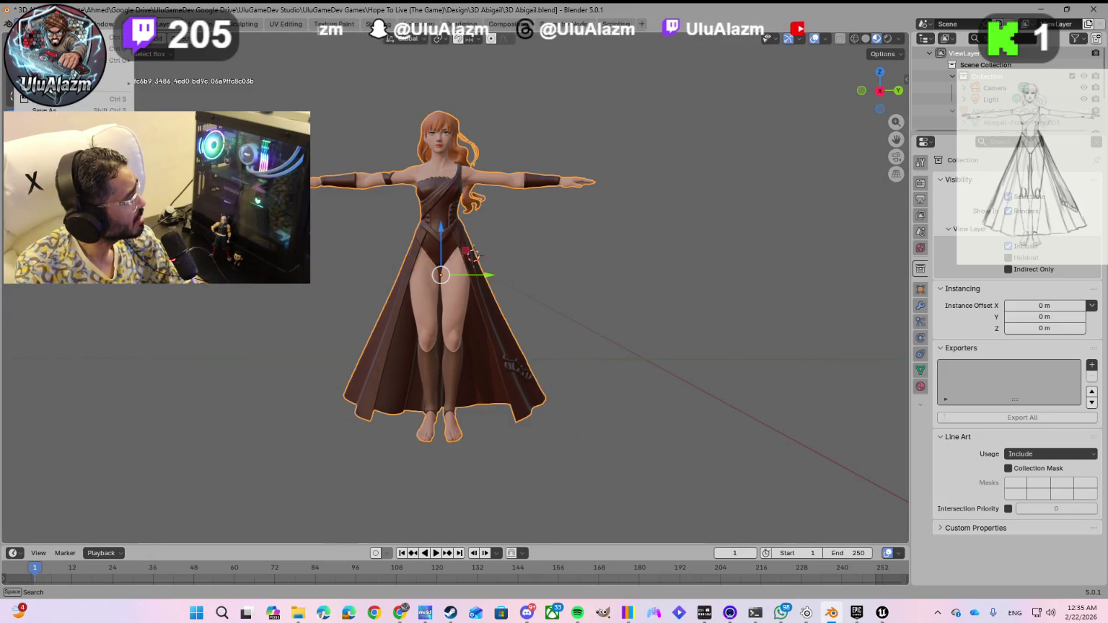
pyautogui.click(54, 103)
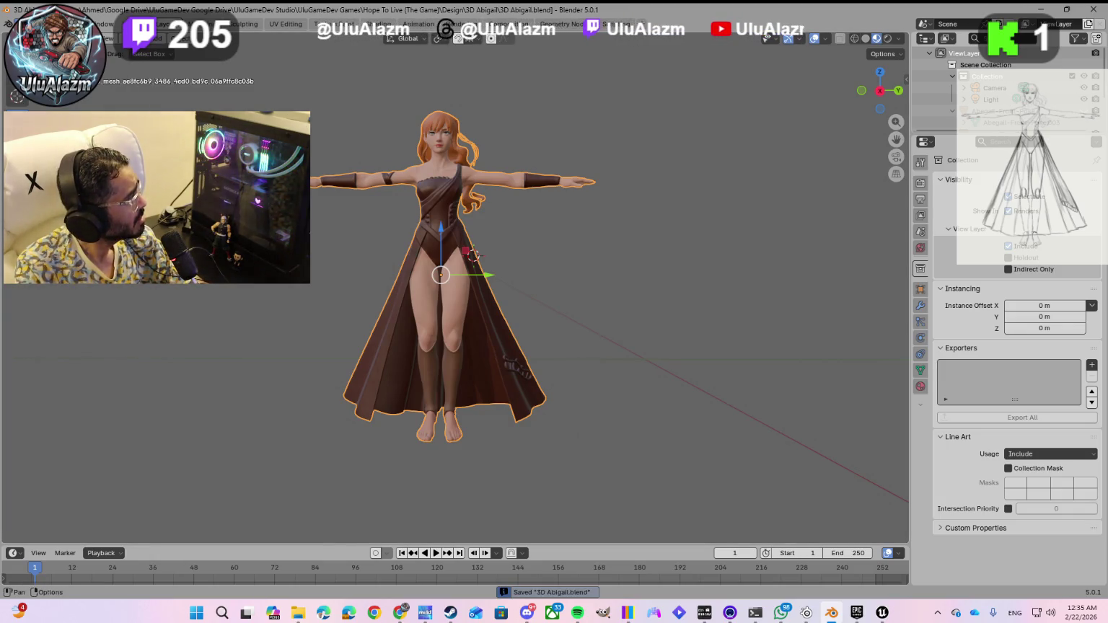
pyautogui.moveTo(72, 291)
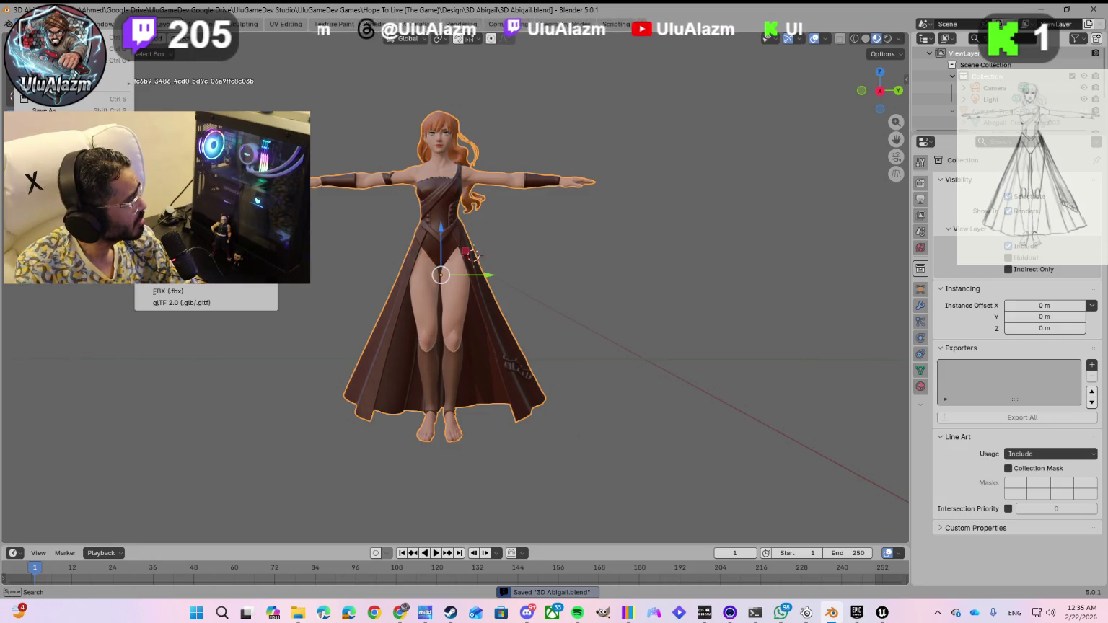
pyautogui.click(167, 290)
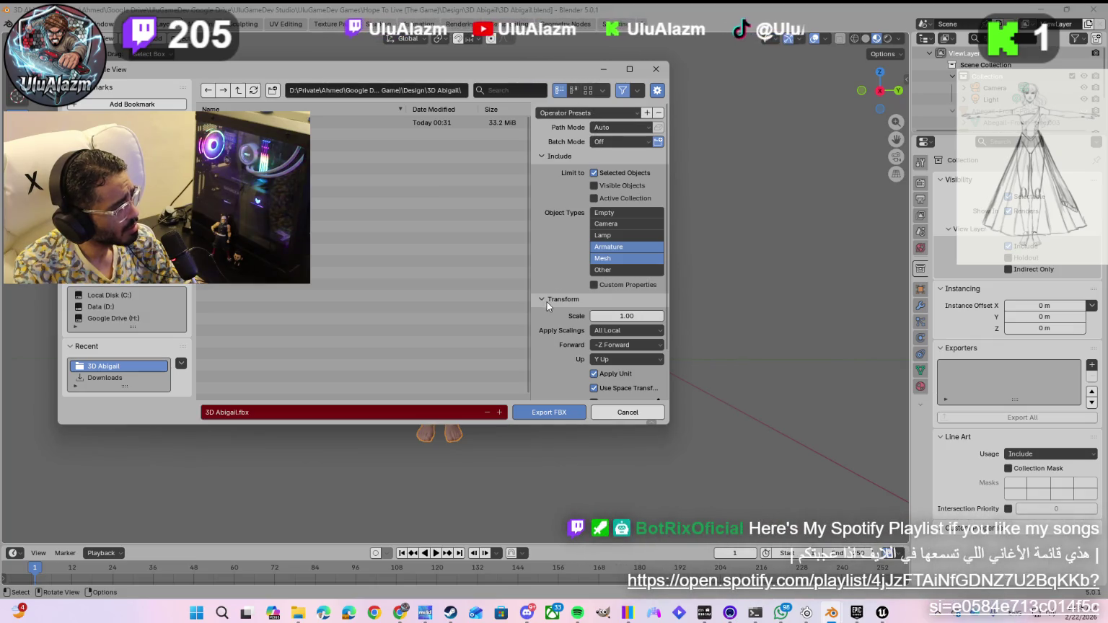
pyautogui.scroll(-2, 575, 324)
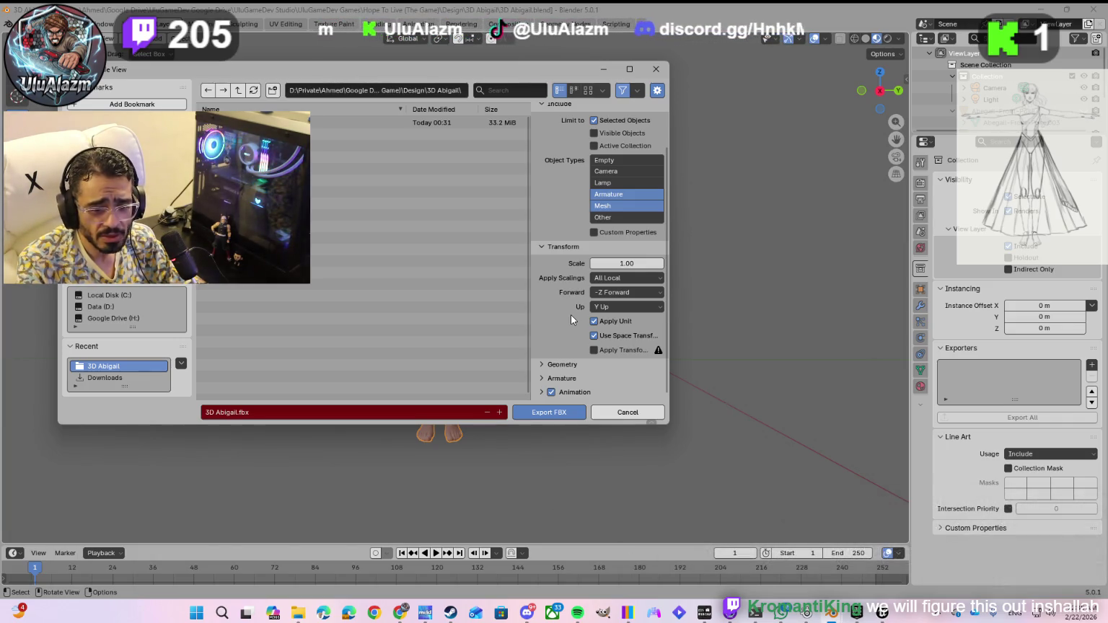
pyautogui.click(542, 365)
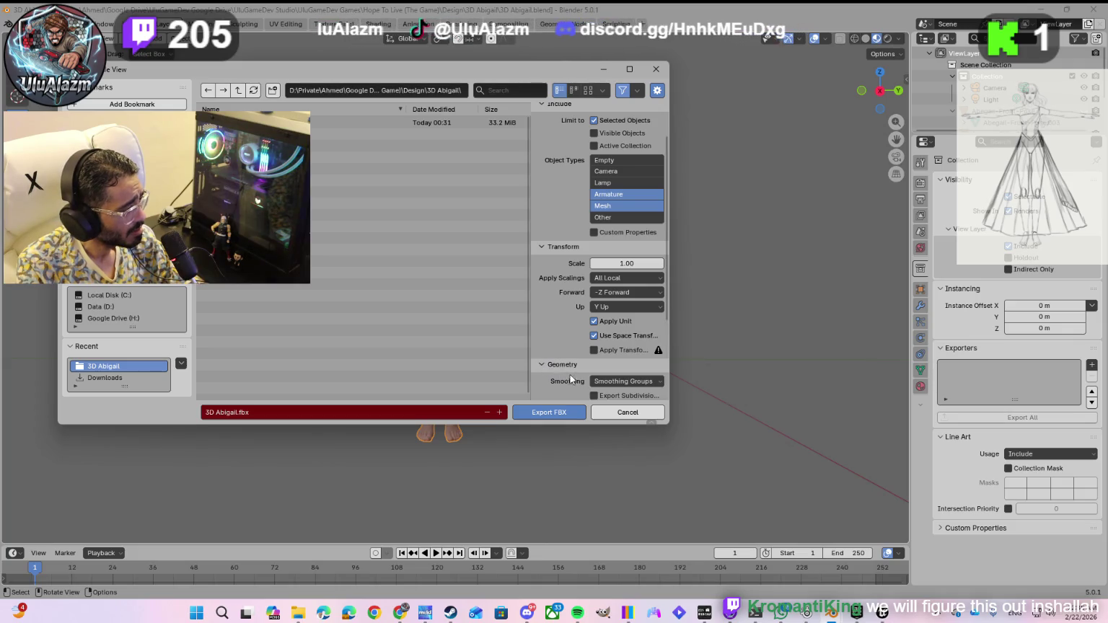
pyautogui.click(622, 263)
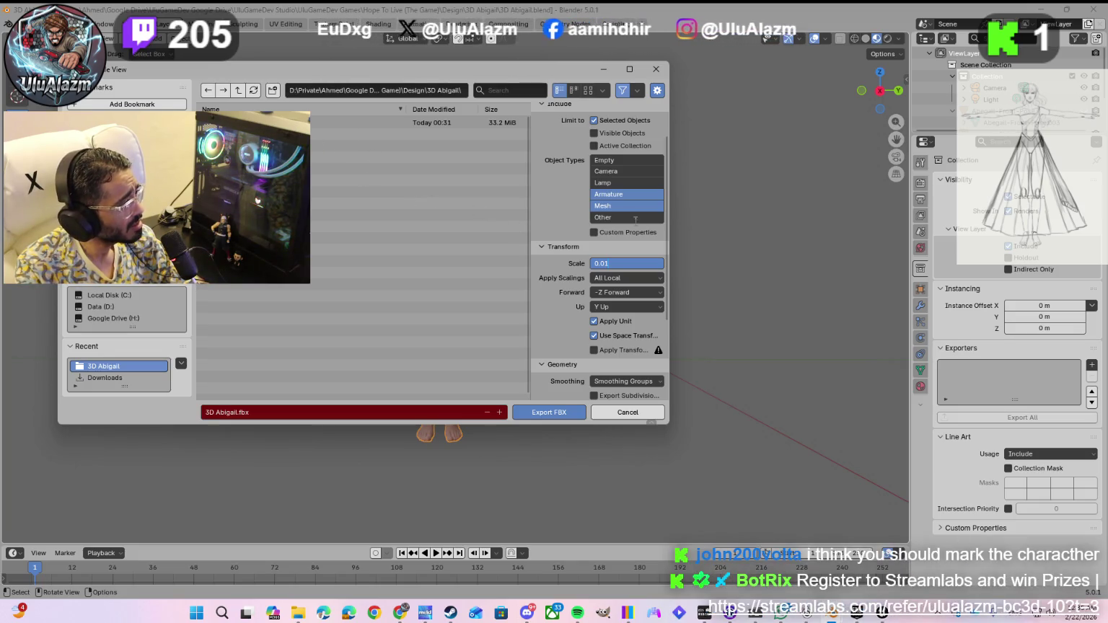
pyautogui.click(550, 272)
# - Expand the Armature and Animation options and export 3D Abigail.fbx
pyautogui.scroll(-5, 549, 267)
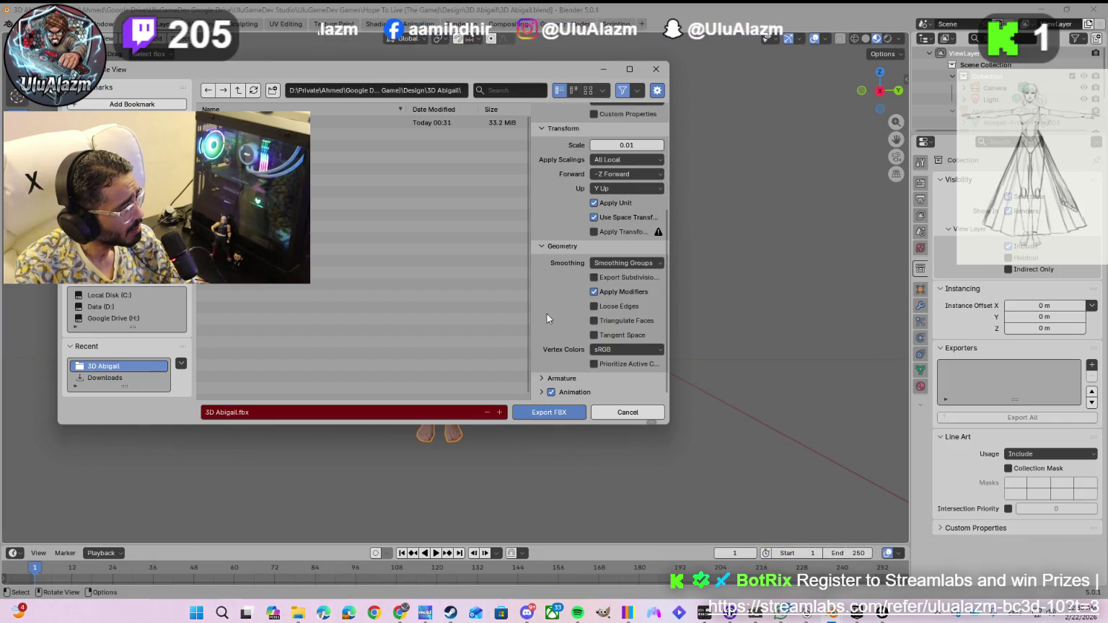
pyautogui.click(541, 378)
pyautogui.scroll(-3, 543, 368)
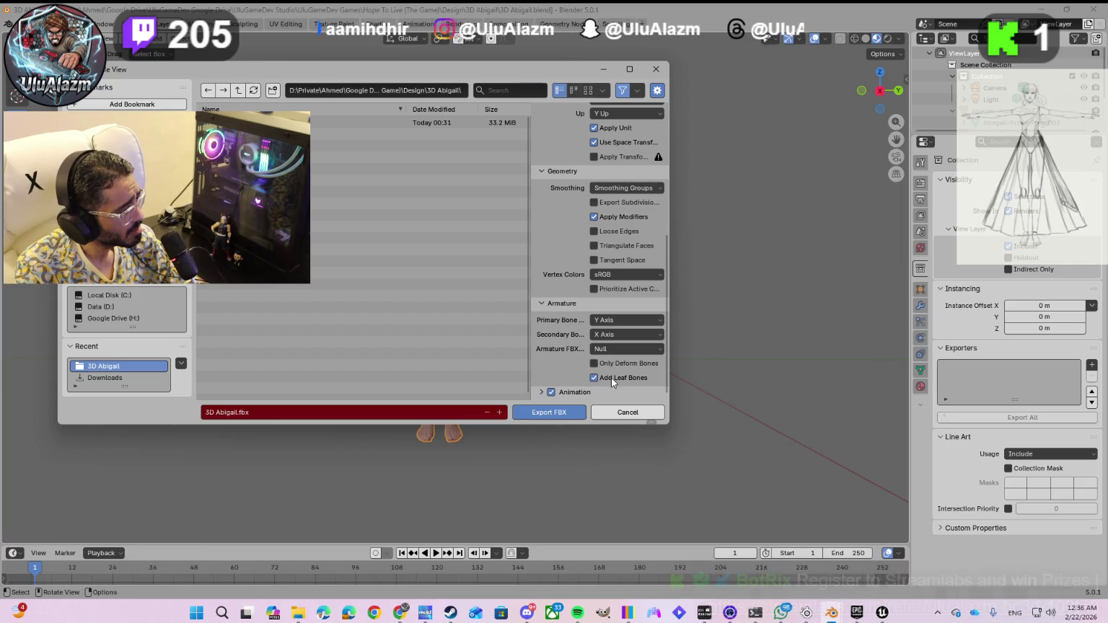
pyautogui.scroll(-2, 541, 390)
pyautogui.click(540, 371)
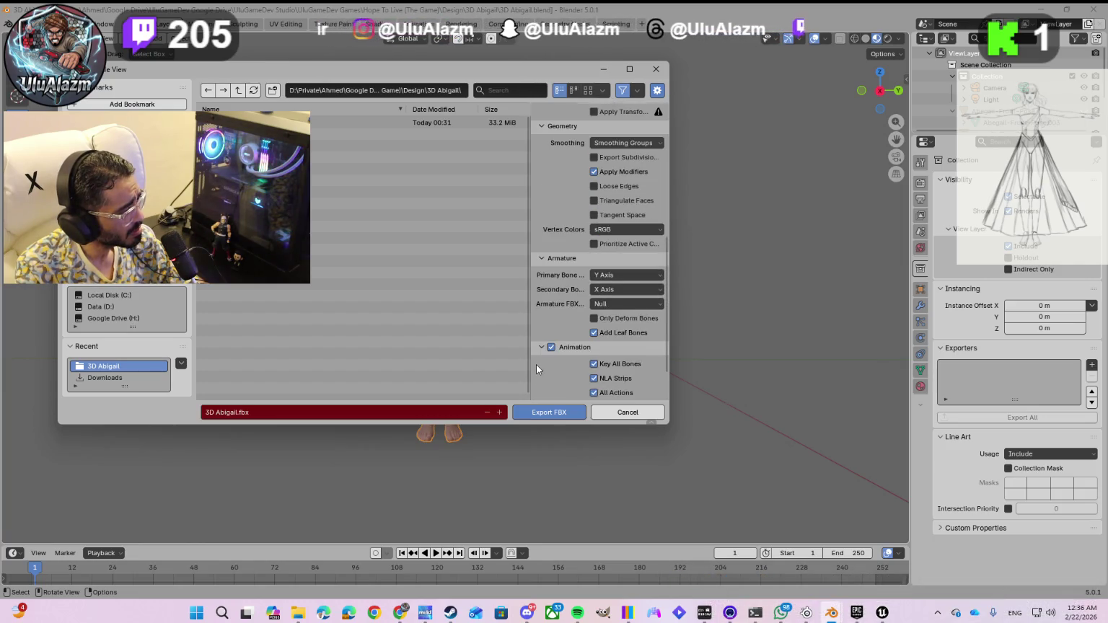
pyautogui.click(549, 412)
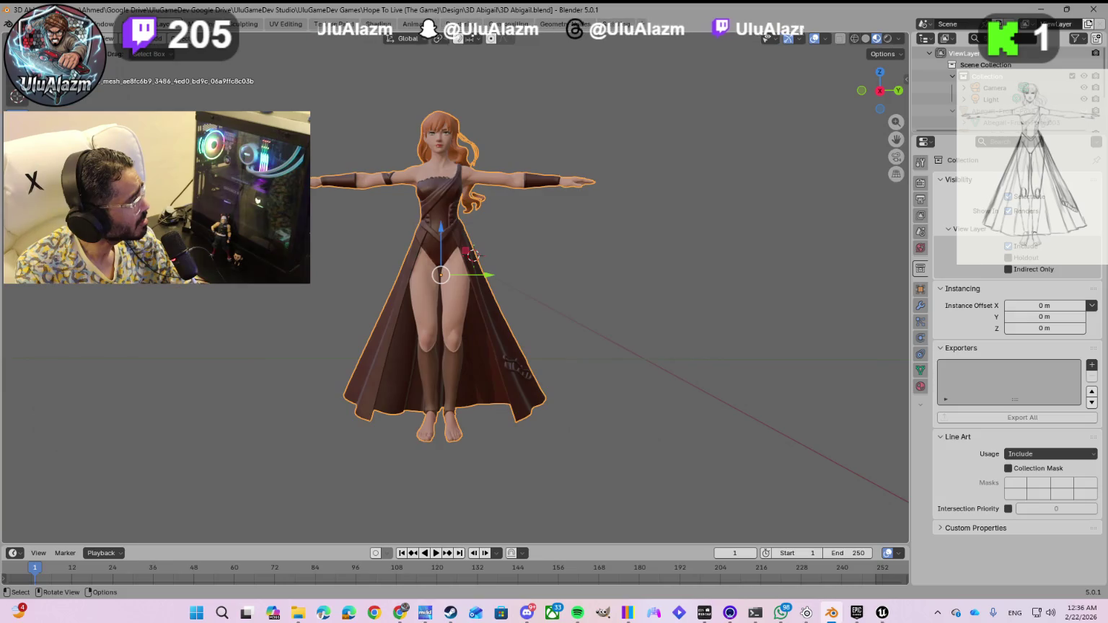
# - Import the exported Abigail FBX into Characters/Abigail with default settings
pyautogui.click(881, 613)
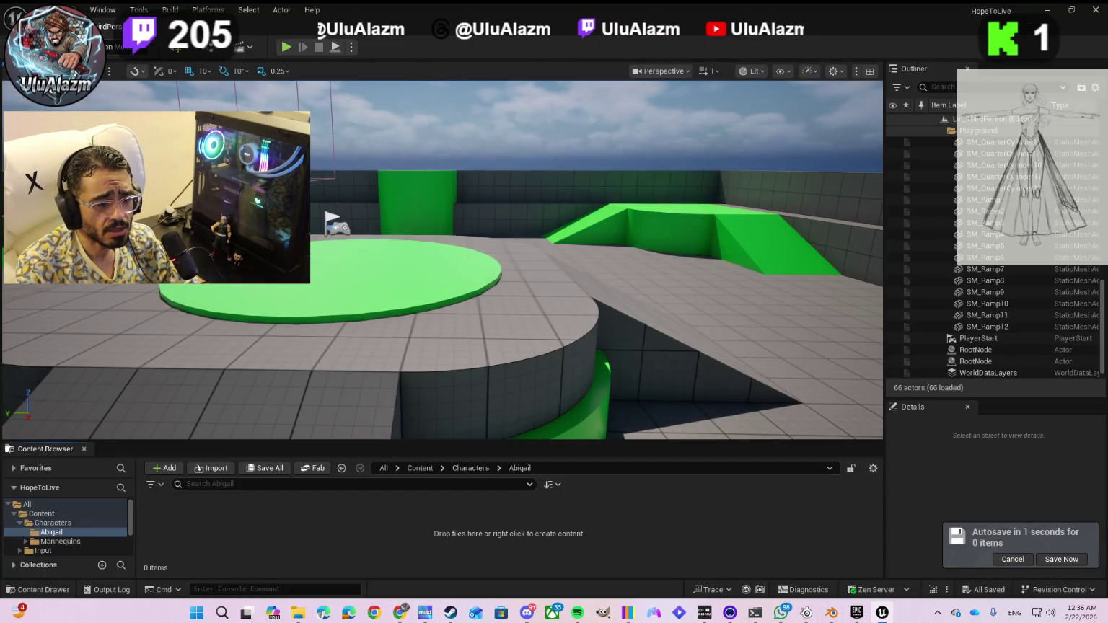
pyautogui.click(215, 469)
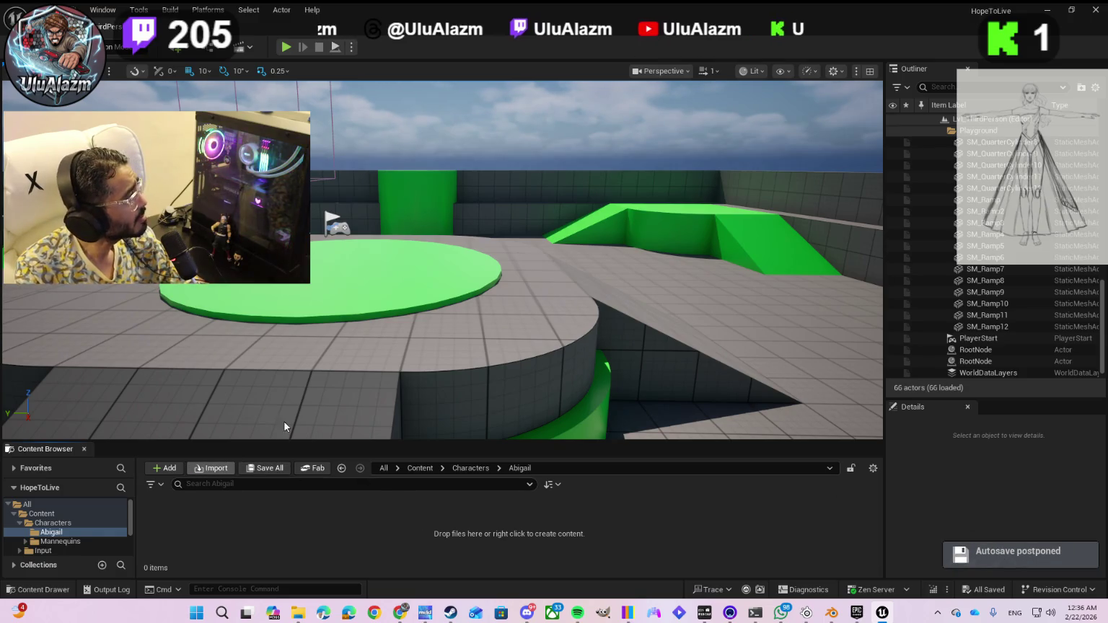
pyautogui.doubleClick(198, 94)
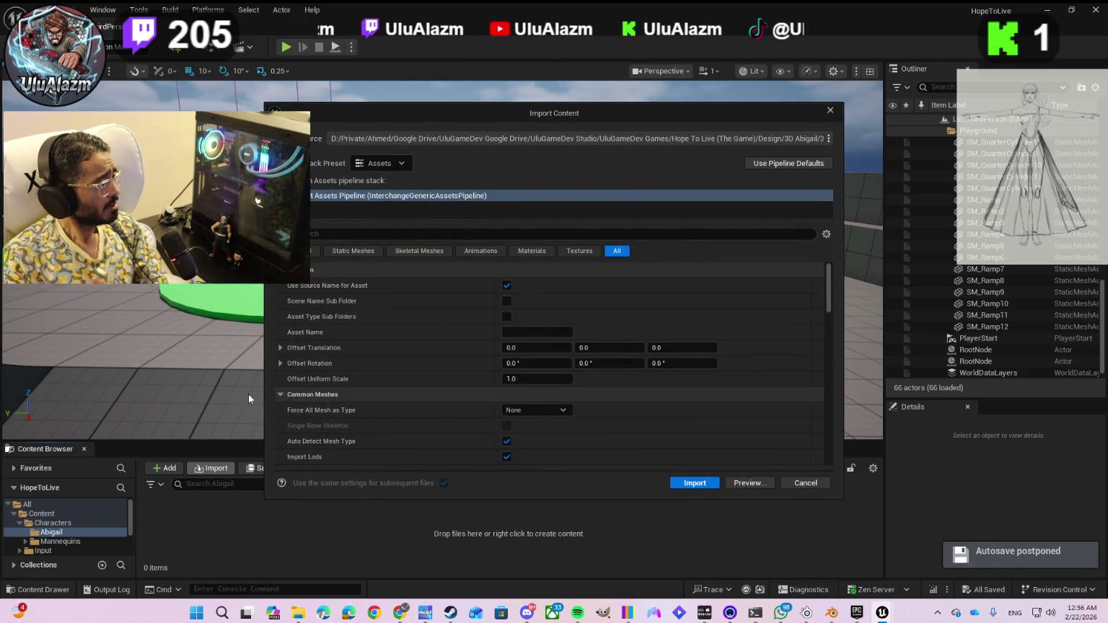
pyautogui.click(683, 483)
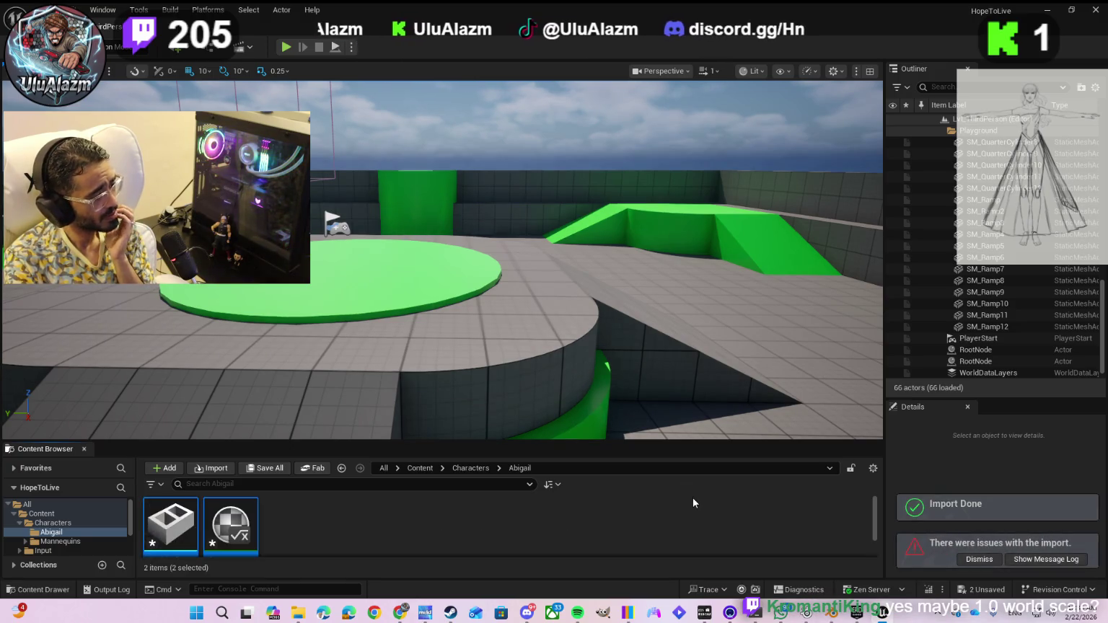
# - Read the Interchange Import errors about missing smoothing and FBX payload data
pyautogui.click(1021, 560)
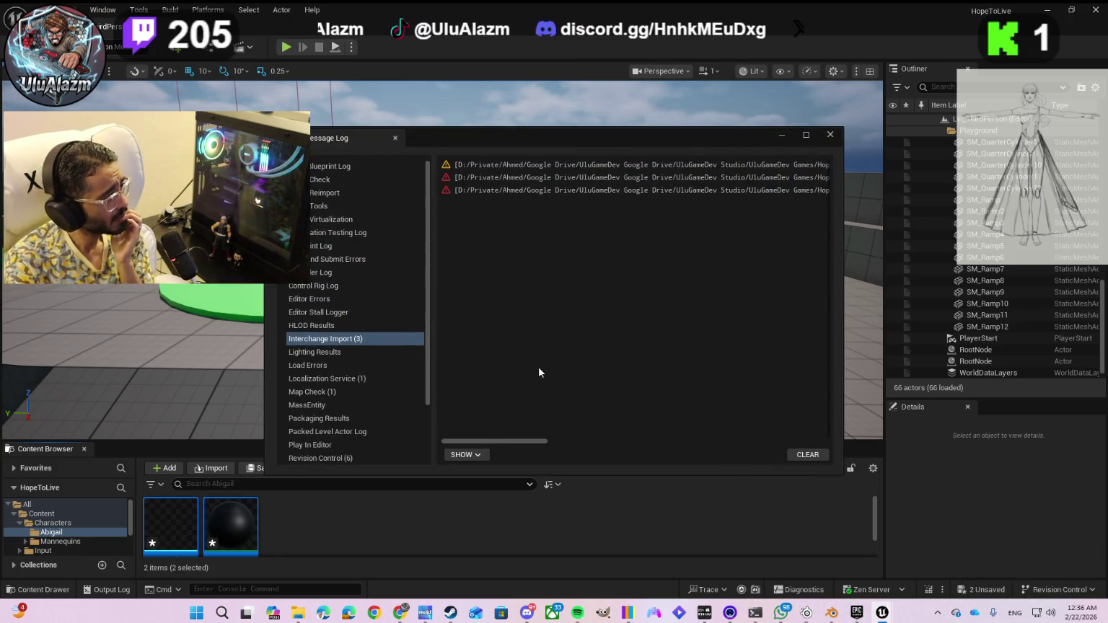
pyautogui.moveTo(539, 440); pyautogui.dragTo(652, 445)
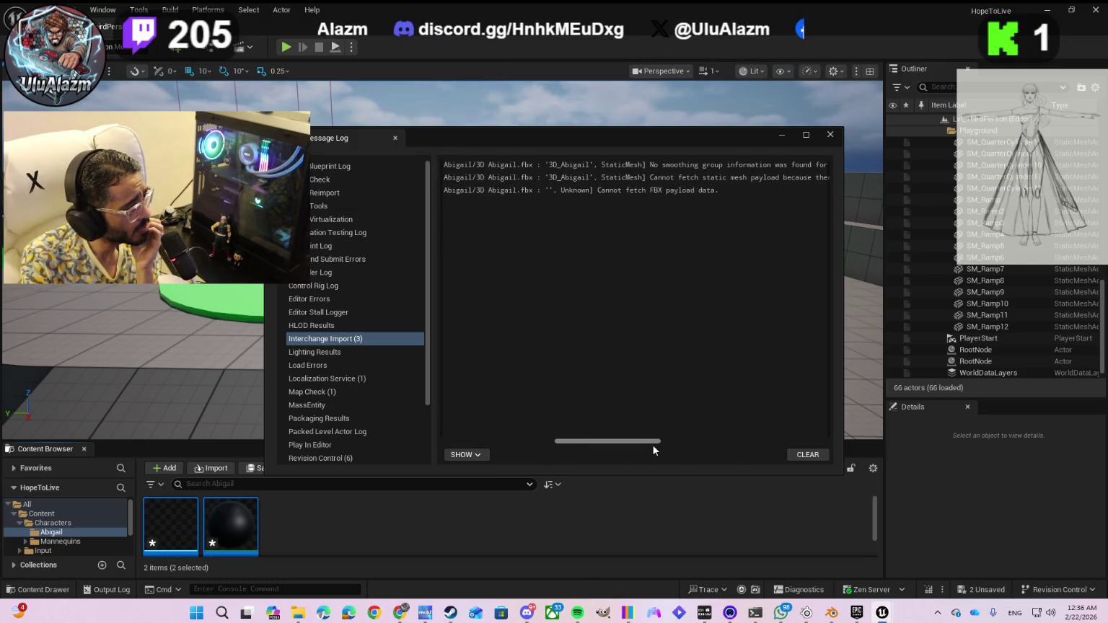
pyautogui.moveTo(643, 442)
pyautogui.mouseDown()
pyautogui.moveTo(772, 431)
pyautogui.moveTo(786, 441)
pyautogui.moveTo(645, 426)
pyautogui.mouseUp()
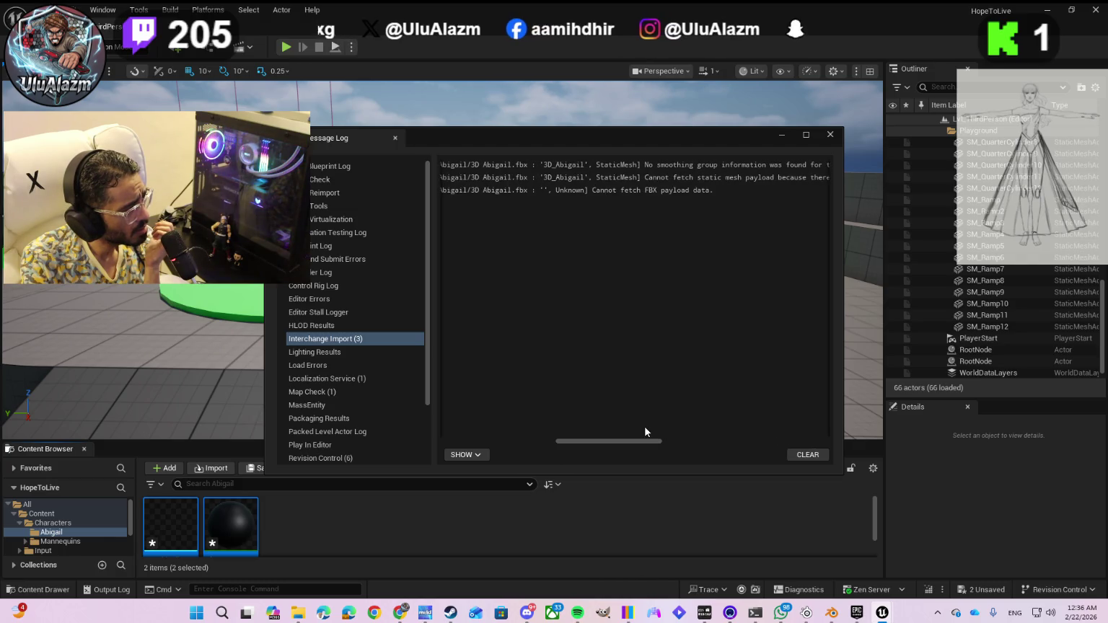
pyautogui.click(833, 612)
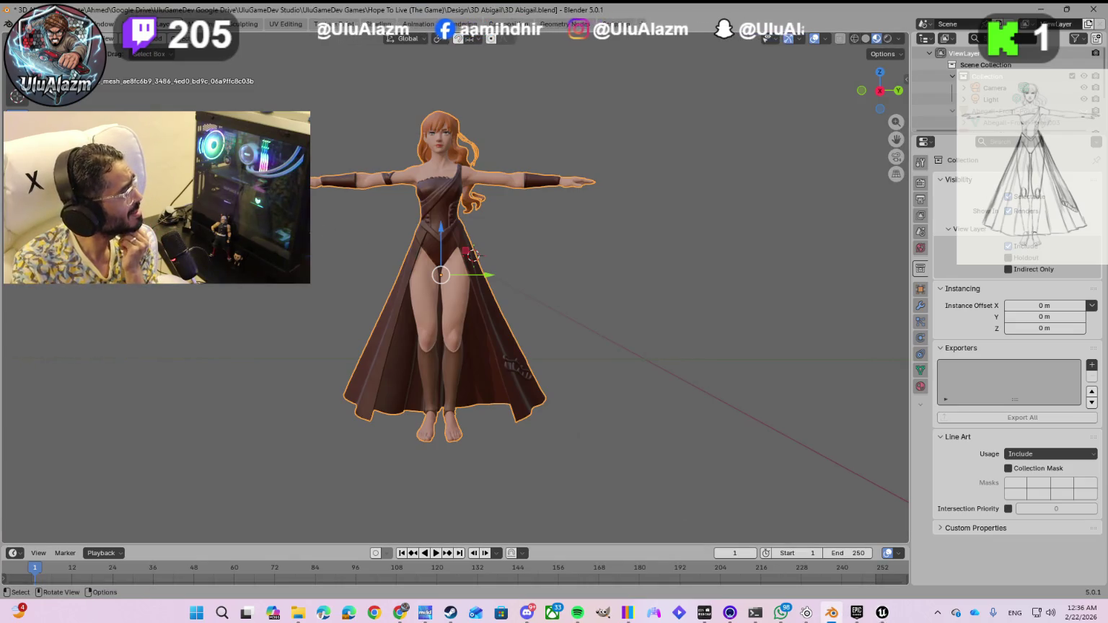
# - Save the Blender project and start an FBX export with Geometry options shown
pyautogui.click(22, 24)
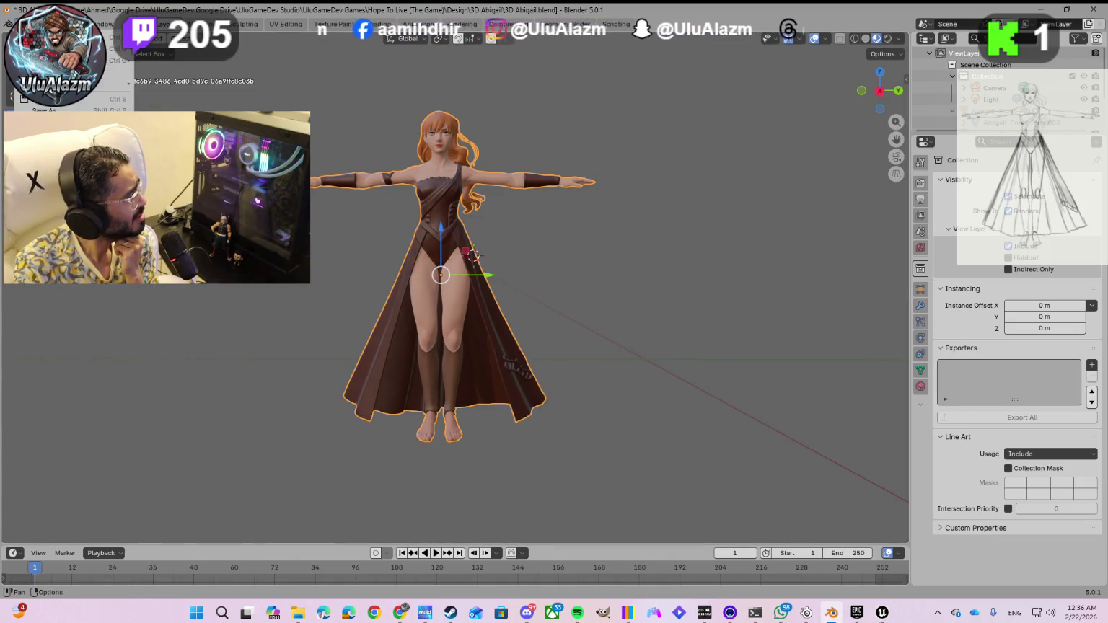
pyautogui.click(24, 99)
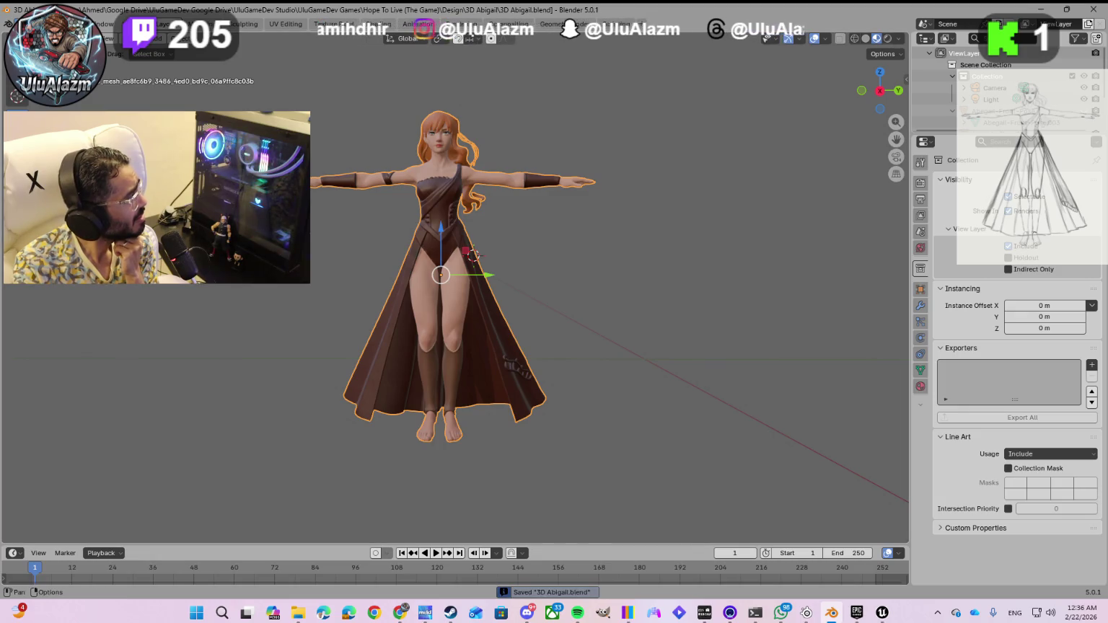
pyautogui.moveTo(86, 280)
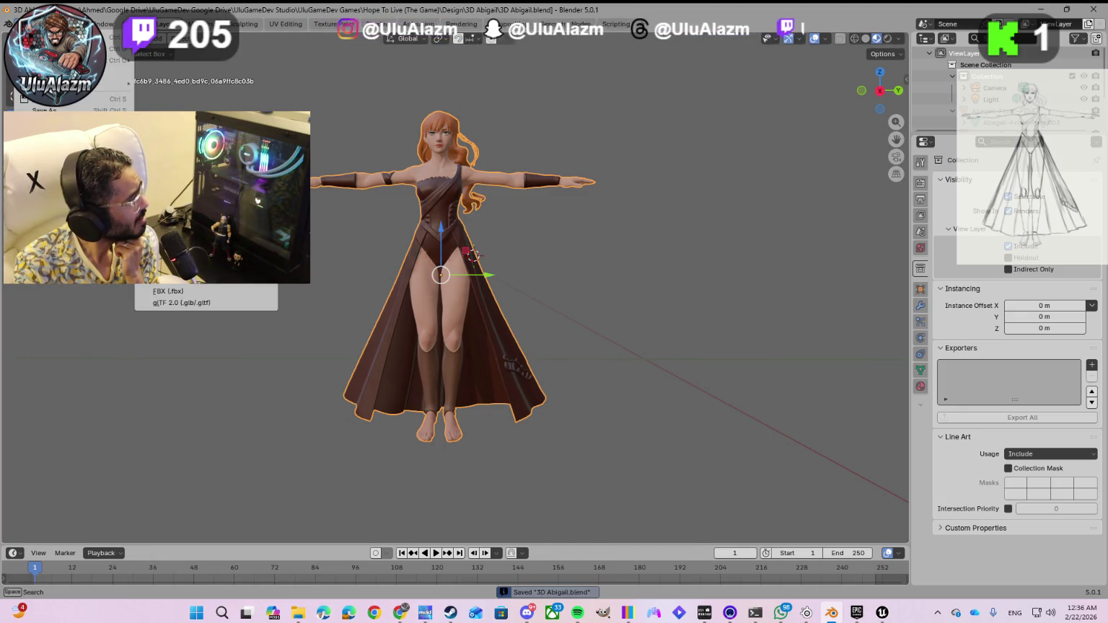
pyautogui.click(173, 291)
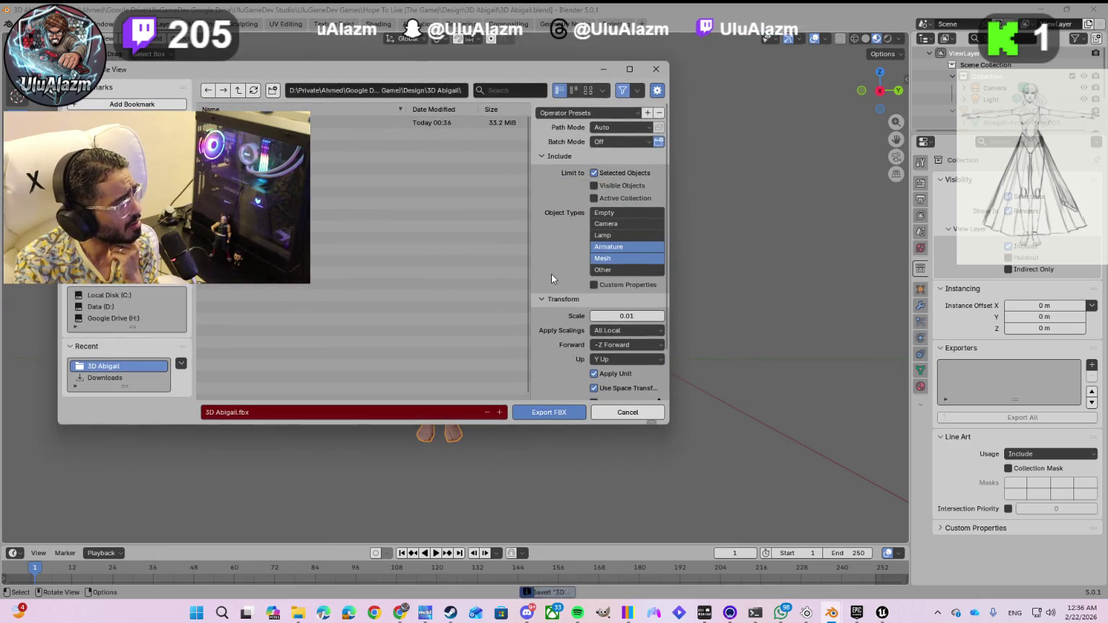
pyautogui.scroll(-3, 553, 292)
pyautogui.click(549, 365)
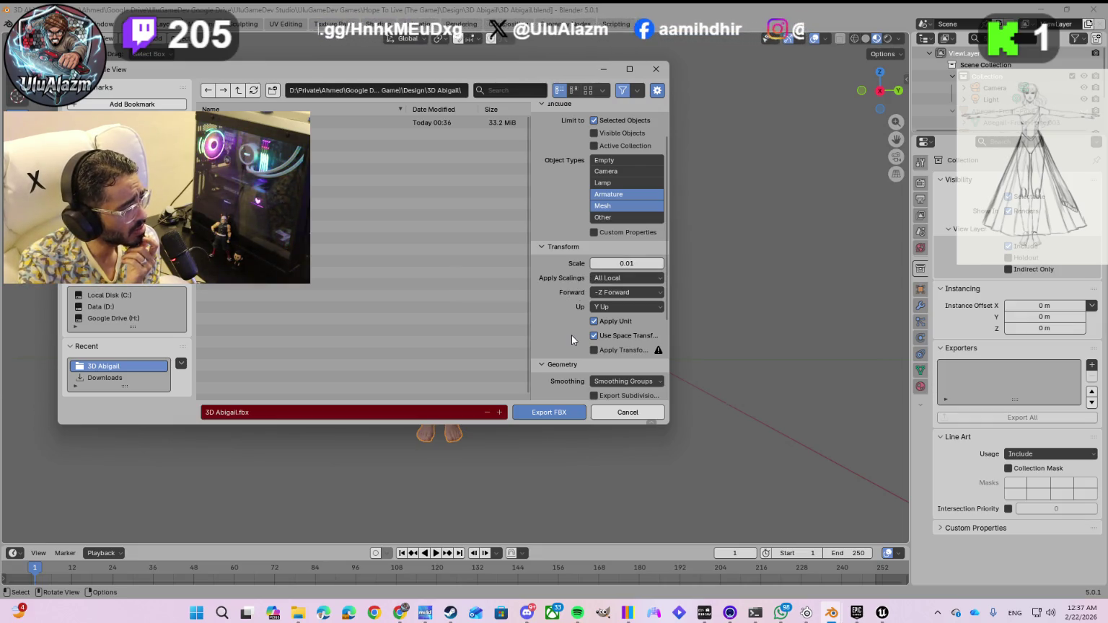
# - Set smoothing to Face and scale to 1.0, then export over 3D Abigail.fbx
pyautogui.click(597, 382)
pyautogui.click(598, 343)
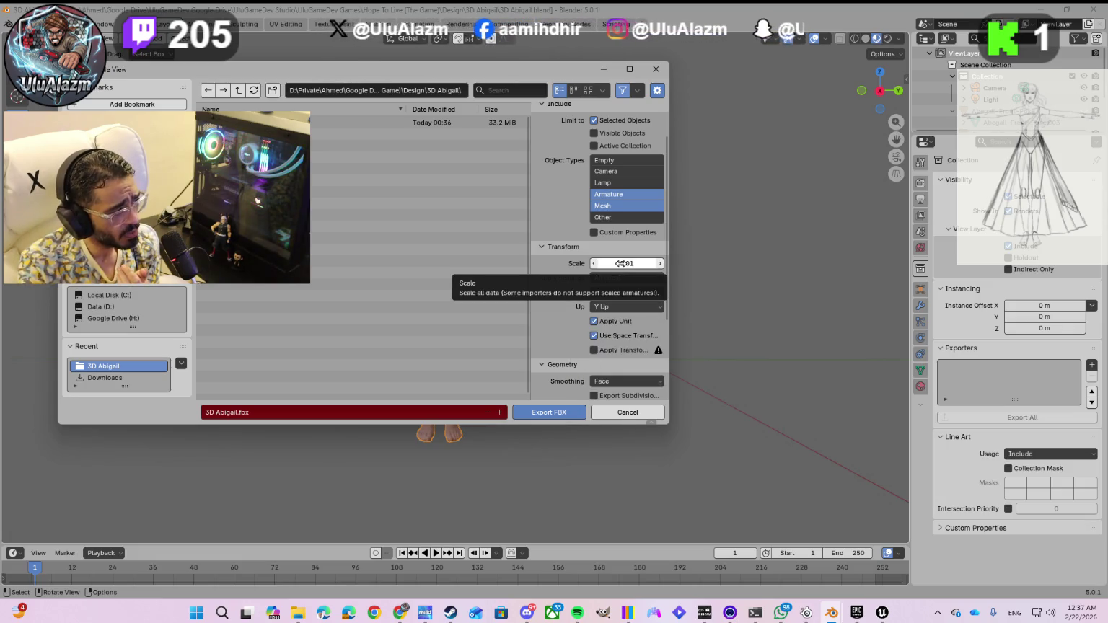
pyautogui.click(621, 264)
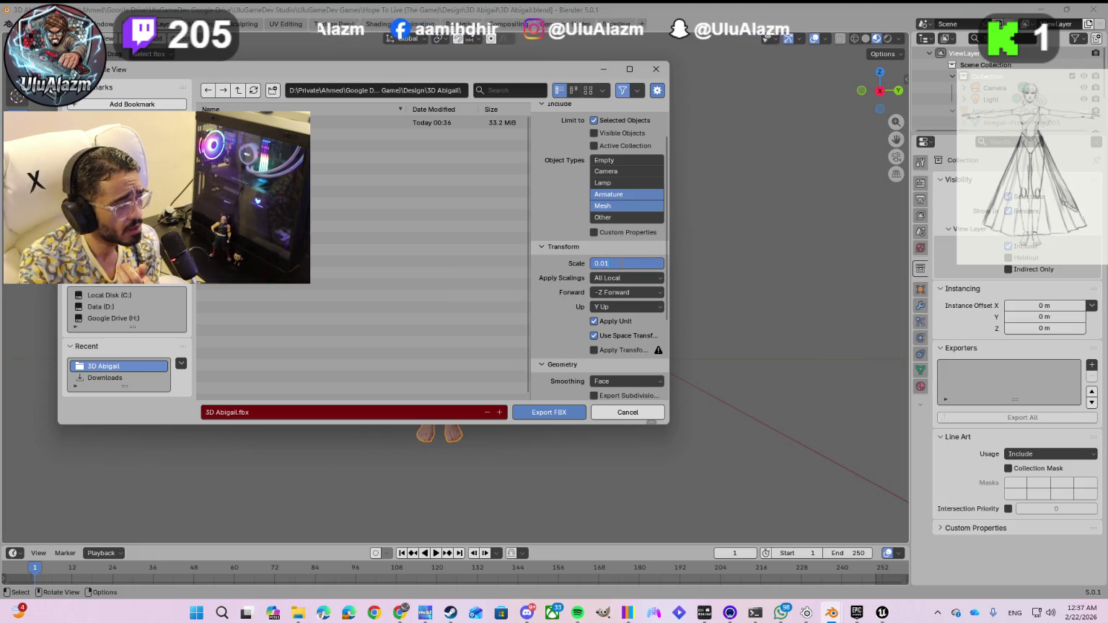
pyautogui.doubleClick(604, 263)
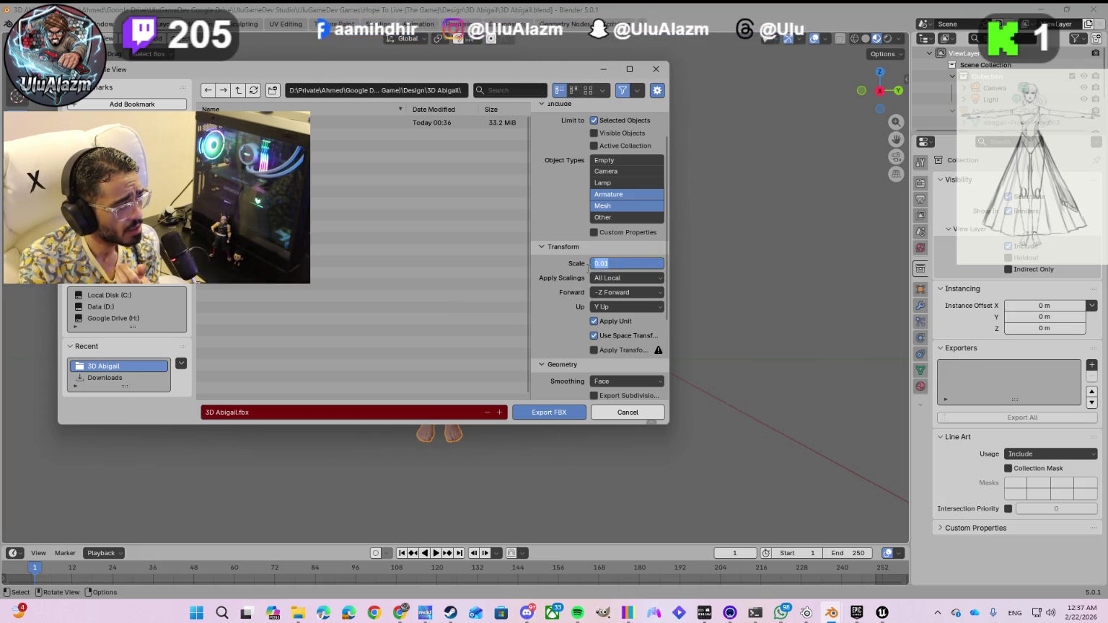
pyautogui.write('1.0')
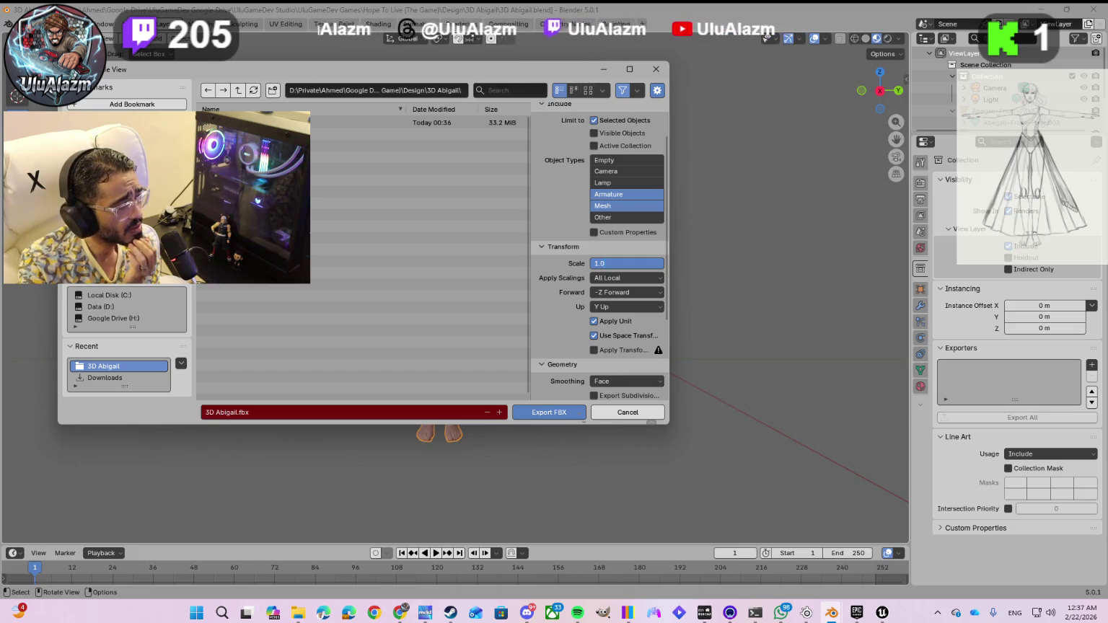
pyautogui.click(547, 270)
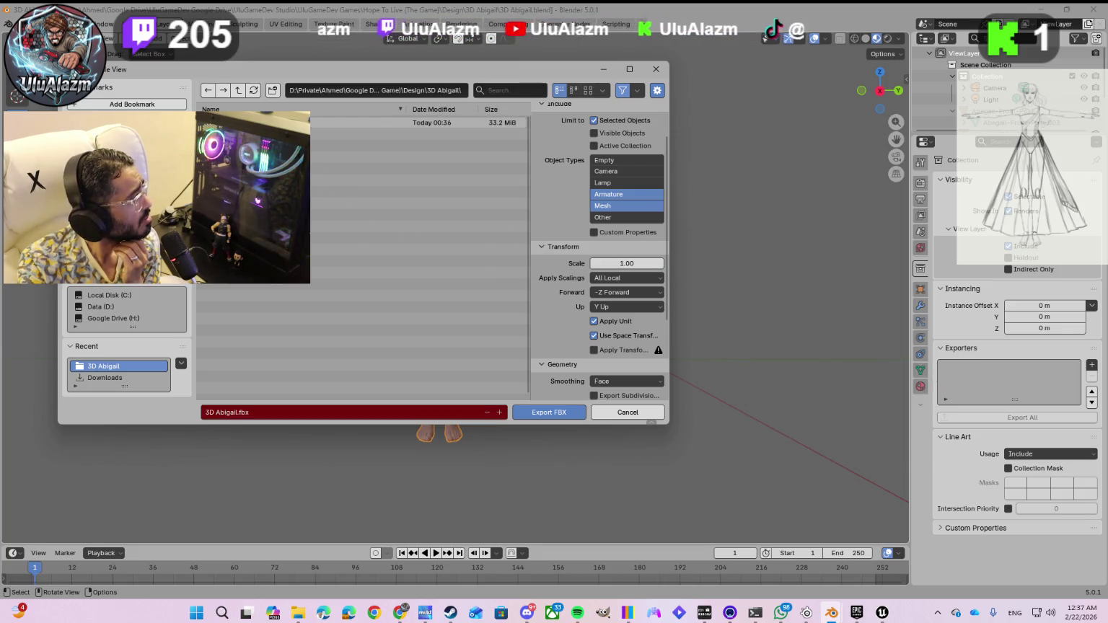
pyautogui.doubleClick(289, 122)
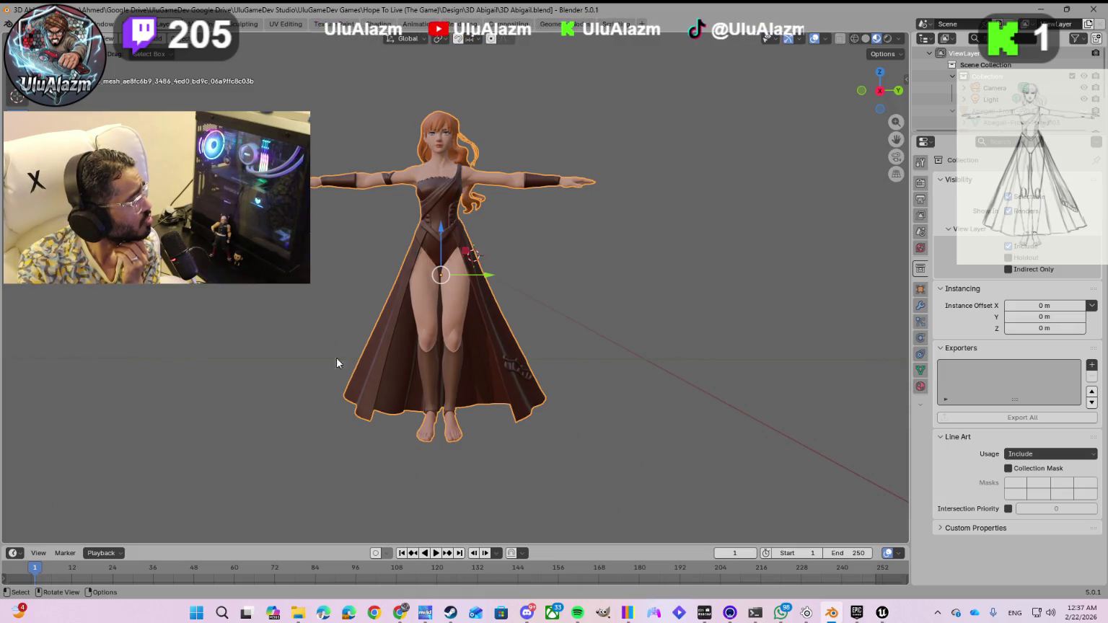
# - Return to the Unreal Editor and close the Message Log window
pyautogui.moveTo(883, 612)
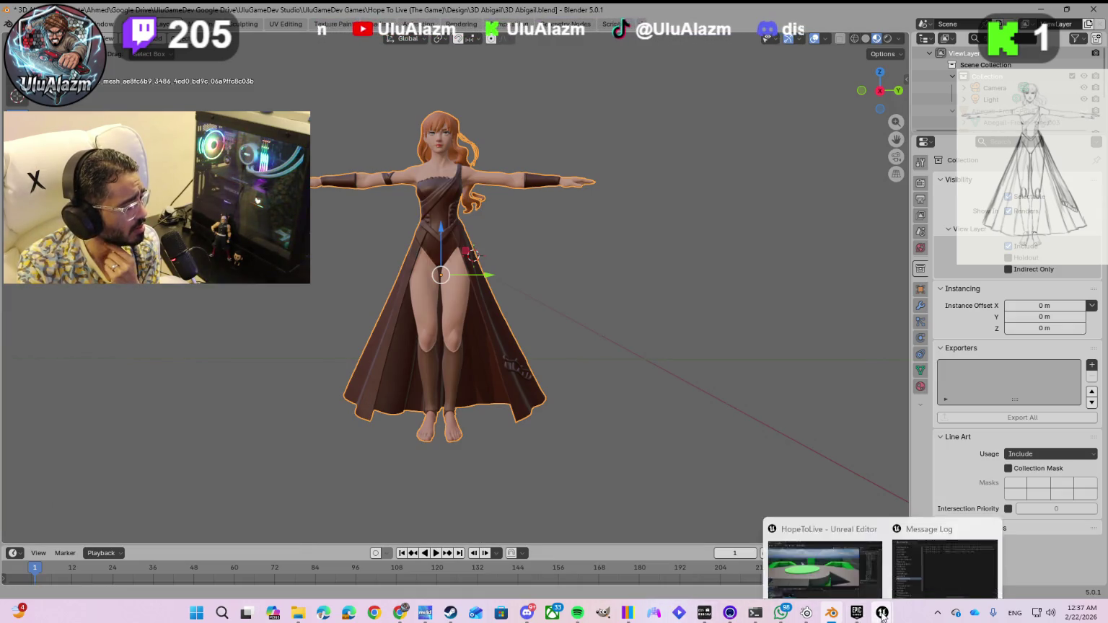
pyautogui.click(926, 557)
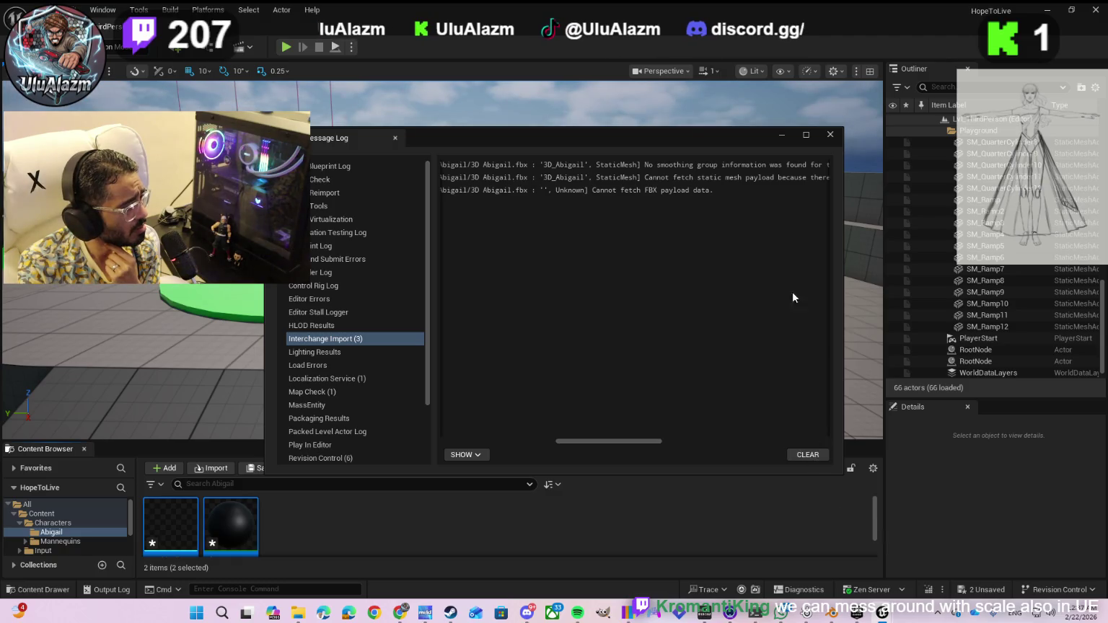
pyautogui.moveTo(828, 131); pyautogui.dragTo(826, 132)
pyautogui.click(828, 134)
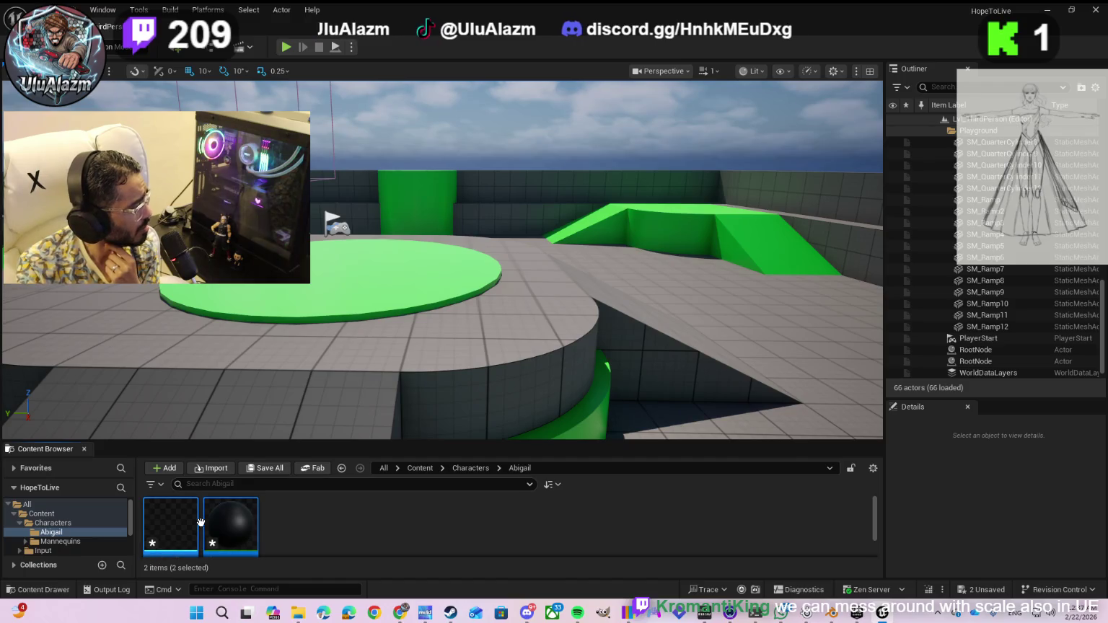
# - Delete the 3D_Abigail mesh and tripo material from the Characters/Abigail folder
pyautogui.rightClick(186, 533)
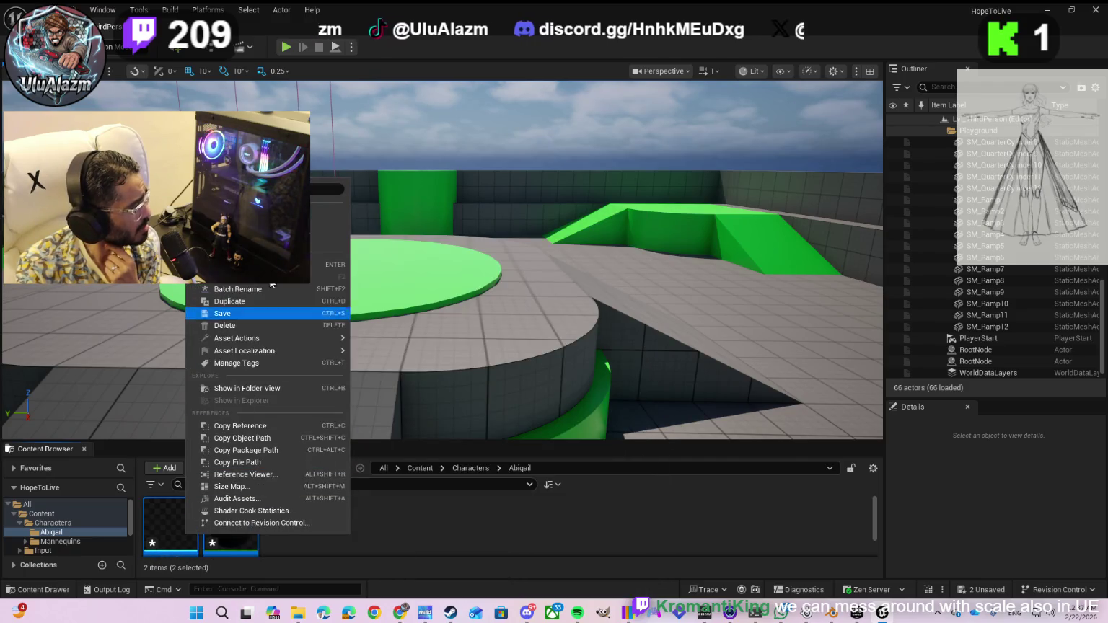
pyautogui.click(244, 321)
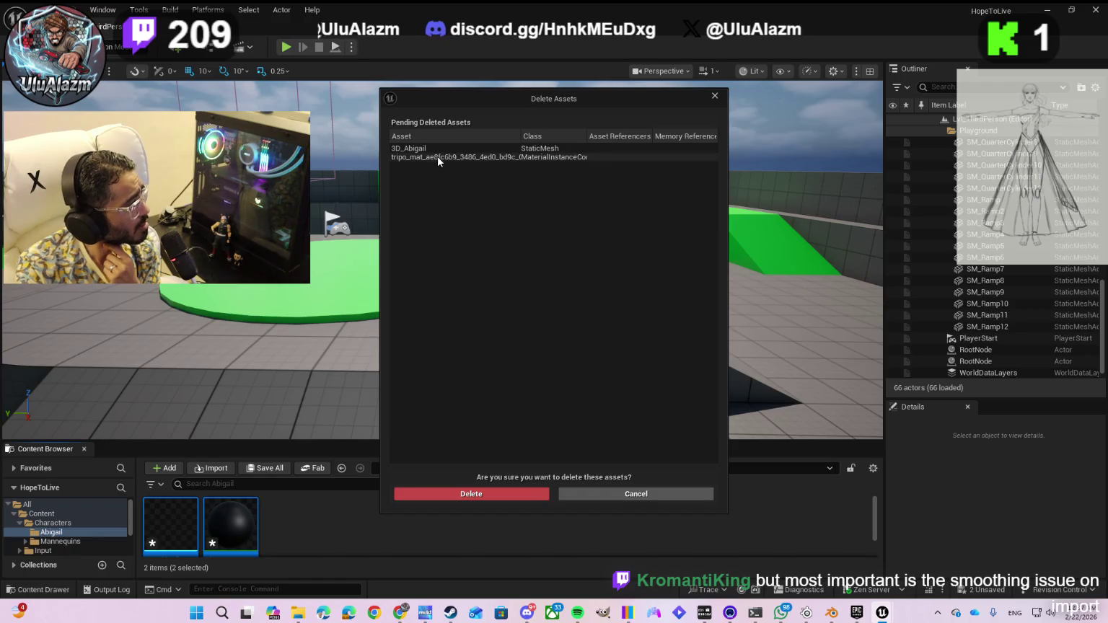
pyautogui.click(436, 147)
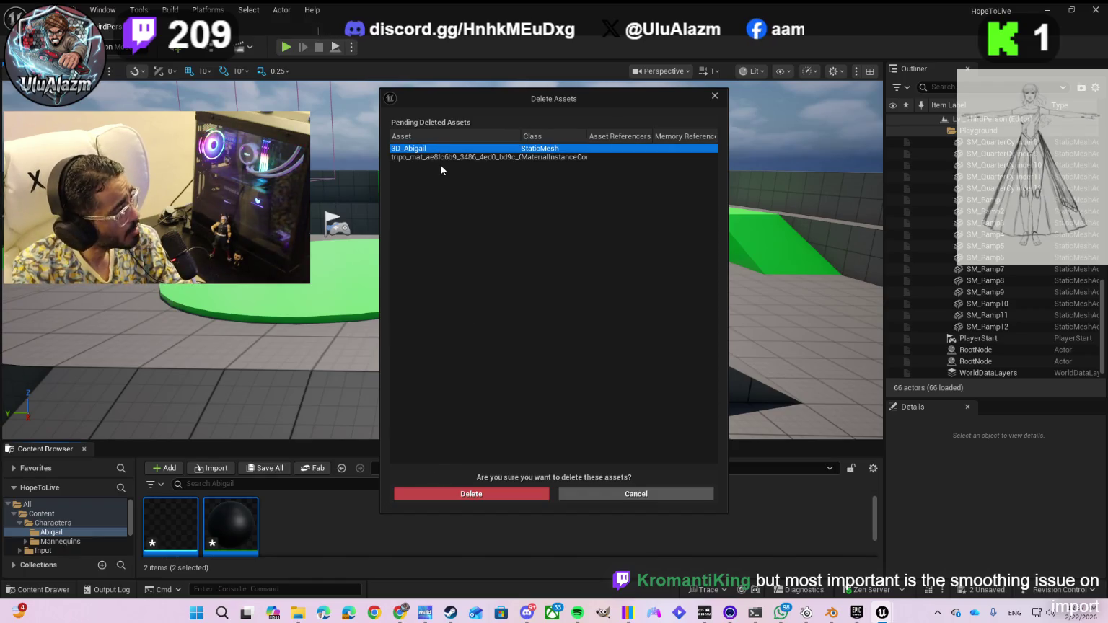
pyautogui.keyDown('shift'); pyautogui.click(439, 157); pyautogui.keyUp('shift')
pyautogui.click(463, 496)
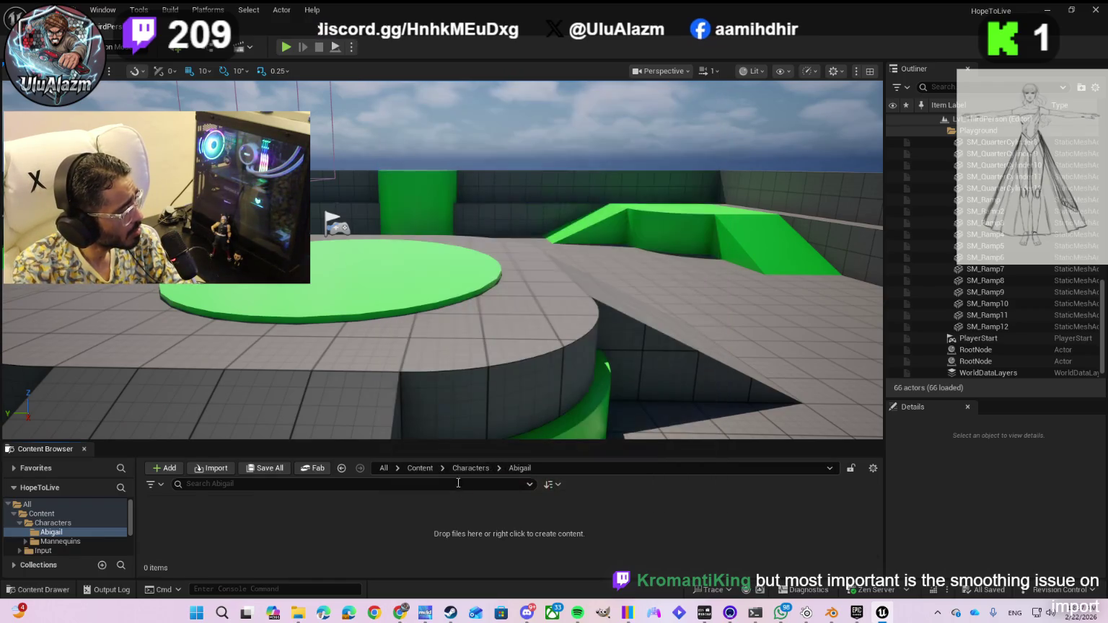
# - Import the re-exported 3D Abigail FBX, keeping the Interchange Generic Assets Pipeline preset
pyautogui.click(217, 471)
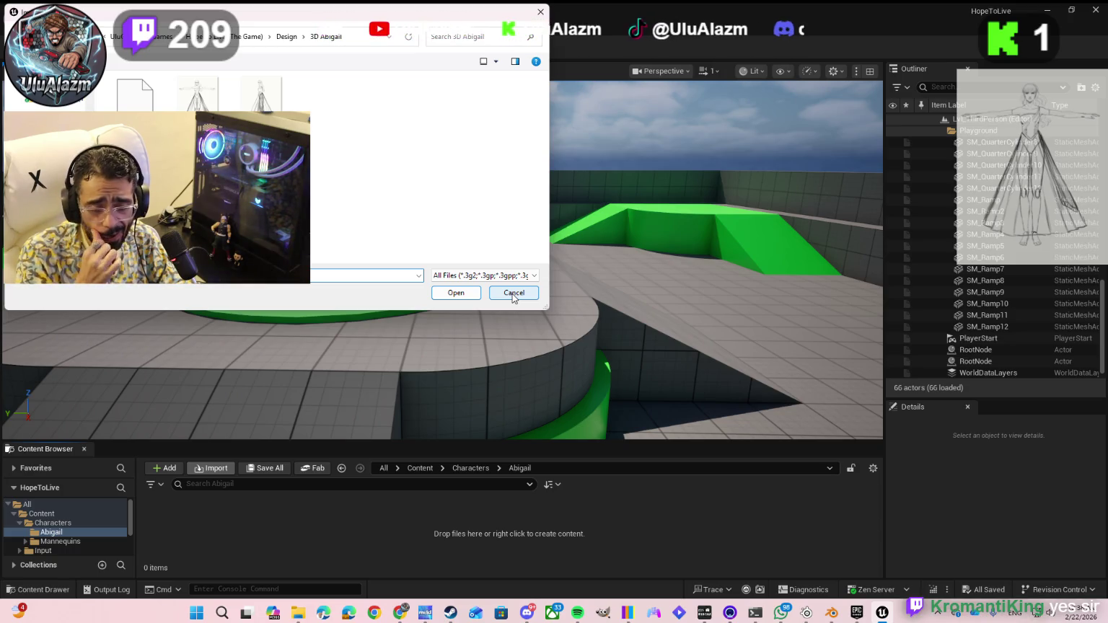
pyautogui.doubleClick(148, 107)
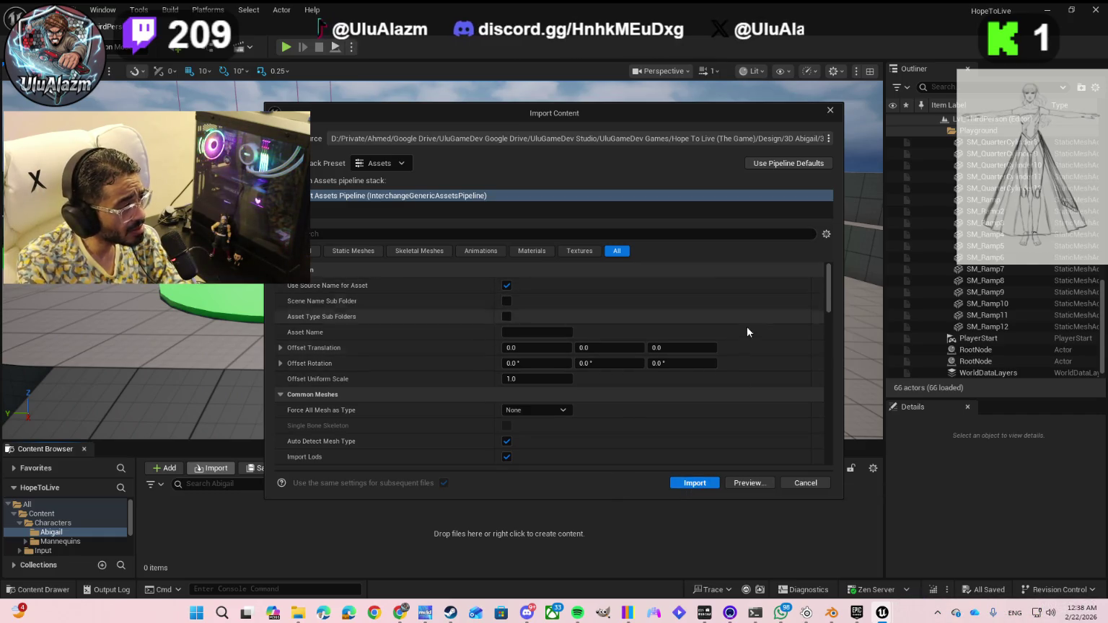
pyautogui.click(404, 164)
pyautogui.click(406, 160)
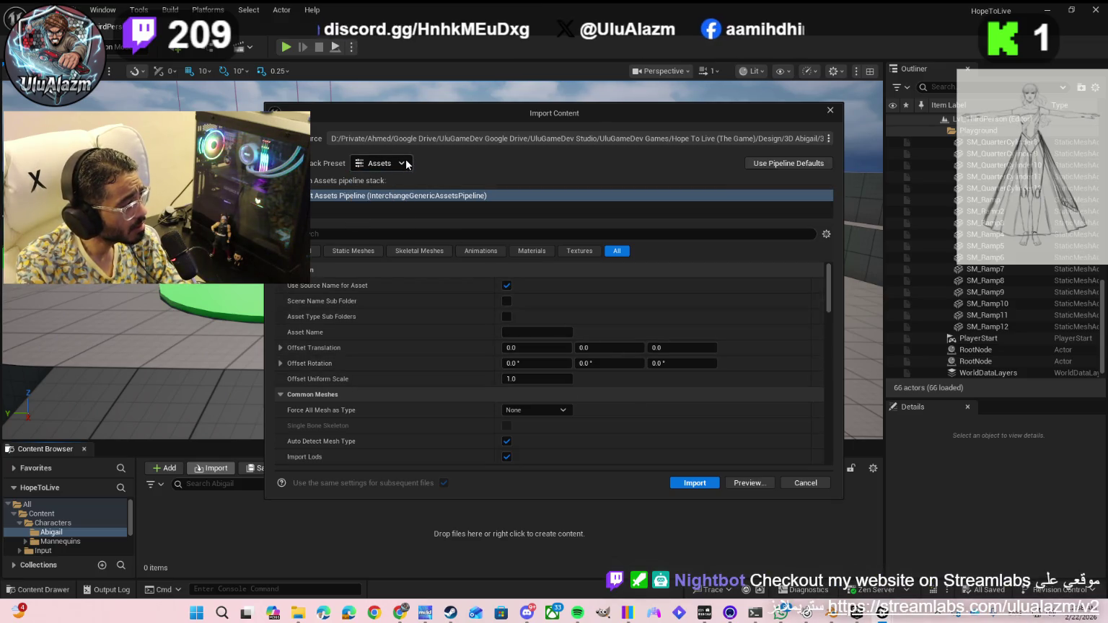
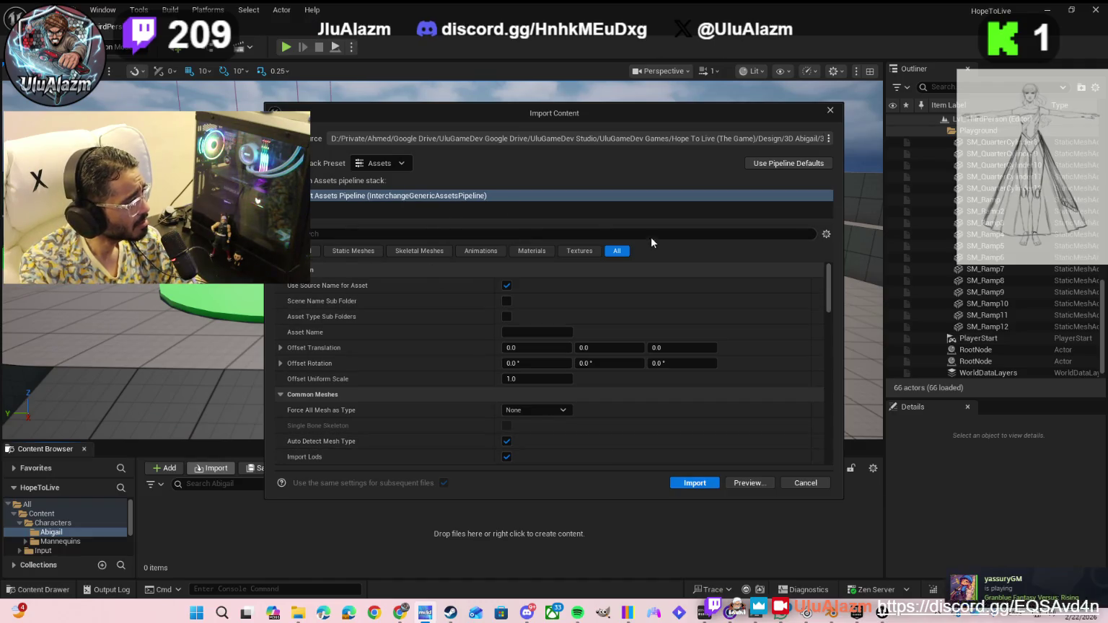
# - Finish the Abigail import and drop 3D_Abigail into the level near the ramps
pyautogui.click(687, 481)
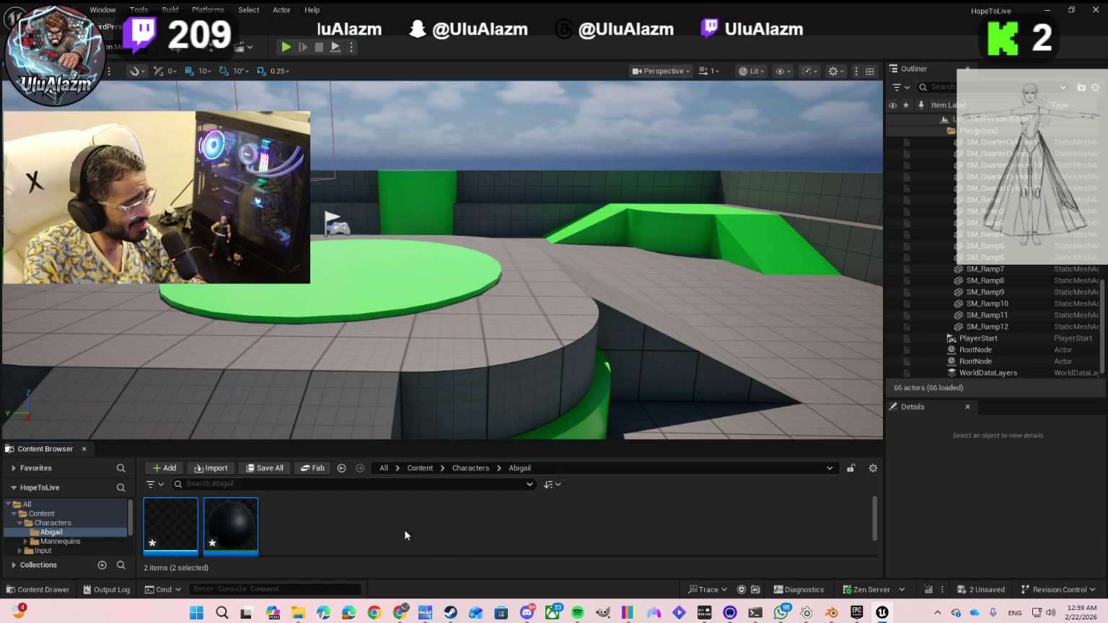
pyautogui.moveTo(174, 515)
pyautogui.moveTo(174, 514)
pyautogui.mouseDown()
pyautogui.moveTo(395, 376)
pyautogui.moveTo(487, 258)
pyautogui.moveTo(625, 243)
pyautogui.mouseUp()
pyautogui.moveTo(714, 249); pyautogui.dragTo(735, 288)
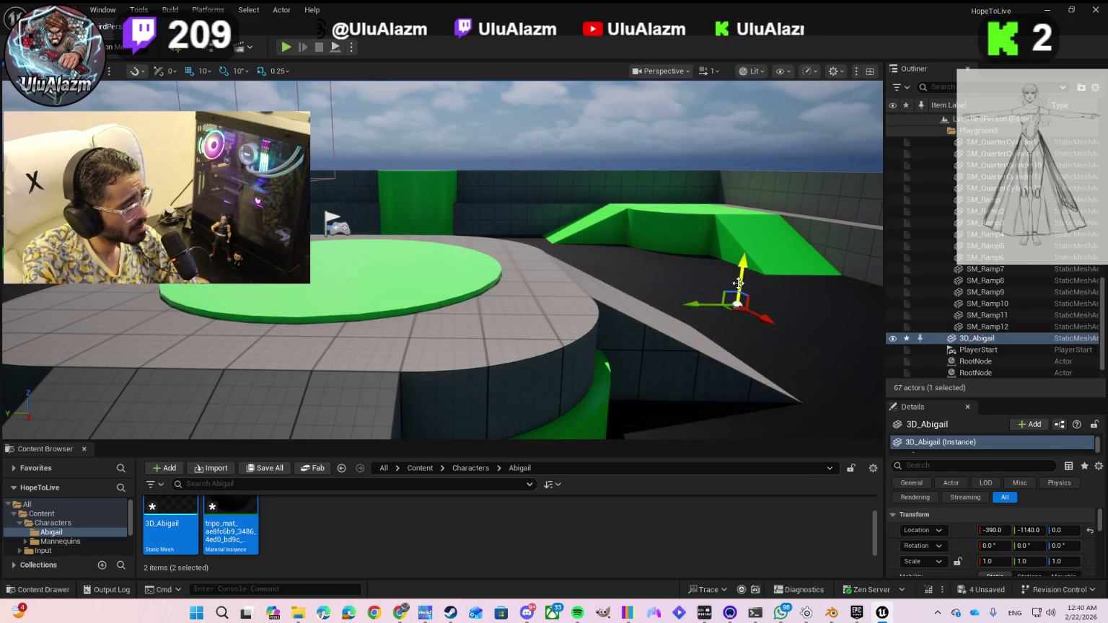
# - Raise 3D_Abigail above the ramps, past Z 420, then bring up the Gemini chat
pyautogui.moveTo(743, 269); pyautogui.dragTo(763, 122)
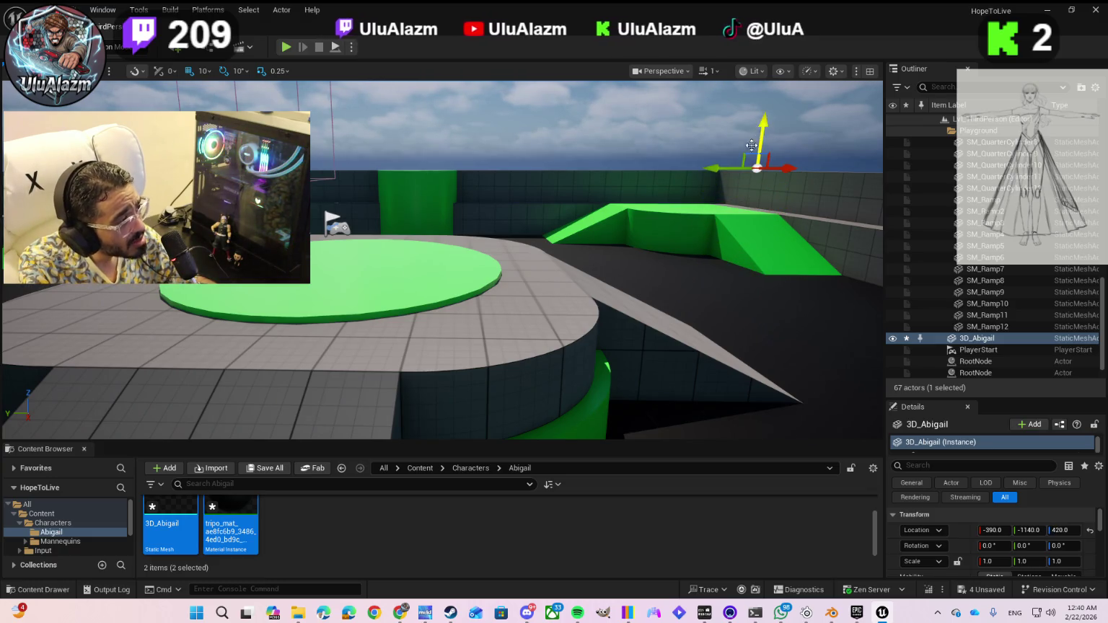
pyautogui.moveTo(712, 219)
pyautogui.mouseDown()
pyautogui.moveTo(678, 219)
pyautogui.moveTo(642, 195)
pyautogui.mouseUp()
pyautogui.moveTo(467, 242)
pyautogui.mouseDown()
pyautogui.moveTo(485, 106)
pyautogui.moveTo(477, 151)
pyautogui.mouseUp()
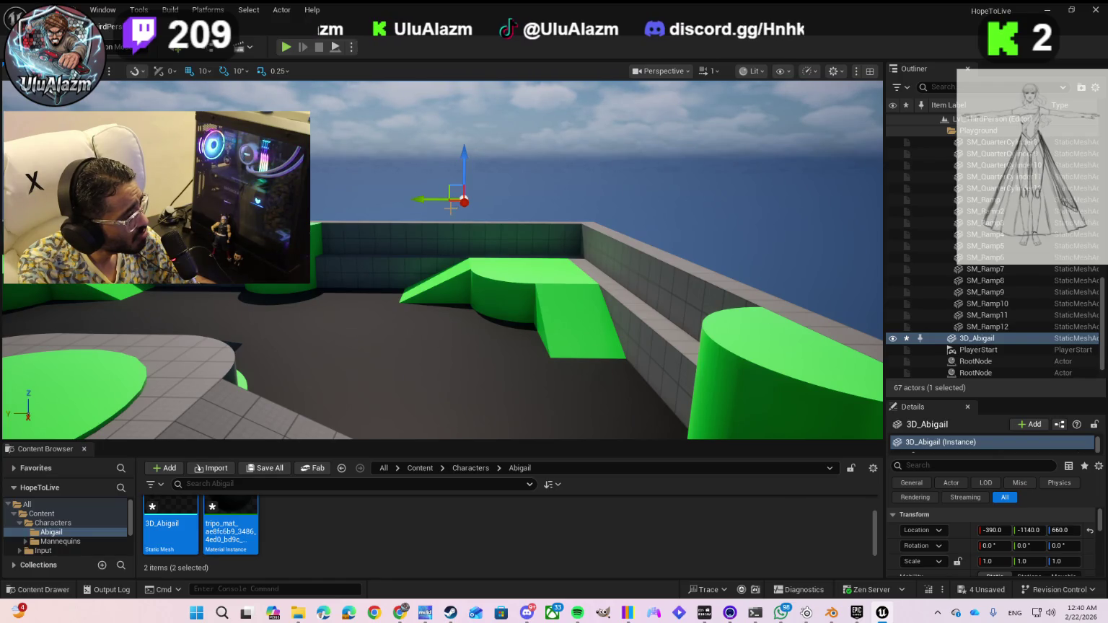
pyautogui.scroll(2, 445, 233)
pyautogui.scroll(2, 446, 233)
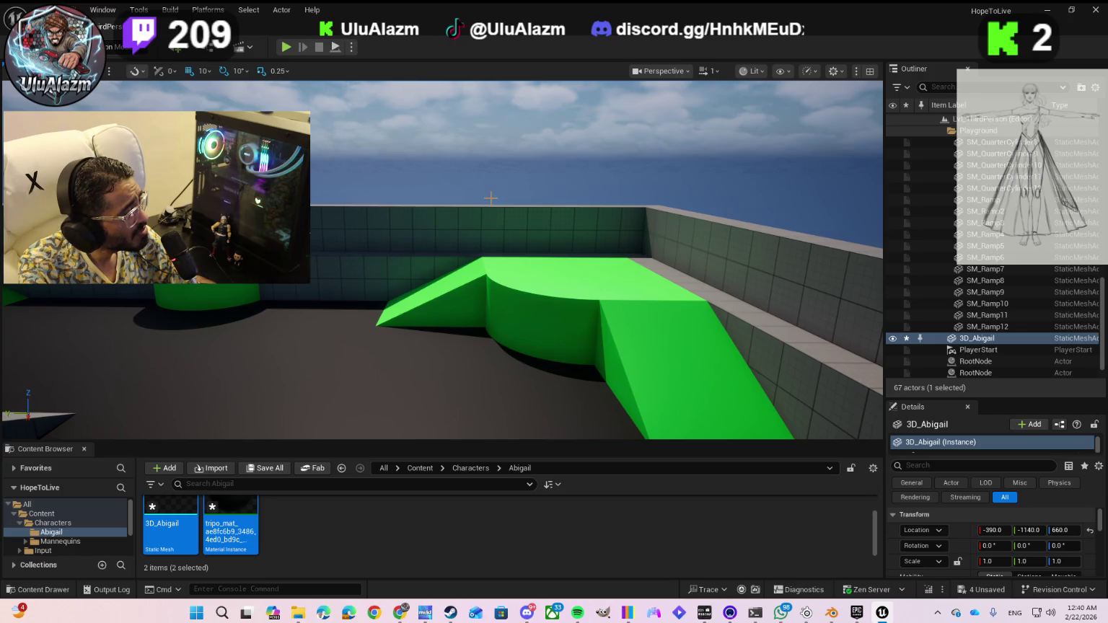
pyautogui.scroll(-4, 491, 198)
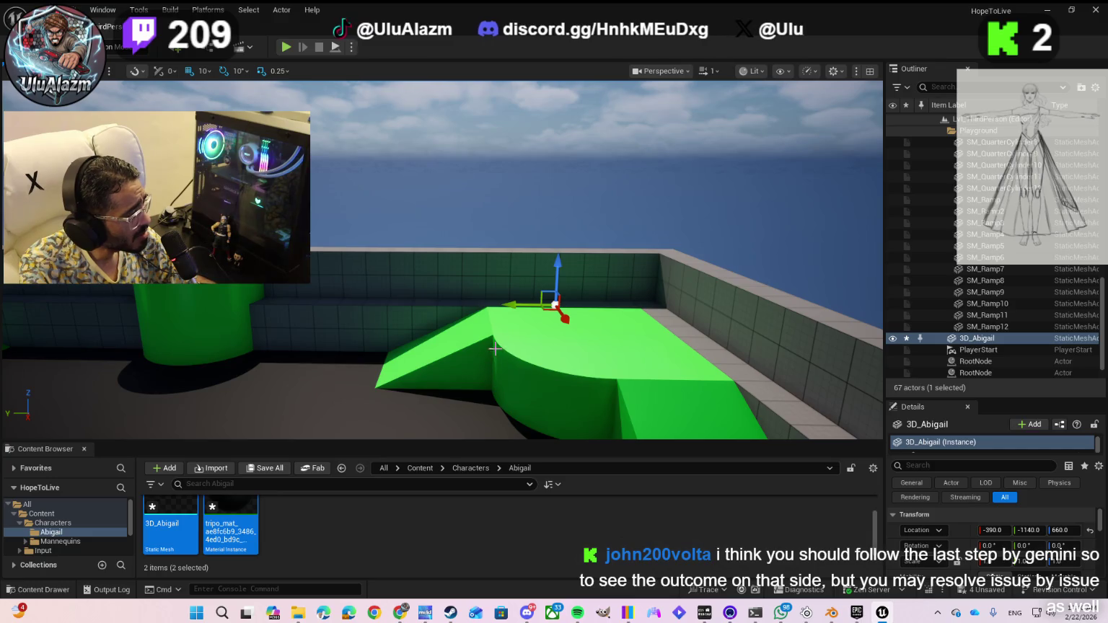
pyautogui.moveTo(505, 217)
pyautogui.mouseDown()
pyautogui.moveTo(462, 217)
pyautogui.moveTo(491, 212)
pyautogui.mouseUp()
pyautogui.moveTo(491, 346); pyautogui.dragTo(499, 347)
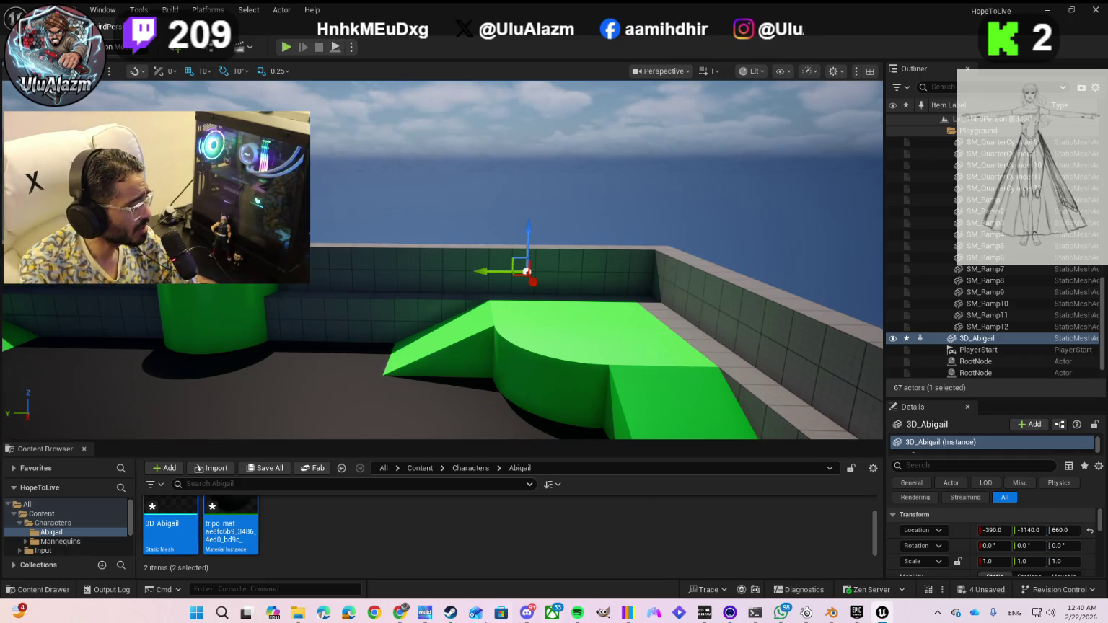
pyautogui.moveTo(400, 612)
pyautogui.click(429, 572)
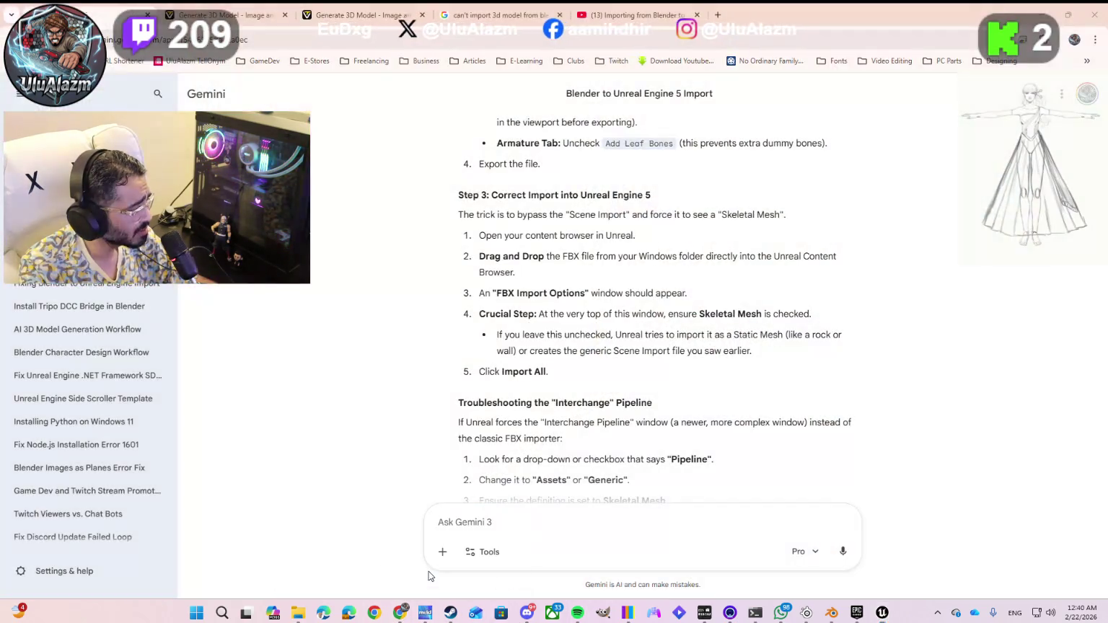
# - Read Gemini's Step 3 and Interchange troubleshooting, then return to the Unreal Editor
pyautogui.scroll(-2, 482, 391)
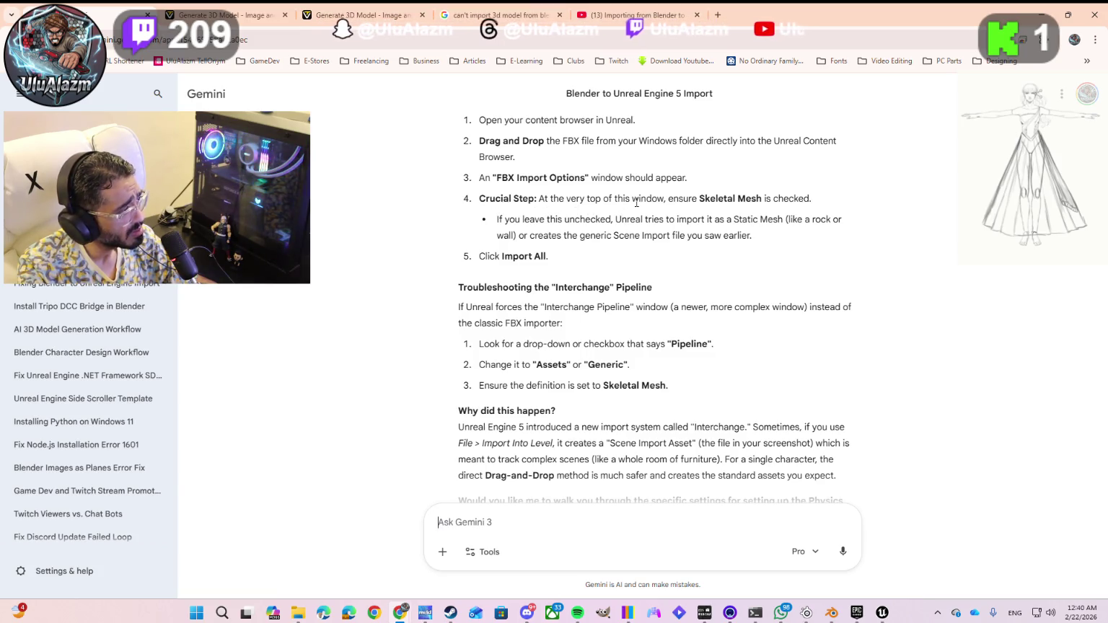
pyautogui.scroll(1, 537, 211)
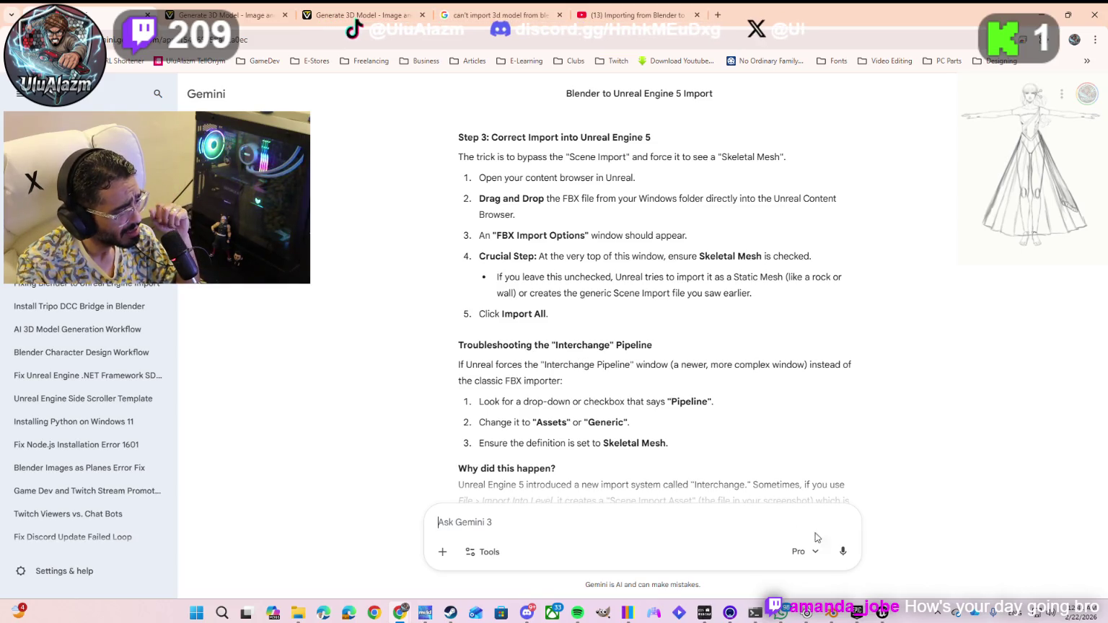
pyautogui.moveTo(882, 613)
pyautogui.click(849, 593)
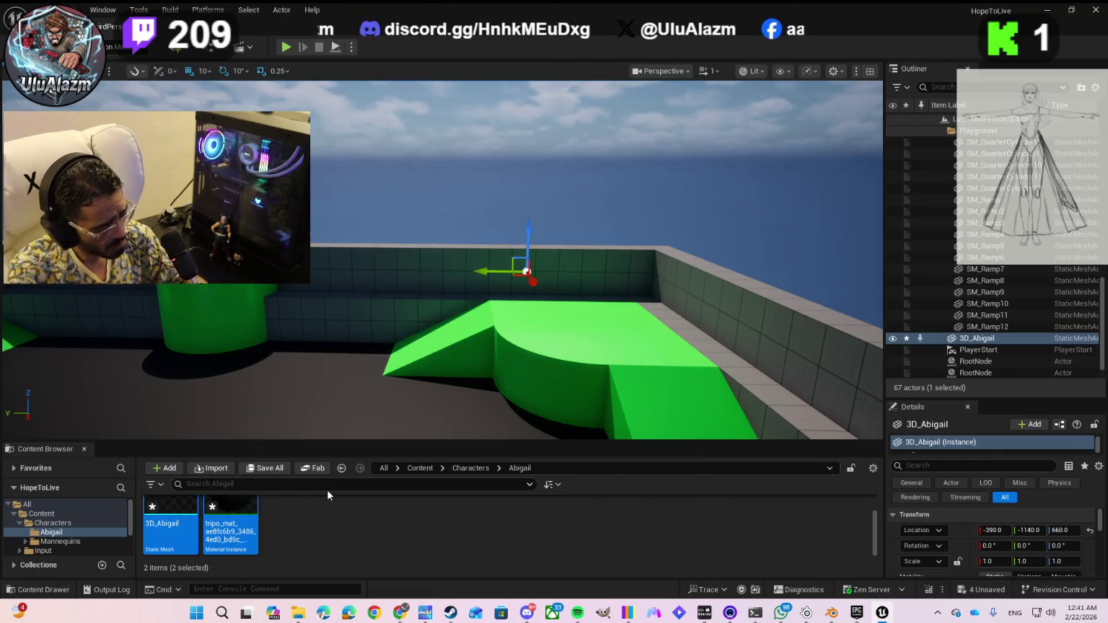
# - Undo the upward moves of 3D_Abigail and delete the actor from the level
pyautogui.hotkey('ctrl', 'z')
pyautogui.moveTo(238, 511)
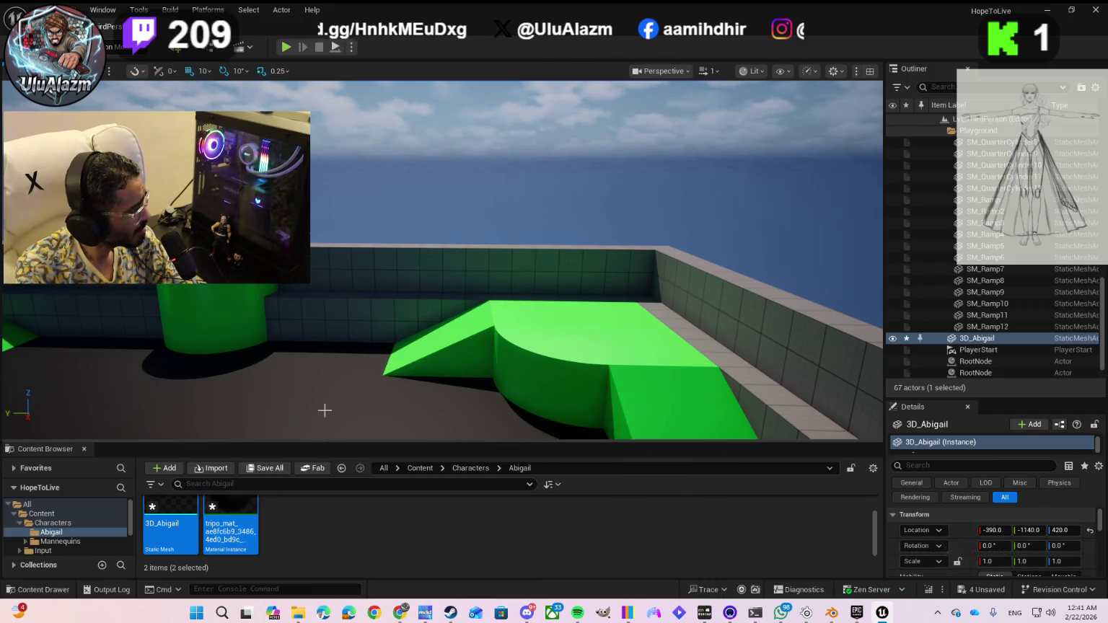
pyautogui.press('f')
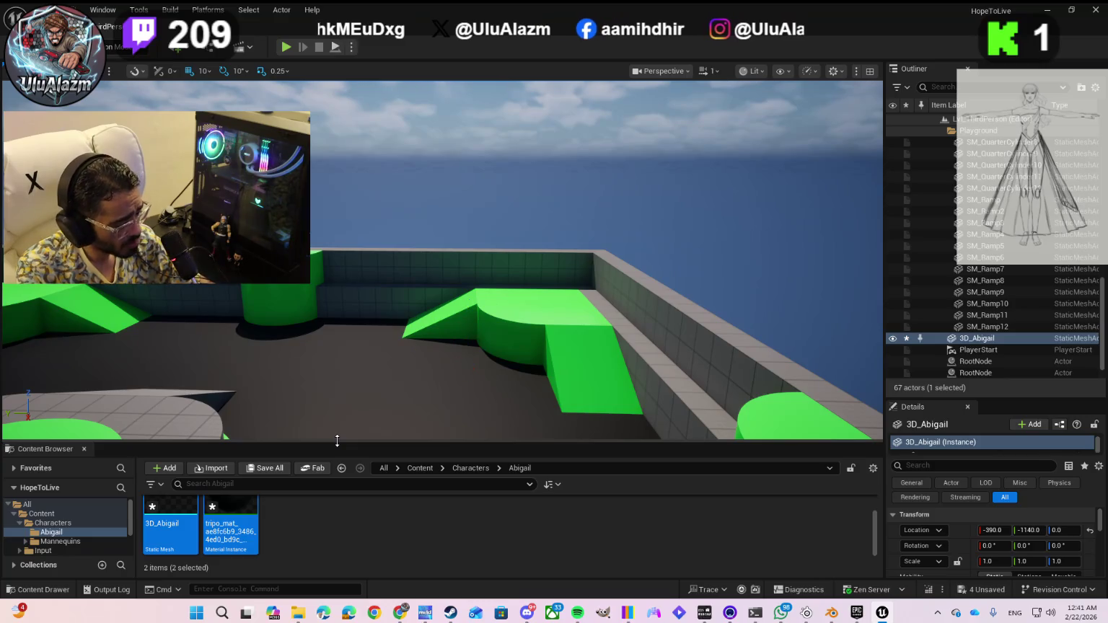
pyautogui.hotkey('ctrl', 'z')
pyautogui.press('f')
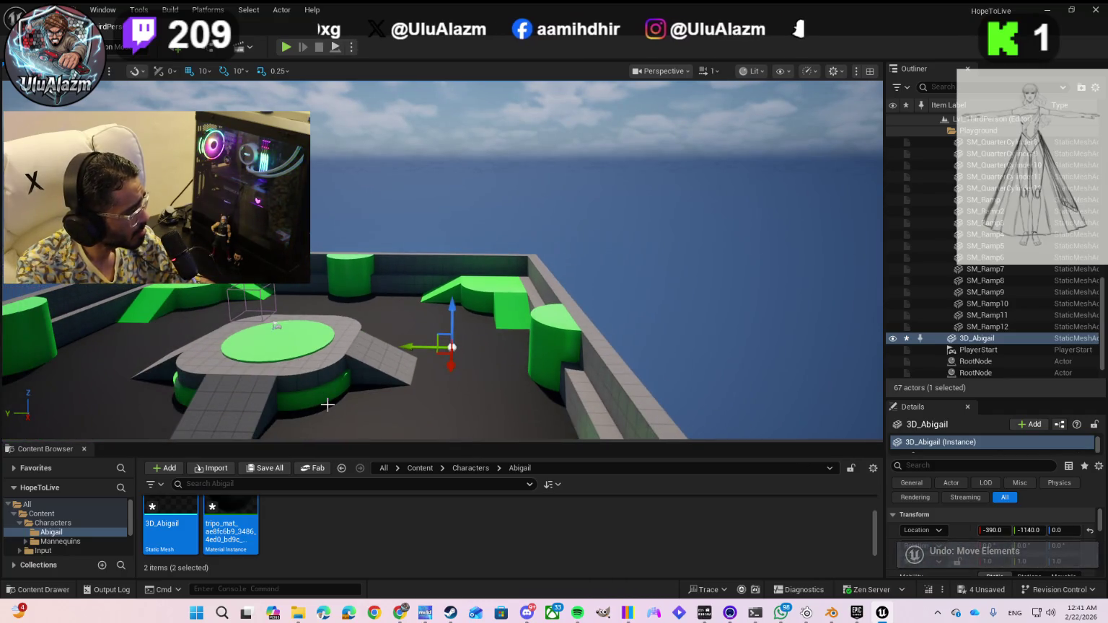
pyautogui.press('Delete')
# - Delete both 3D_Abigail and its material asset from the Abigail folder
pyautogui.scroll(-4, 317, 394)
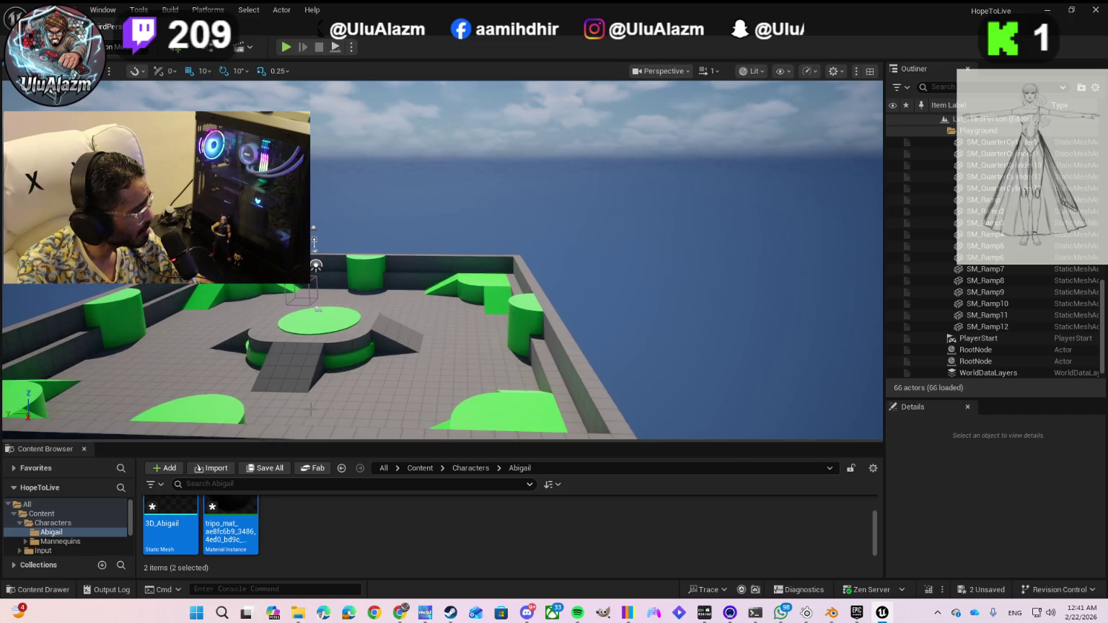
pyautogui.rightClick(236, 518)
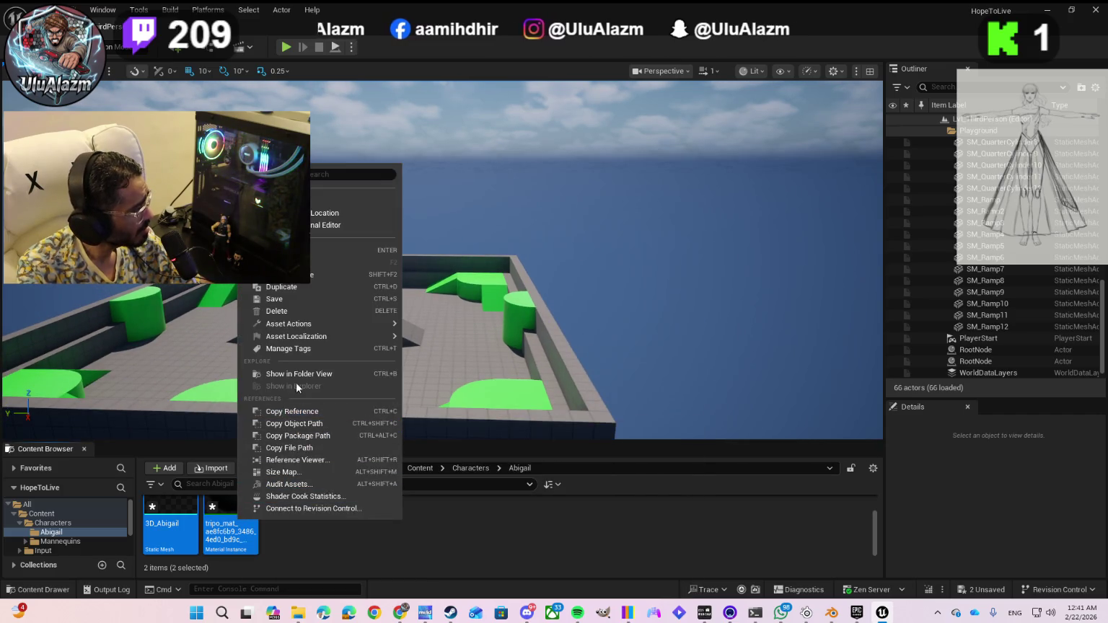
pyautogui.moveTo(296, 334)
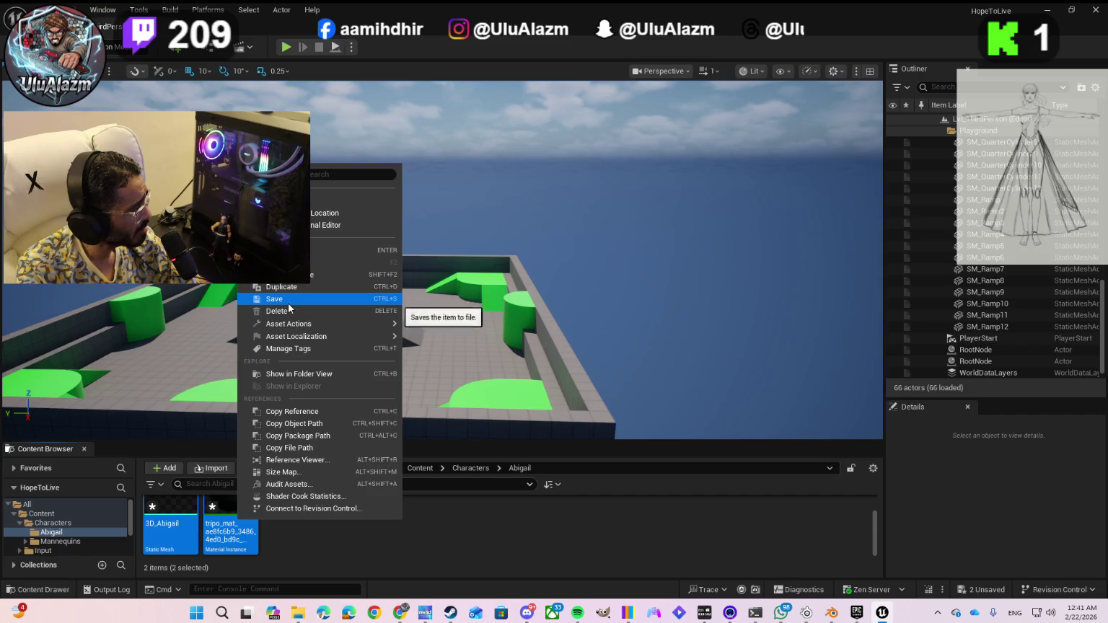
pyautogui.click(282, 311)
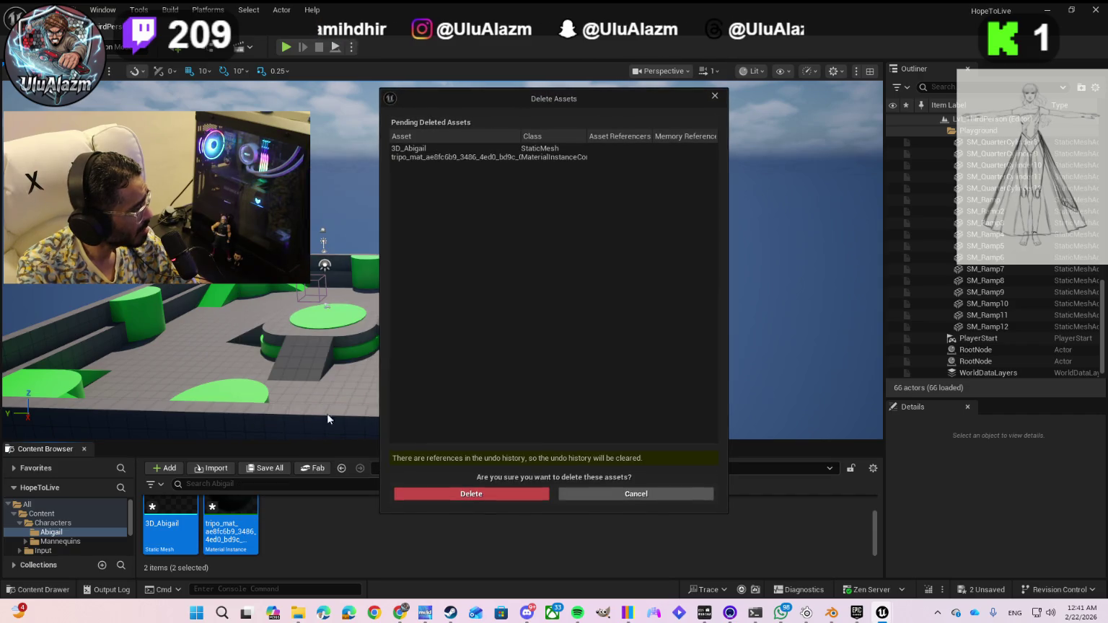
pyautogui.click(417, 149)
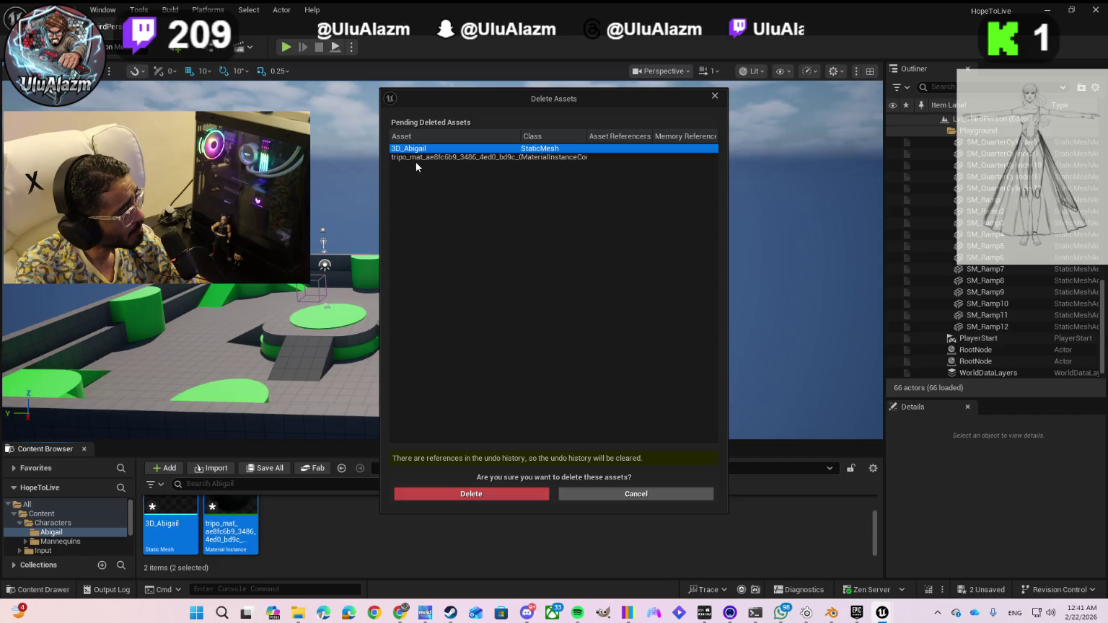
pyautogui.keyDown('shift'); pyautogui.click(416, 158); pyautogui.keyUp('shift')
pyautogui.click(441, 495)
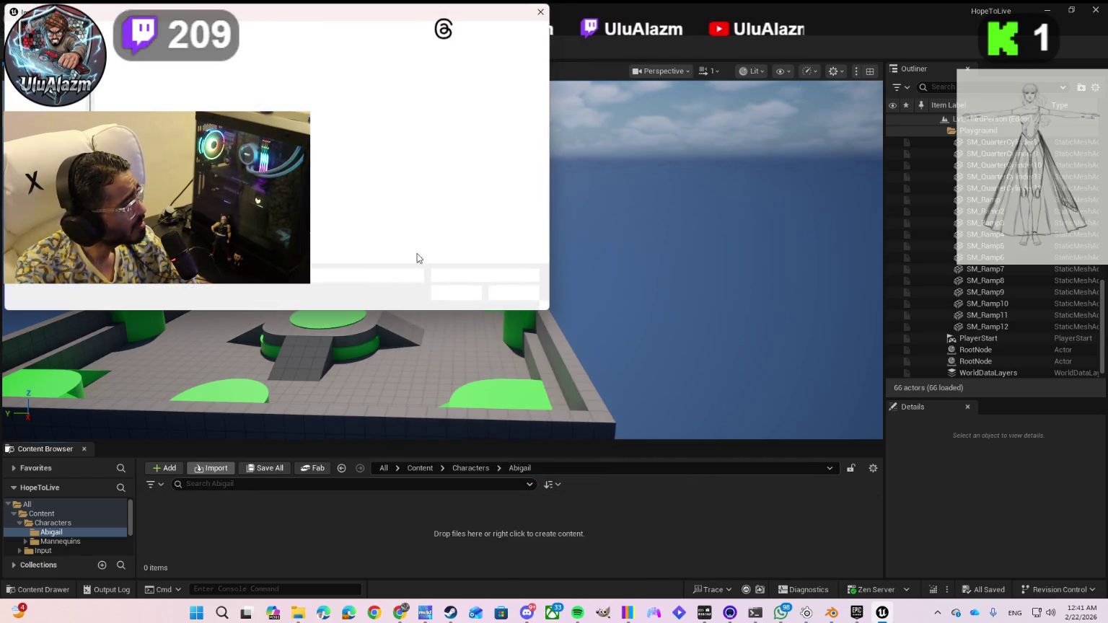
# - Re-import the Abigail file, view its Skeletal Meshes settings, and switch to Gemini
pyautogui.doubleClick(137, 104)
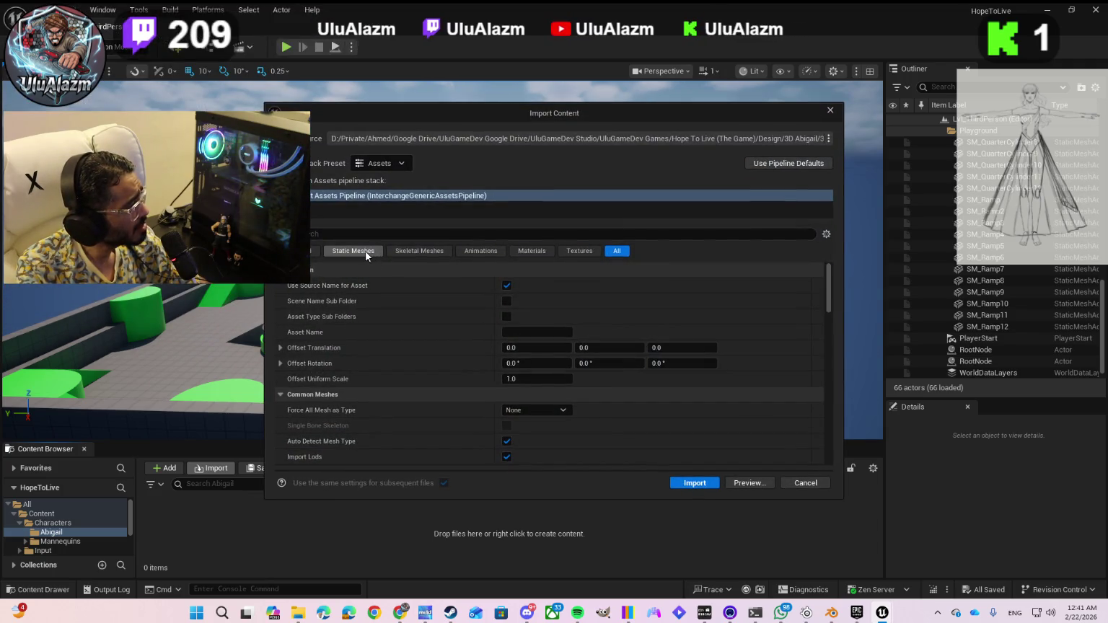
pyautogui.click(394, 254)
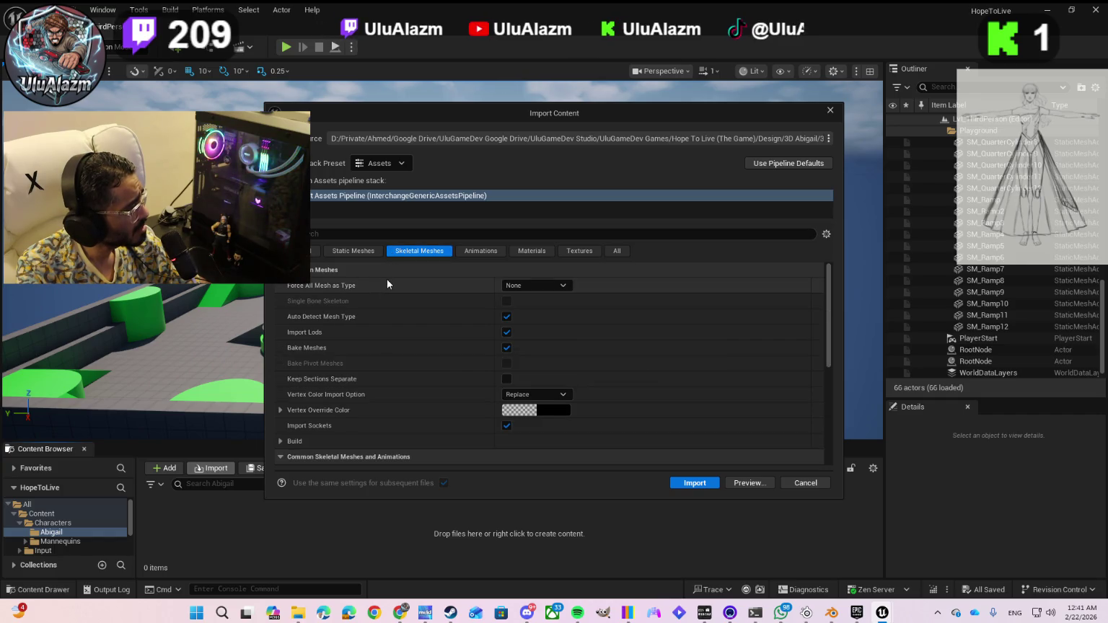
pyautogui.hotkey('alt', 'Tab')
pyautogui.hotkey('alt', 'shift', 'Tab')
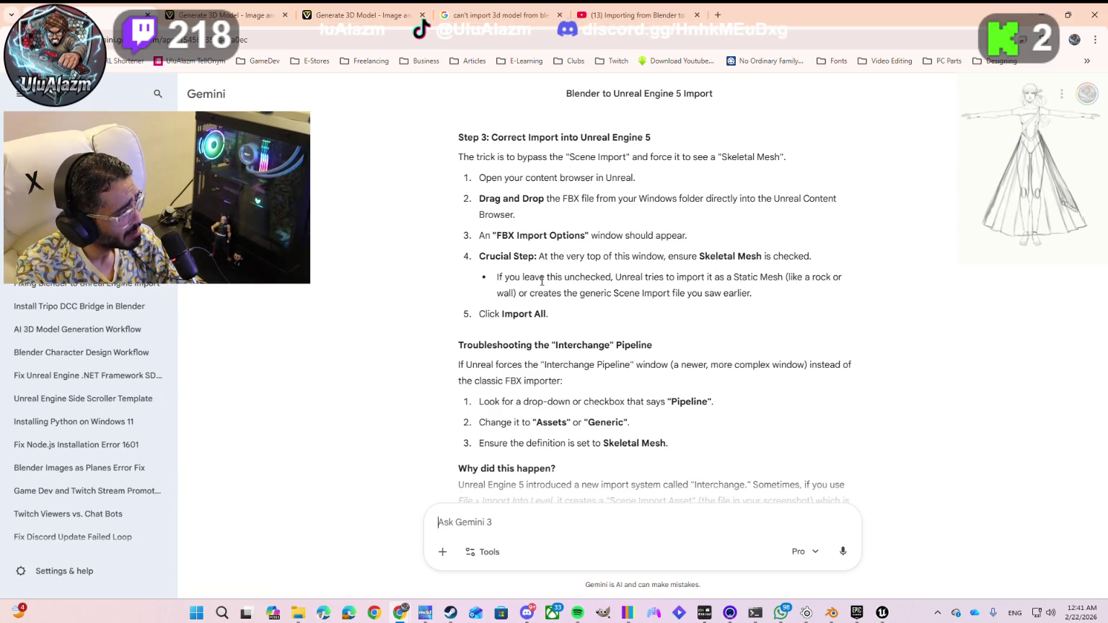
# - Reread Gemini's Interchange troubleshooting, then return to the Unreal Import Content dialog
pyautogui.scroll(-1, 542, 281)
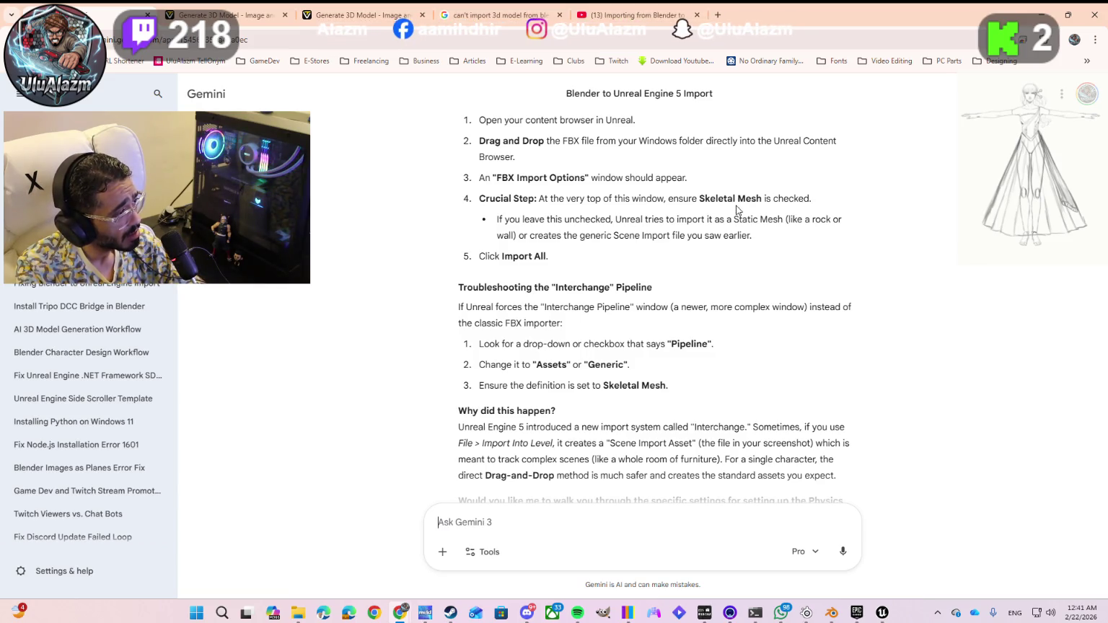
pyautogui.hotkey('alt', 'Tab')
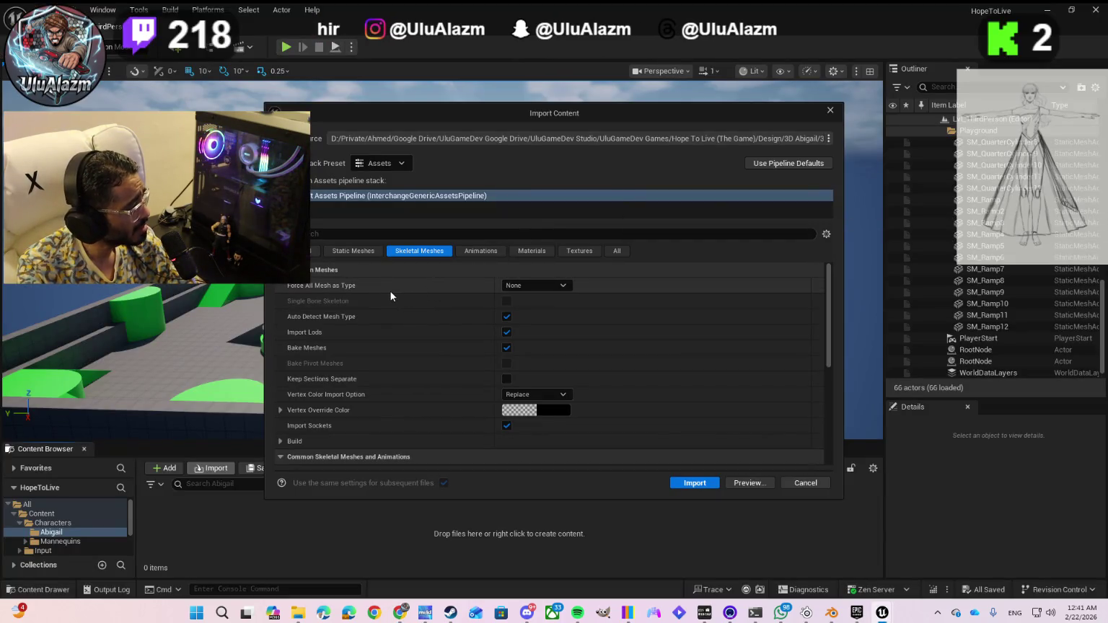
# - Keep Assets as the import stack preset and expand the offset translation and rotation values
pyautogui.click(315, 251)
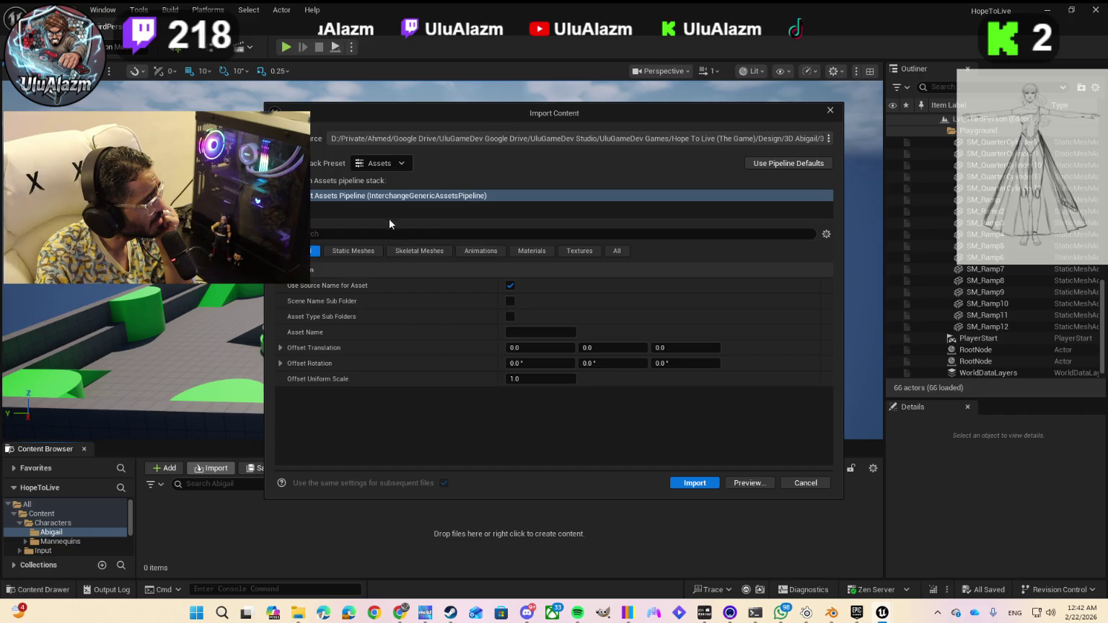
pyautogui.click(402, 163)
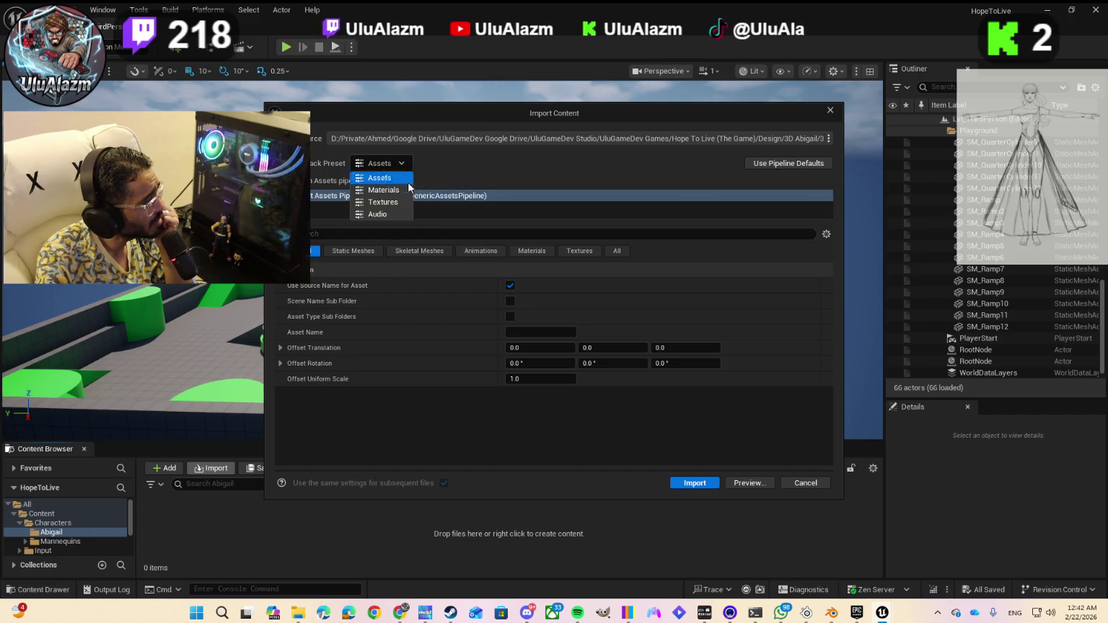
pyautogui.click(453, 168)
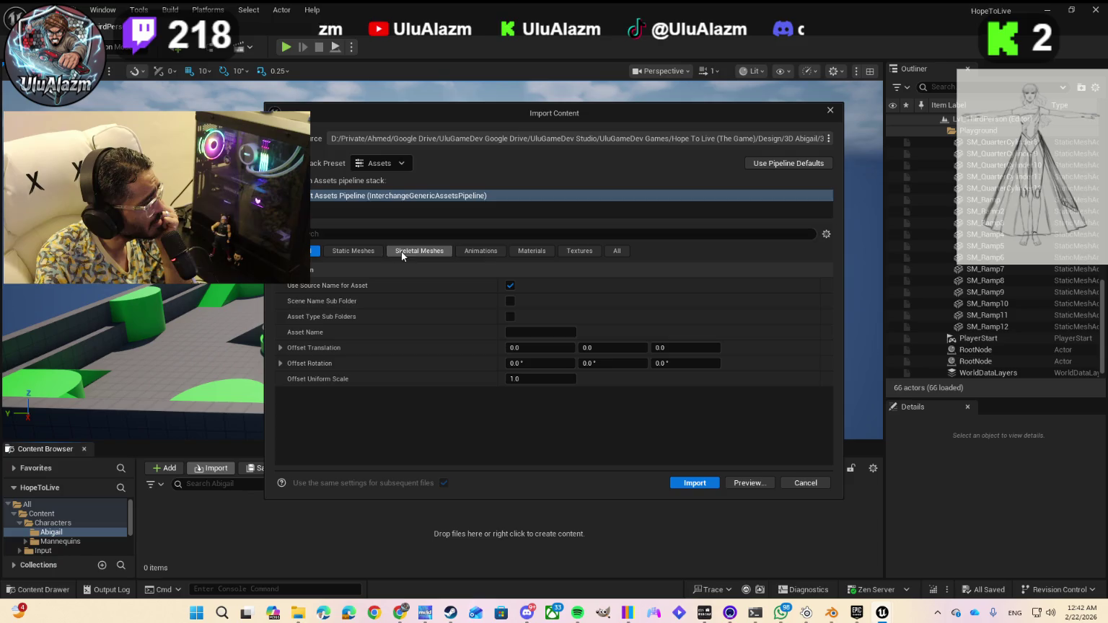
pyautogui.click(280, 347)
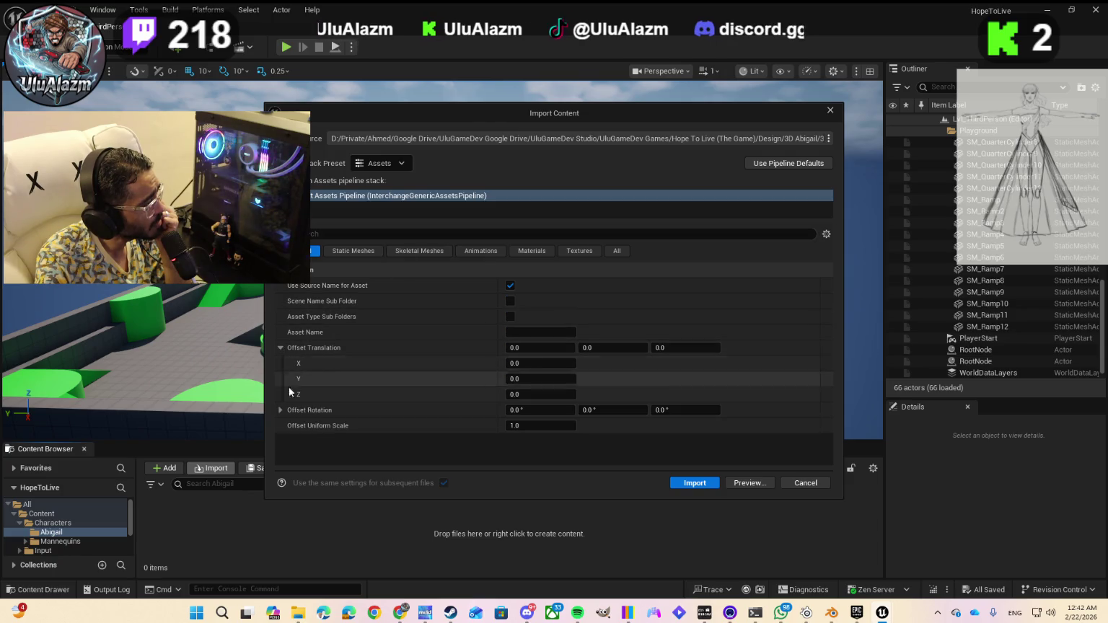
pyautogui.click(280, 409)
pyautogui.scroll(-1, 361, 406)
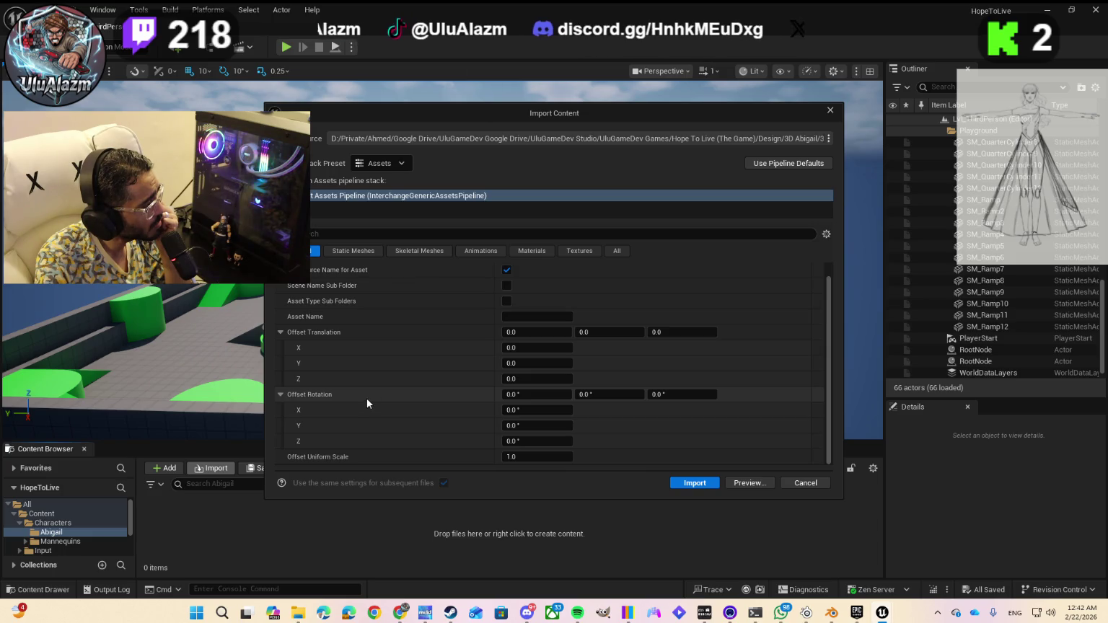
# - Set the skeletal mesh Skeleton to SK_Mannequin
pyautogui.click(403, 252)
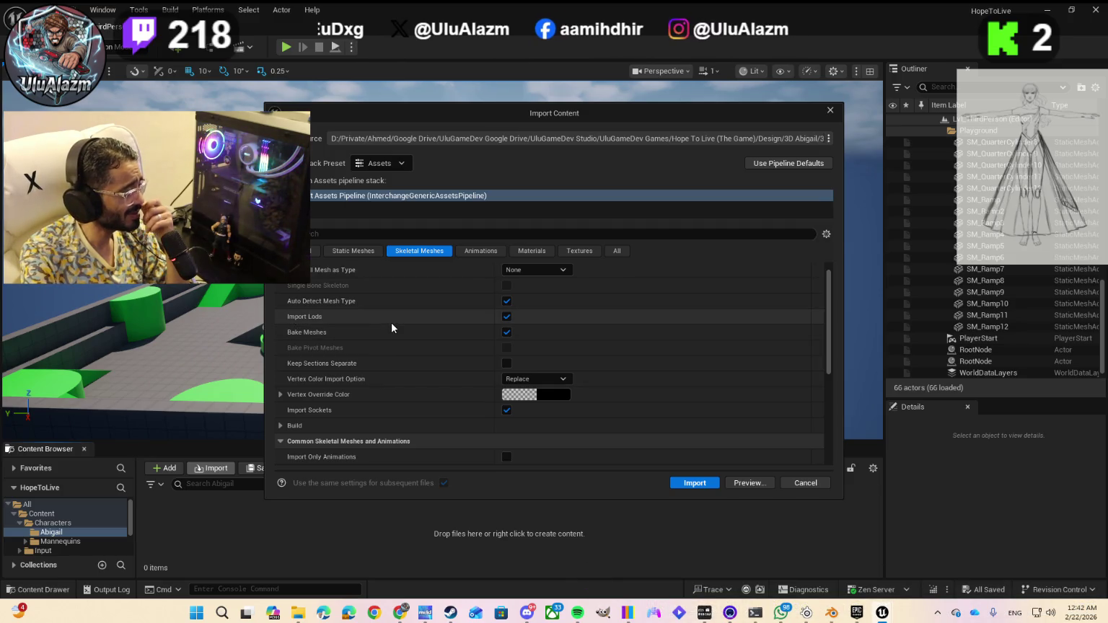
pyautogui.scroll(-3, 393, 329)
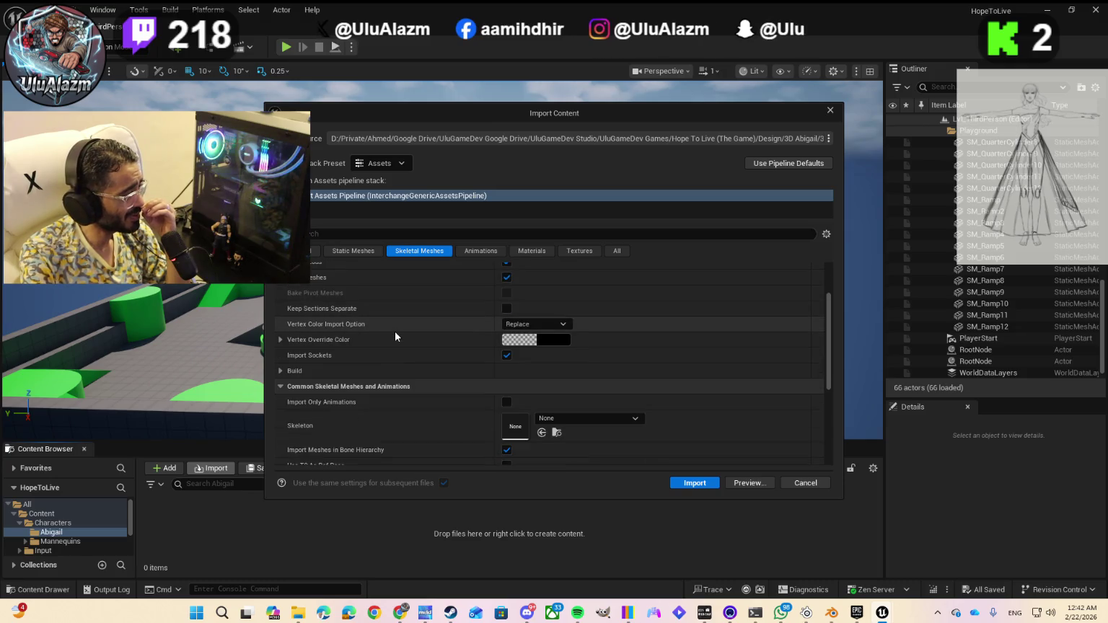
pyautogui.scroll(-1, 383, 361)
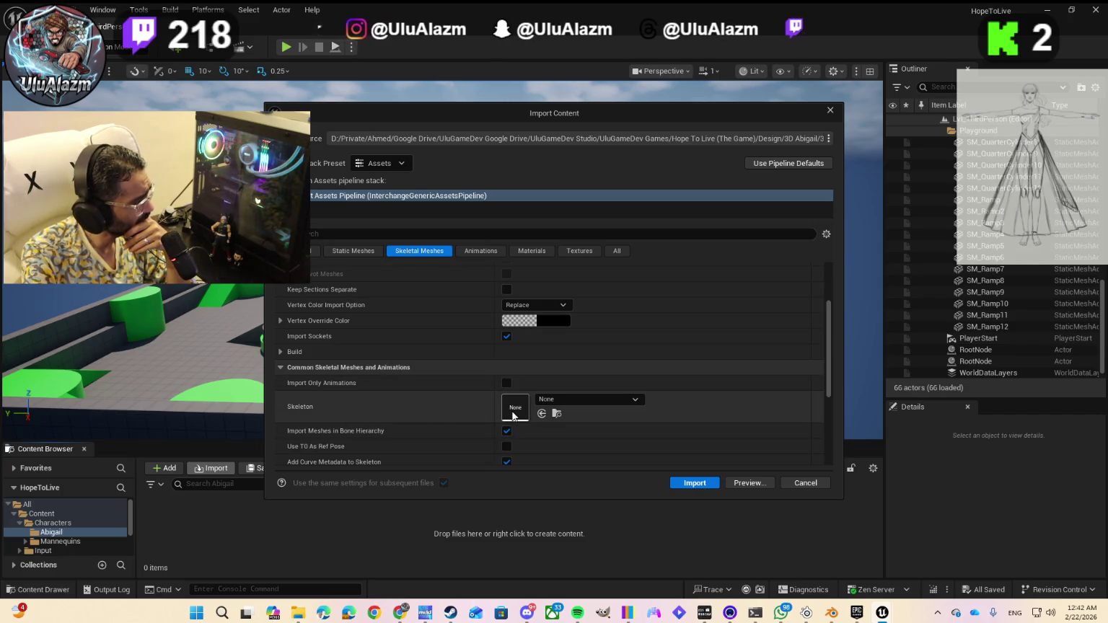
pyautogui.click(588, 401)
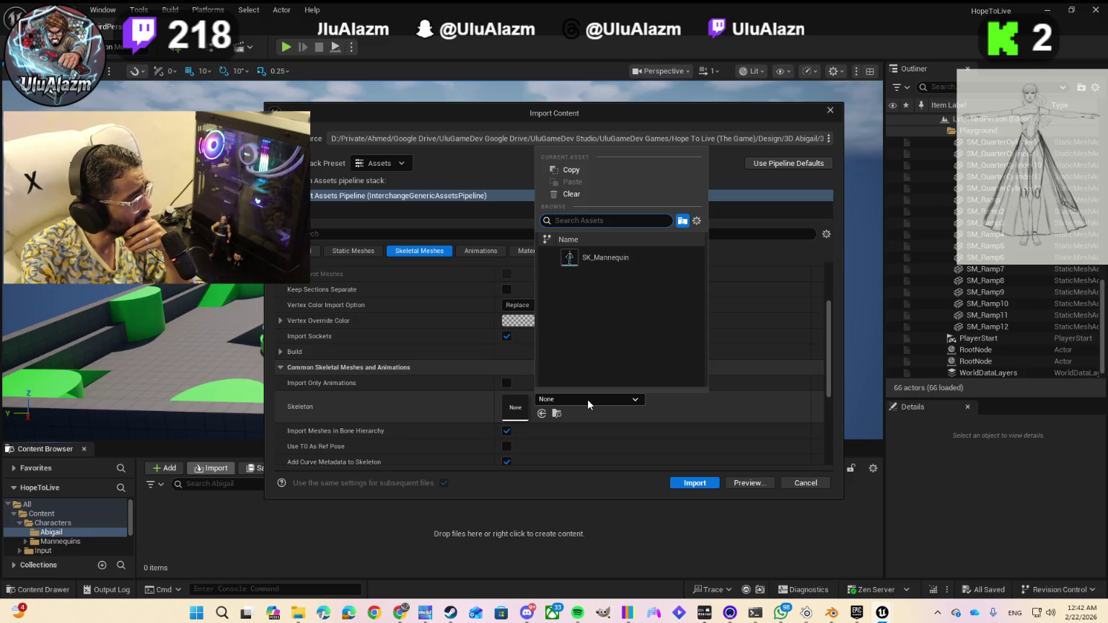
pyautogui.click(608, 259)
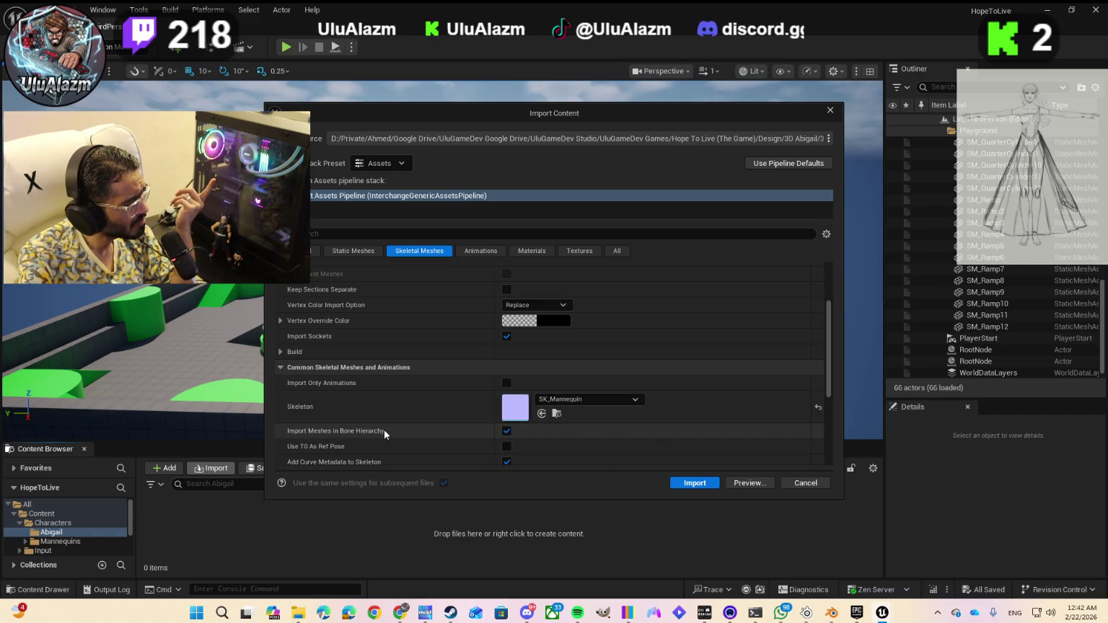
# - Keep Geometry and Skin Weights as the import content type
pyautogui.scroll(-1, 405, 451)
pyautogui.scroll(-1, 406, 451)
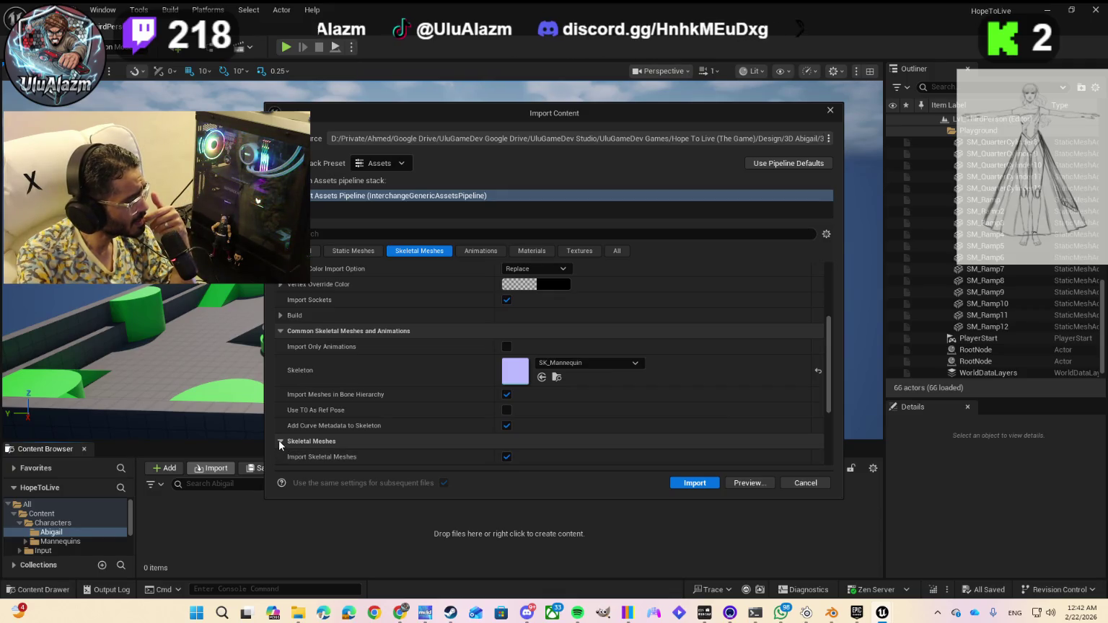
pyautogui.scroll(-2, 336, 414)
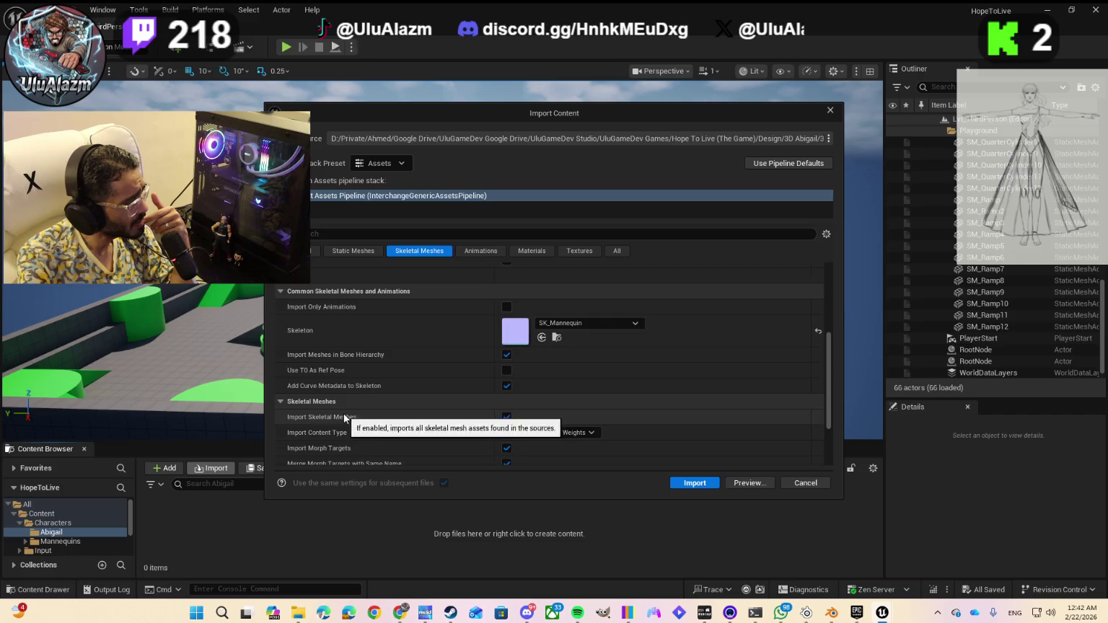
pyautogui.scroll(-3, 345, 419)
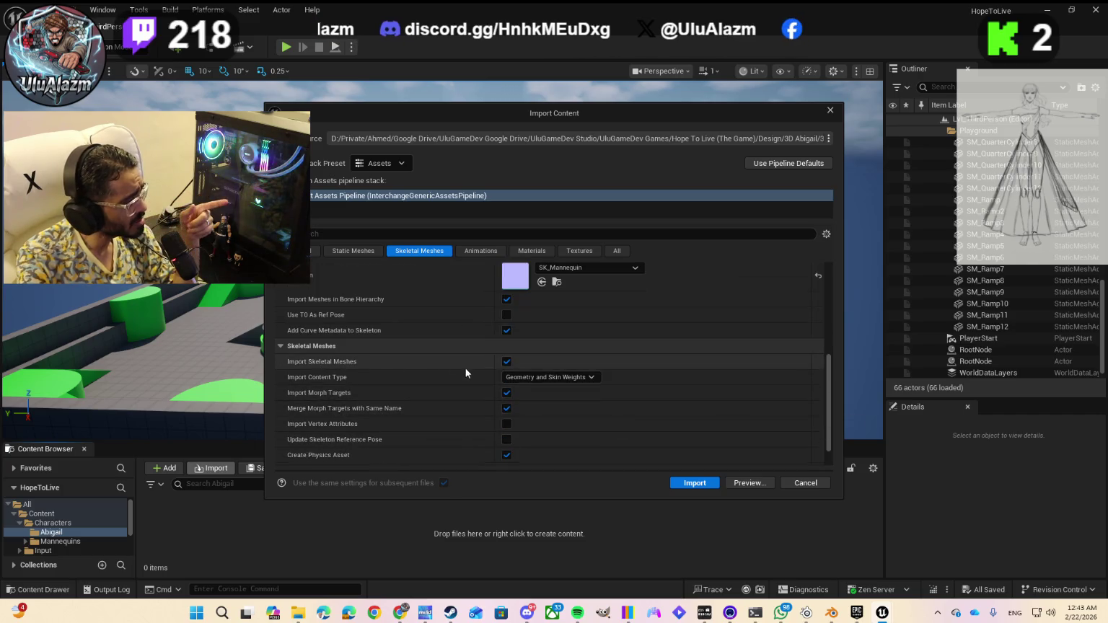
pyautogui.click(528, 377)
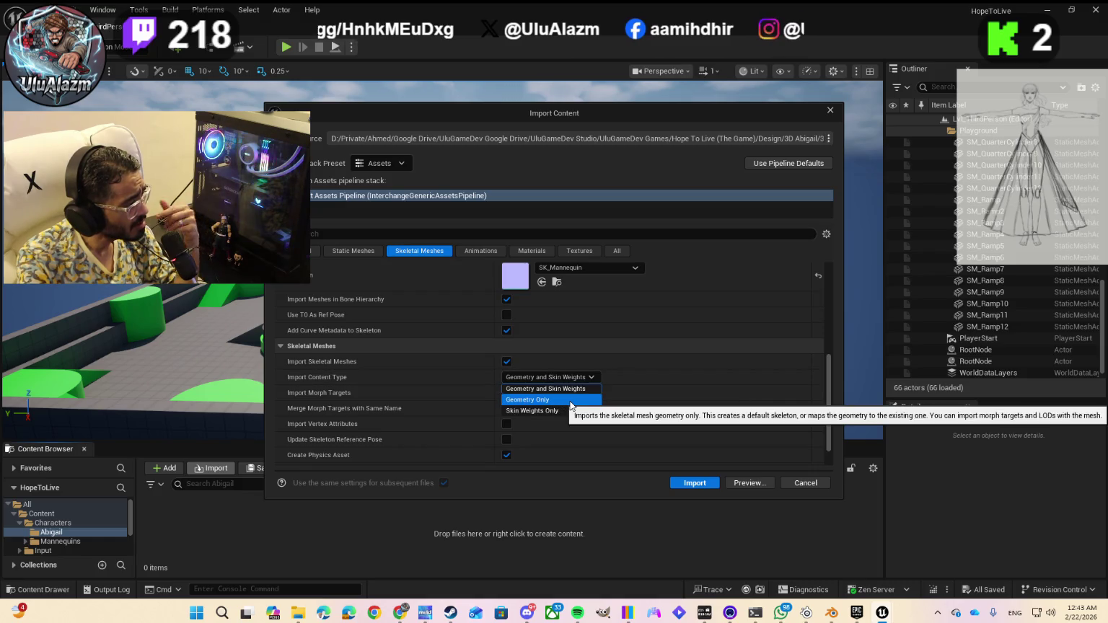
pyautogui.click(615, 381)
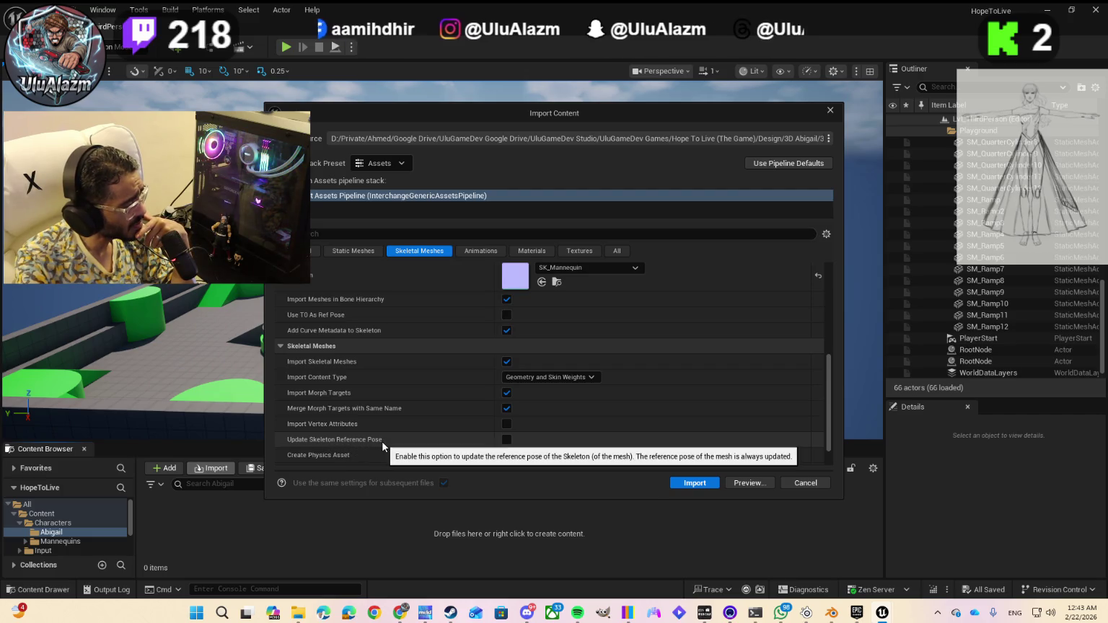
# - Recheck the Skeleton dropdown, confirming SK_Mannequin remains selected
pyautogui.scroll(-2, 382, 440)
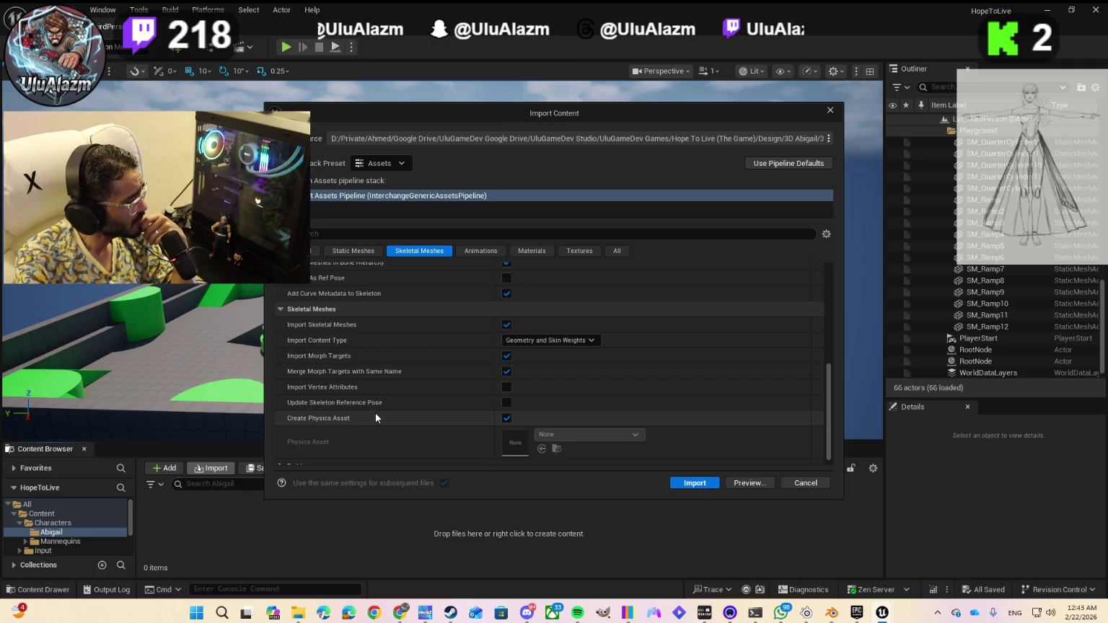
pyautogui.scroll(-1, 375, 419)
pyautogui.scroll(4, 447, 386)
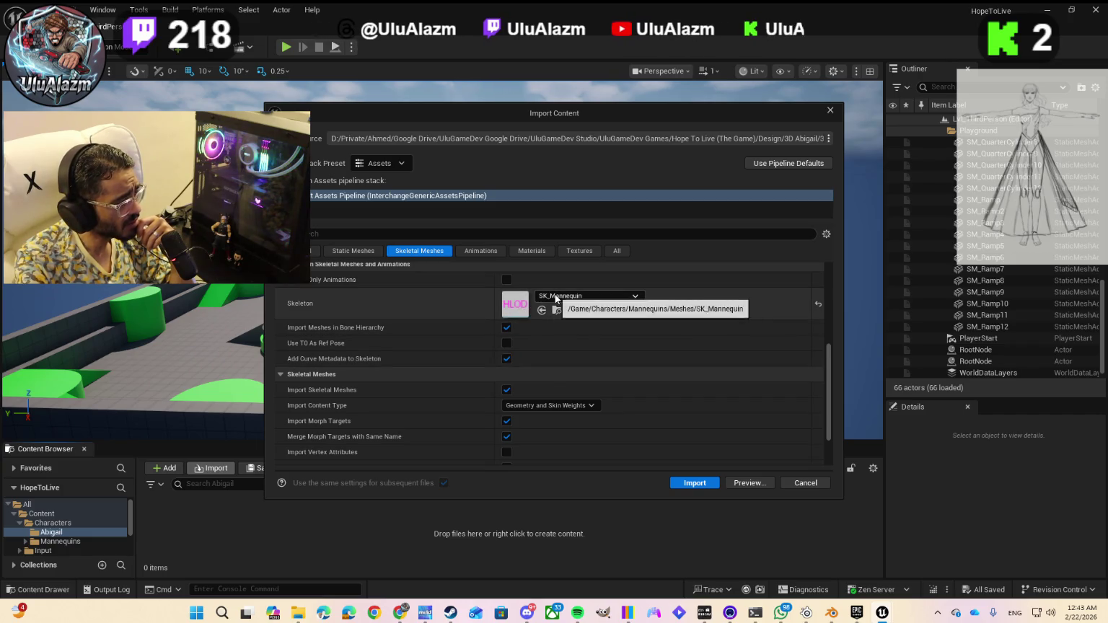
pyautogui.click(555, 295)
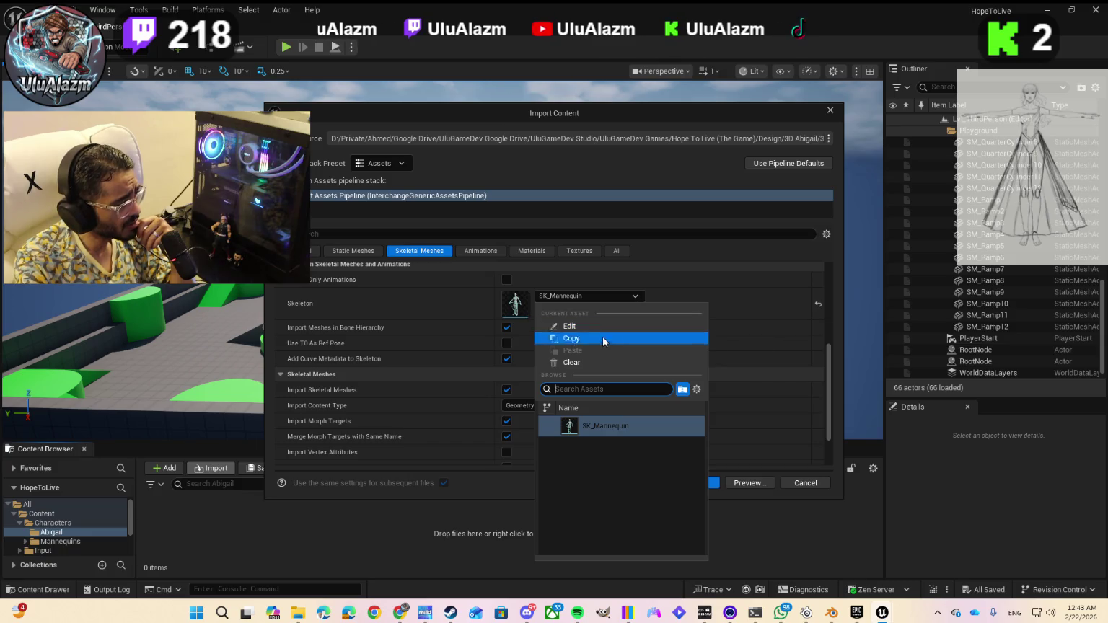
pyautogui.click(596, 428)
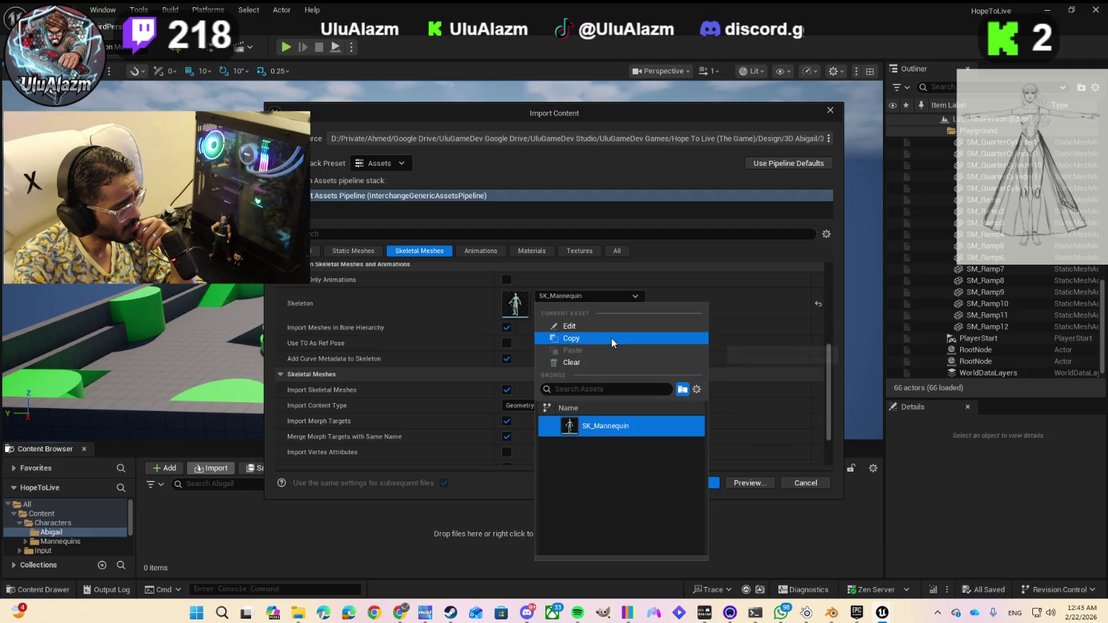
pyautogui.click(707, 295)
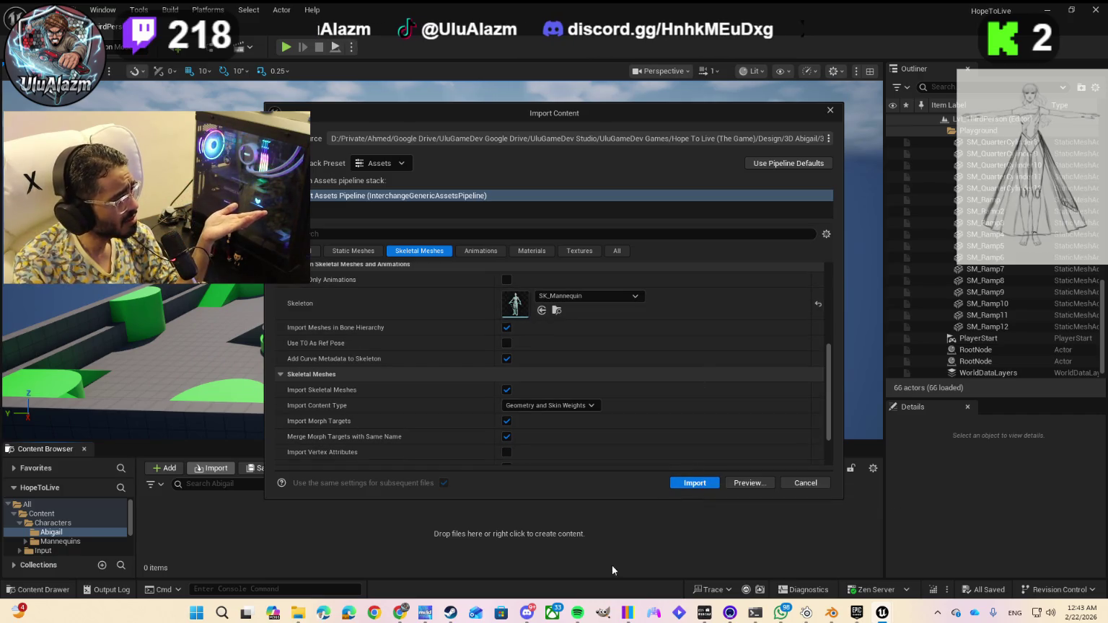
pyautogui.moveTo(404, 618)
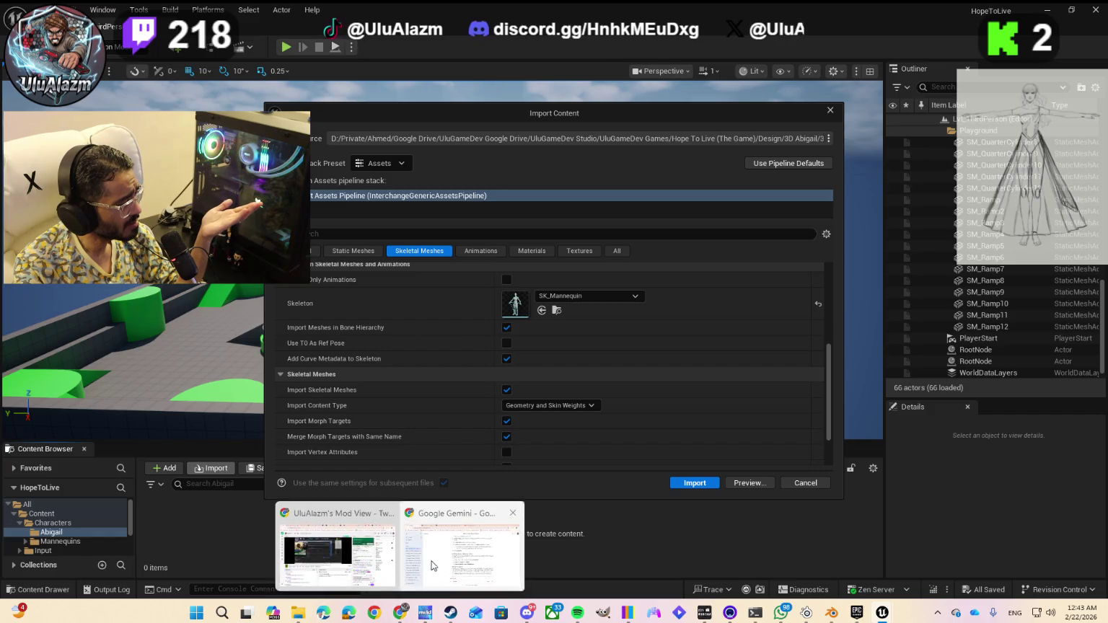
pyautogui.click(432, 565)
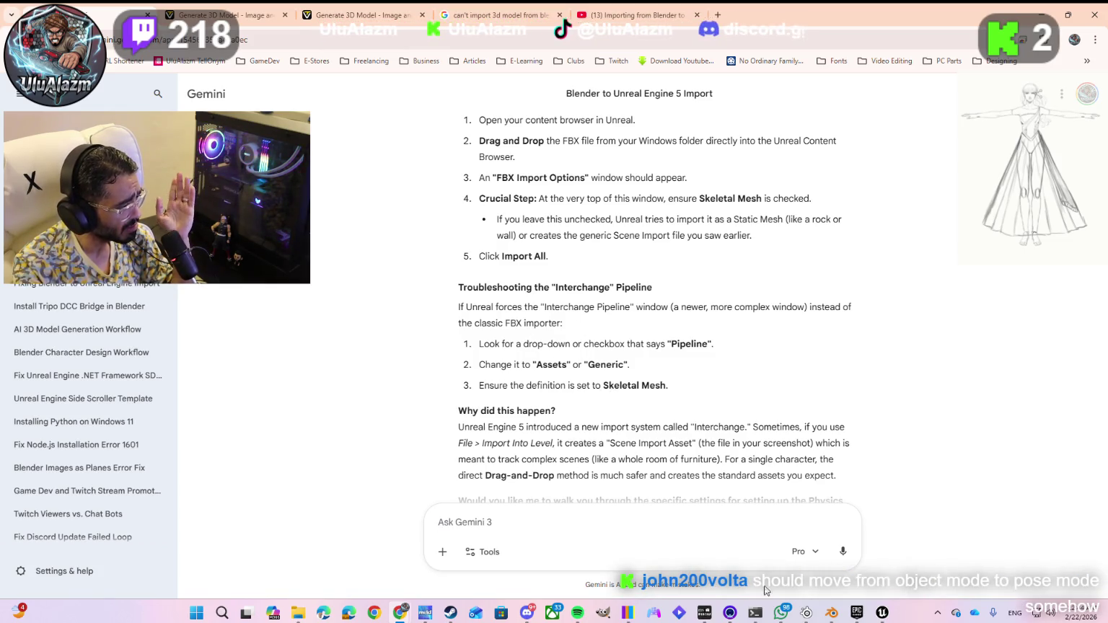
pyautogui.moveTo(882, 615)
pyautogui.click(919, 564)
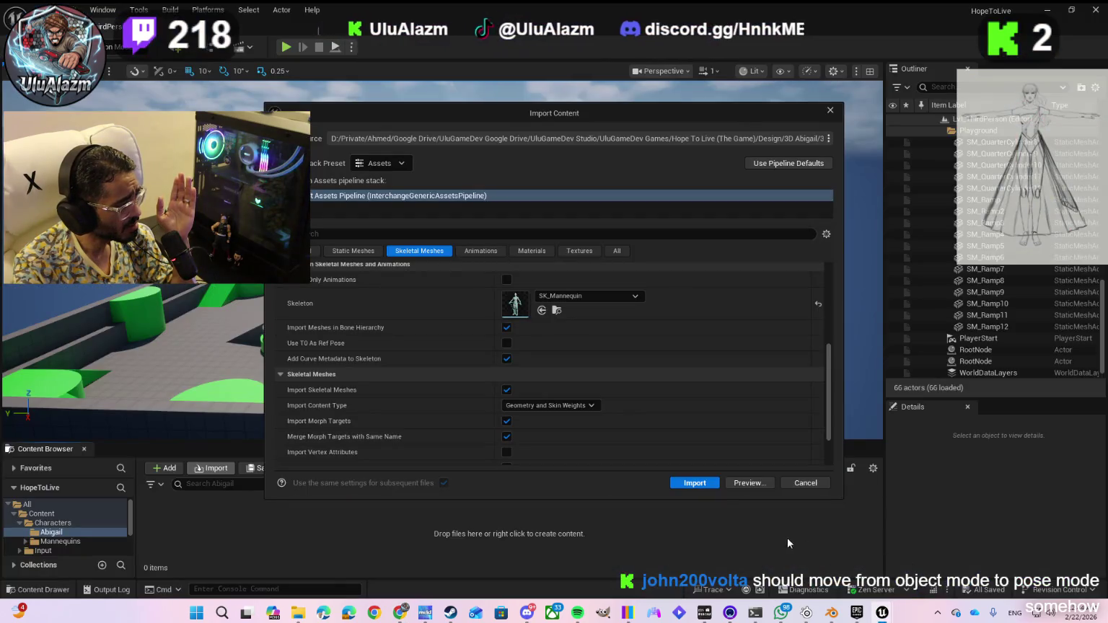
# - Import the Abigail character and drag it into the level at -10, -950, 0
pyautogui.click(695, 483)
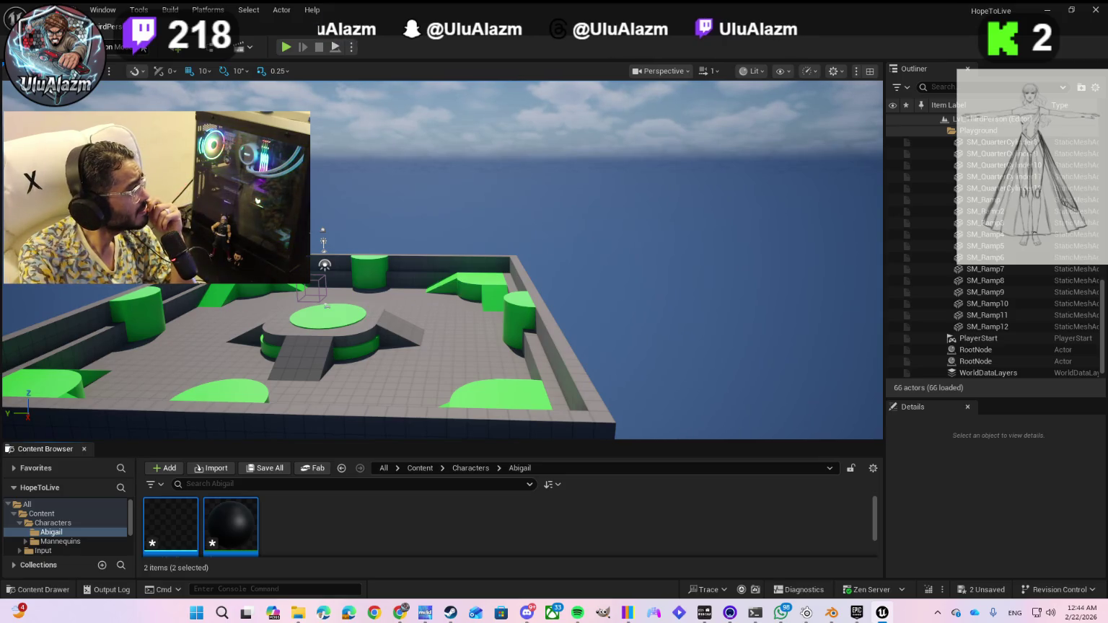
pyautogui.click(142, 48)
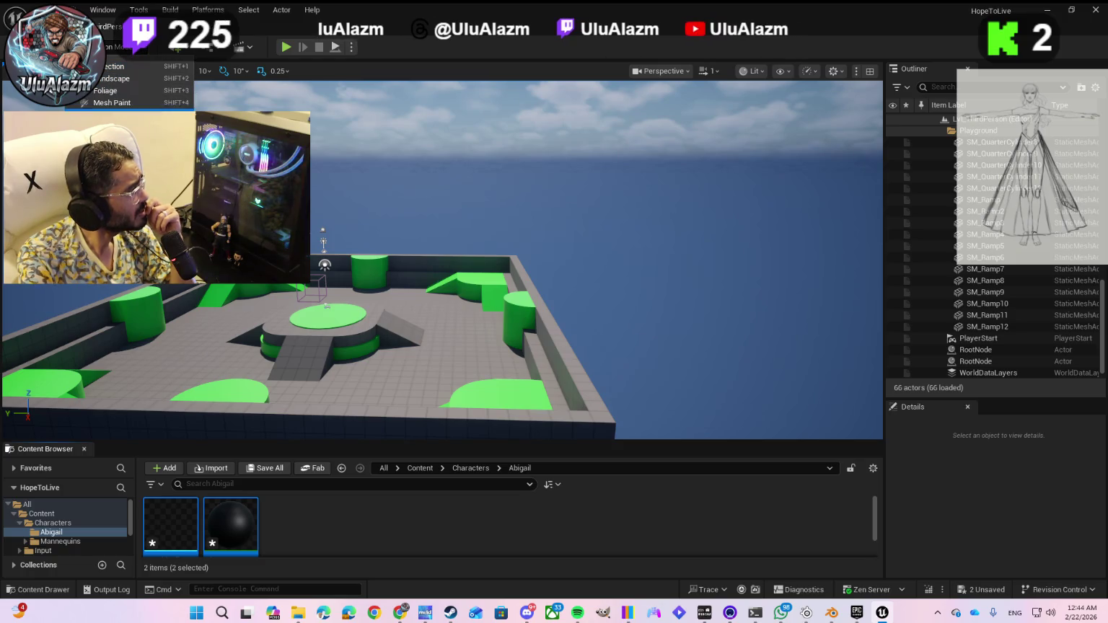
pyautogui.click(388, 52)
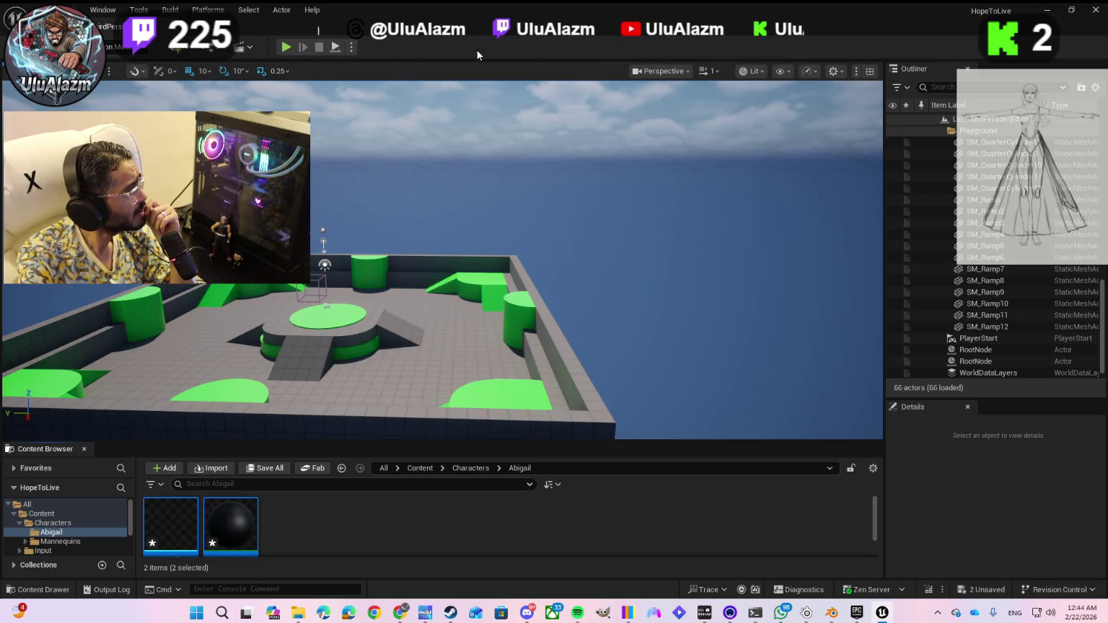
pyautogui.click(682, 72)
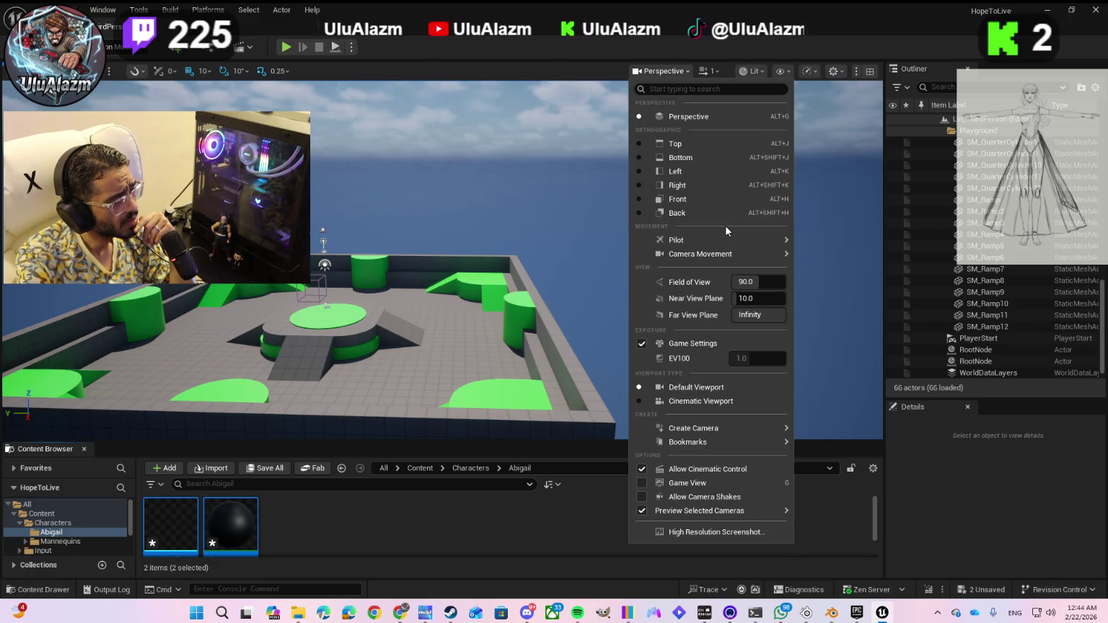
pyautogui.click(597, 66)
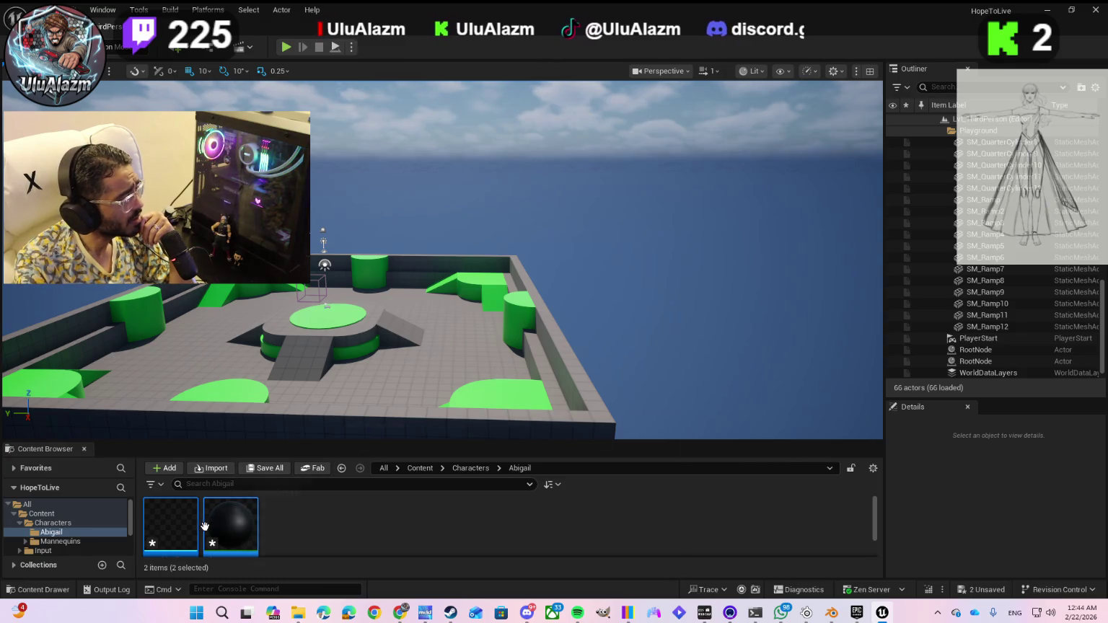
pyautogui.moveTo(204, 526)
pyautogui.mouseDown()
pyautogui.moveTo(294, 433)
pyautogui.moveTo(422, 330)
pyautogui.mouseUp()
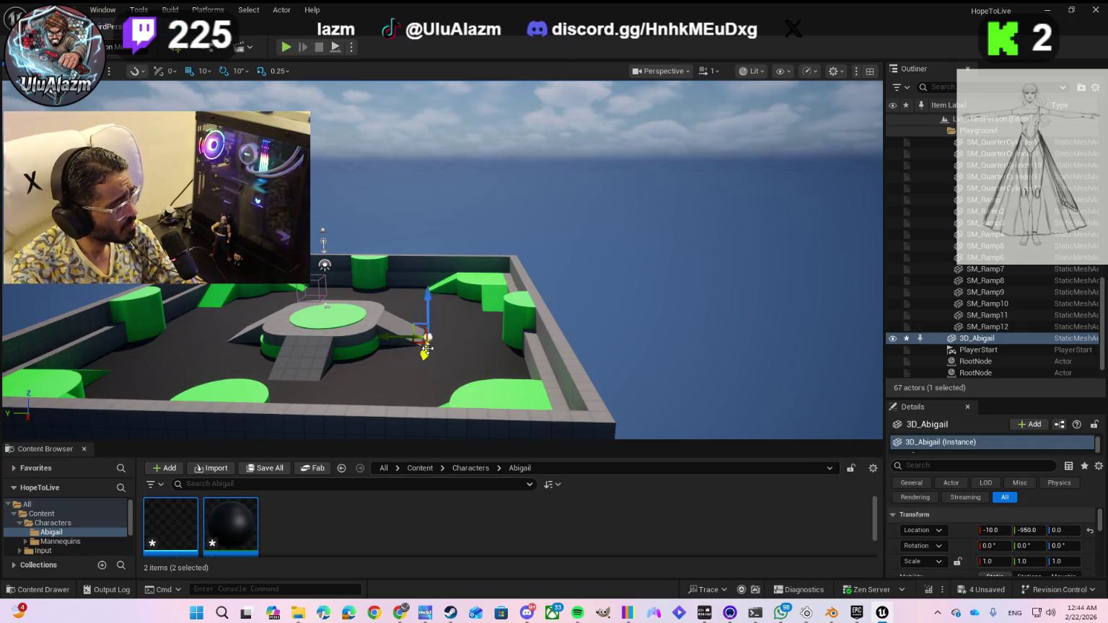
pyautogui.scroll(3, 427, 348)
pyautogui.scroll(2, 404, 417)
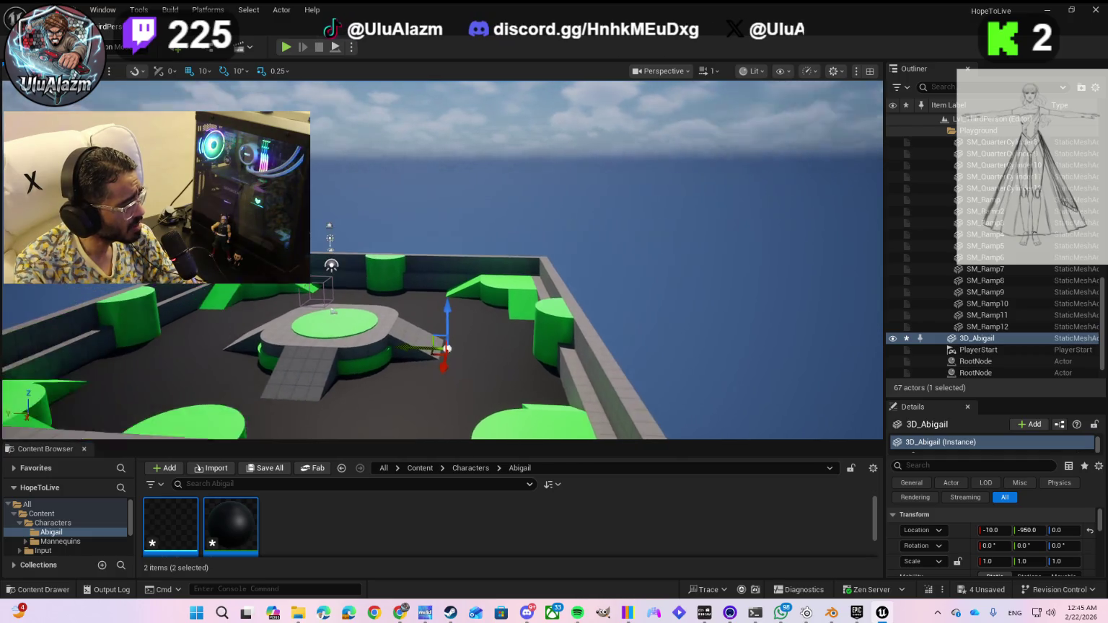
pyautogui.scroll(-5, 442, 289)
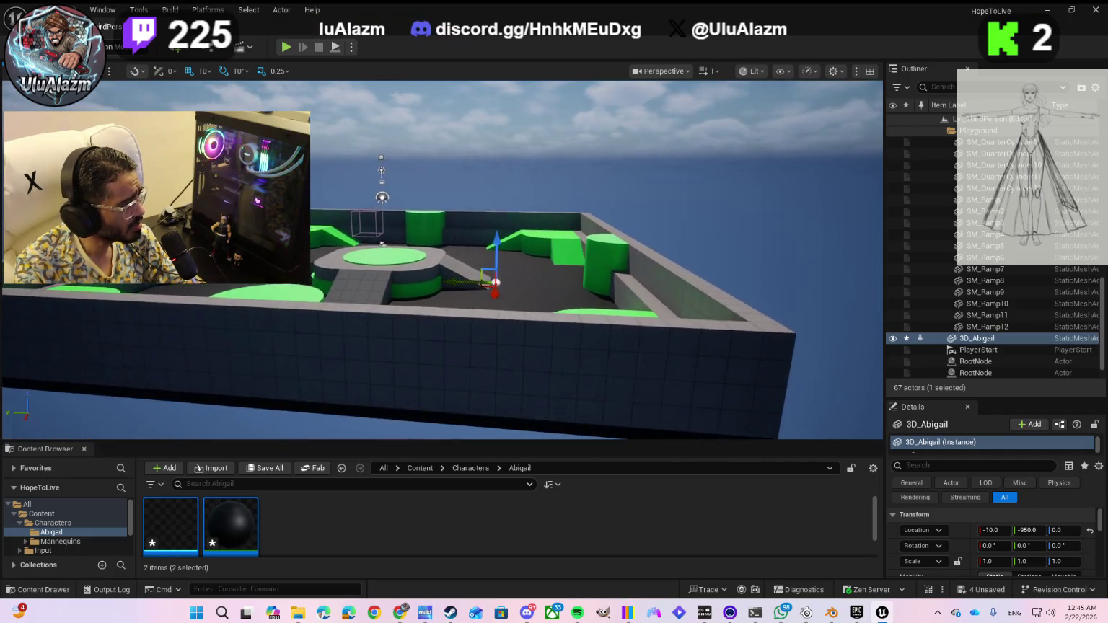
pyautogui.moveTo(479, 229); pyautogui.dragTo(486, 144)
pyautogui.scroll(3, 486, 185)
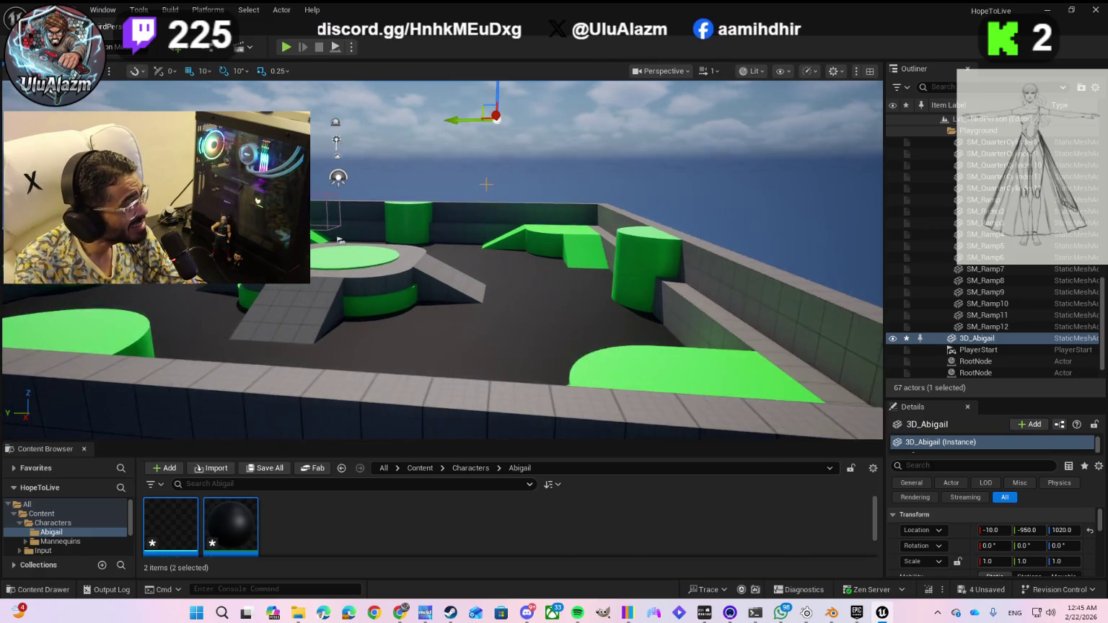
pyautogui.scroll(2, 486, 184)
pyautogui.click(530, 123)
pyautogui.scroll(2, 526, 135)
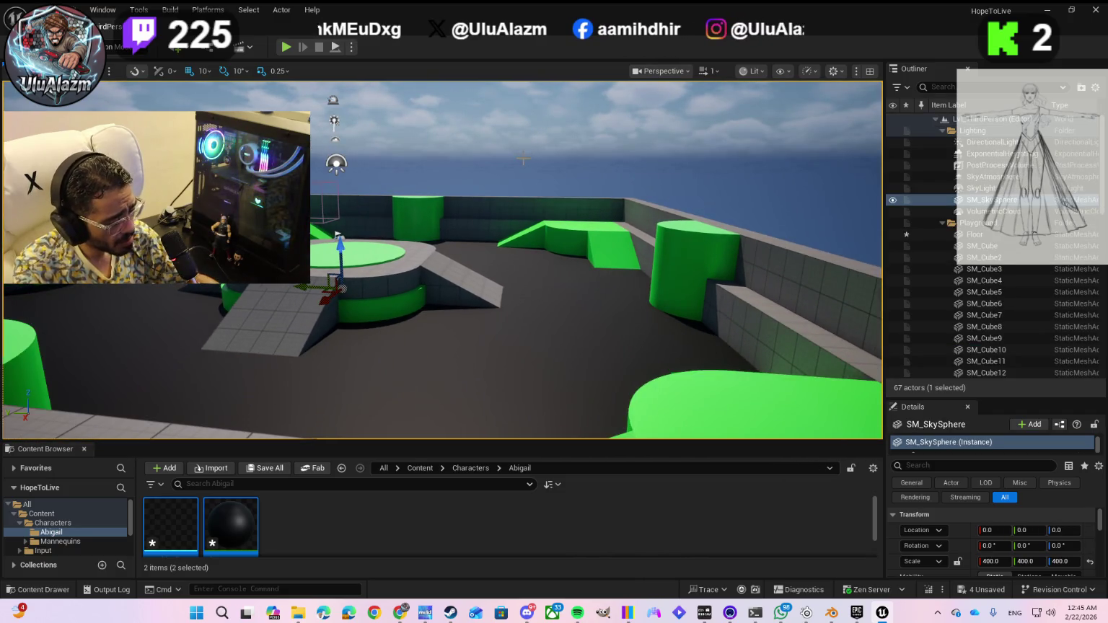
pyautogui.hotkey('ctrl', 'z')
pyautogui.scroll(-5, 504, 191)
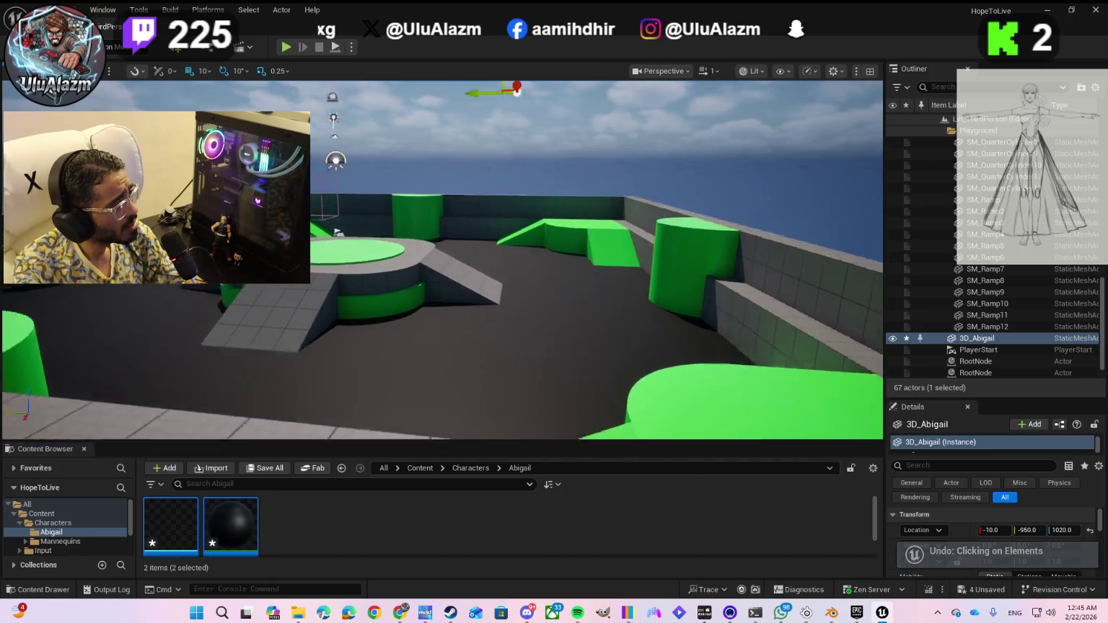
pyautogui.scroll(4, 503, 190)
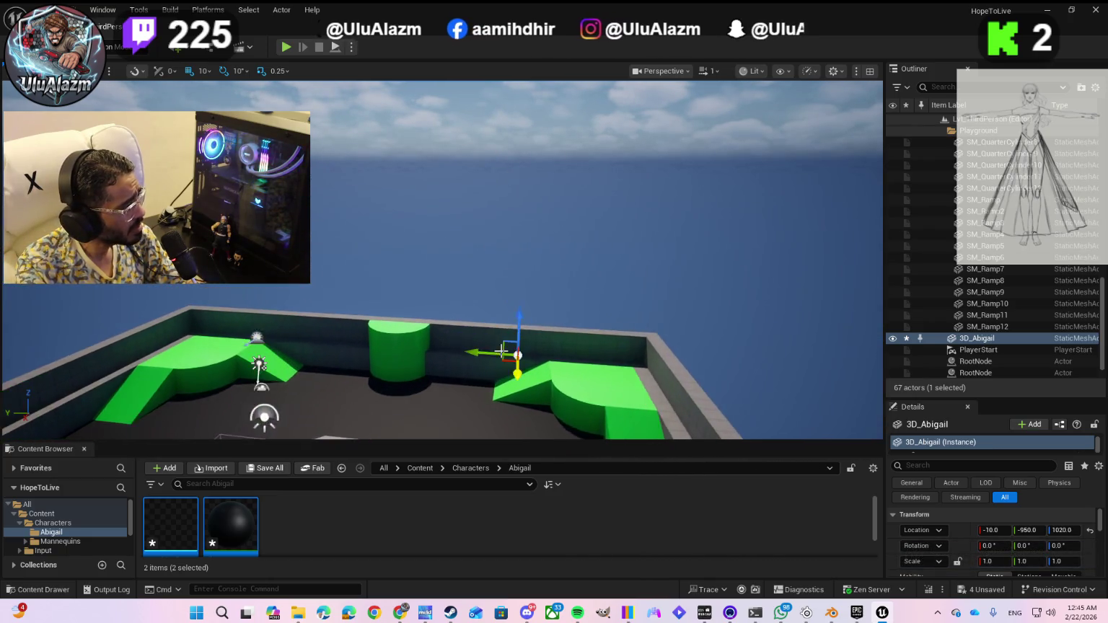
pyautogui.moveTo(605, 364)
pyautogui.mouseDown()
pyautogui.moveTo(605, 325)
pyautogui.moveTo(605, 365)
pyautogui.mouseUp()
pyautogui.moveTo(520, 240); pyautogui.dragTo(520, 196)
pyautogui.moveTo(626, 190); pyautogui.dragTo(626, 169)
pyautogui.moveTo(519, 260)
pyautogui.mouseDown()
pyautogui.moveTo(520, 223)
pyautogui.moveTo(506, 259)
pyautogui.moveTo(476, 275)
pyautogui.mouseUp()
pyautogui.moveTo(606, 195)
pyautogui.mouseDown()
pyautogui.moveTo(655, 173)
pyautogui.moveTo(790, 152)
pyautogui.moveTo(837, 167)
pyautogui.mouseUp()
pyautogui.moveTo(542, 161)
pyautogui.mouseDown()
pyautogui.moveTo(531, 164)
pyautogui.moveTo(522, 126)
pyautogui.moveTo(483, 408)
pyautogui.mouseUp()
pyautogui.moveTo(538, 438)
pyautogui.mouseDown()
pyautogui.moveTo(533, 487)
pyautogui.moveTo(577, 488)
pyautogui.mouseUp()
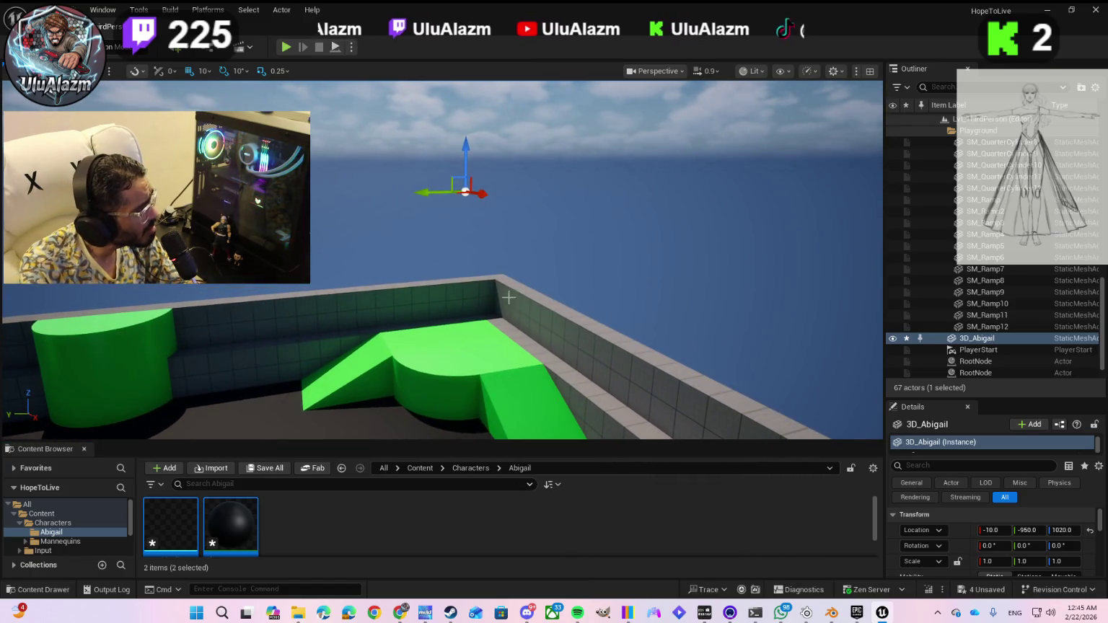
pyautogui.moveTo(512, 312); pyautogui.dragTo(503, 256)
pyautogui.moveTo(526, 168); pyautogui.dragTo(529, 216)
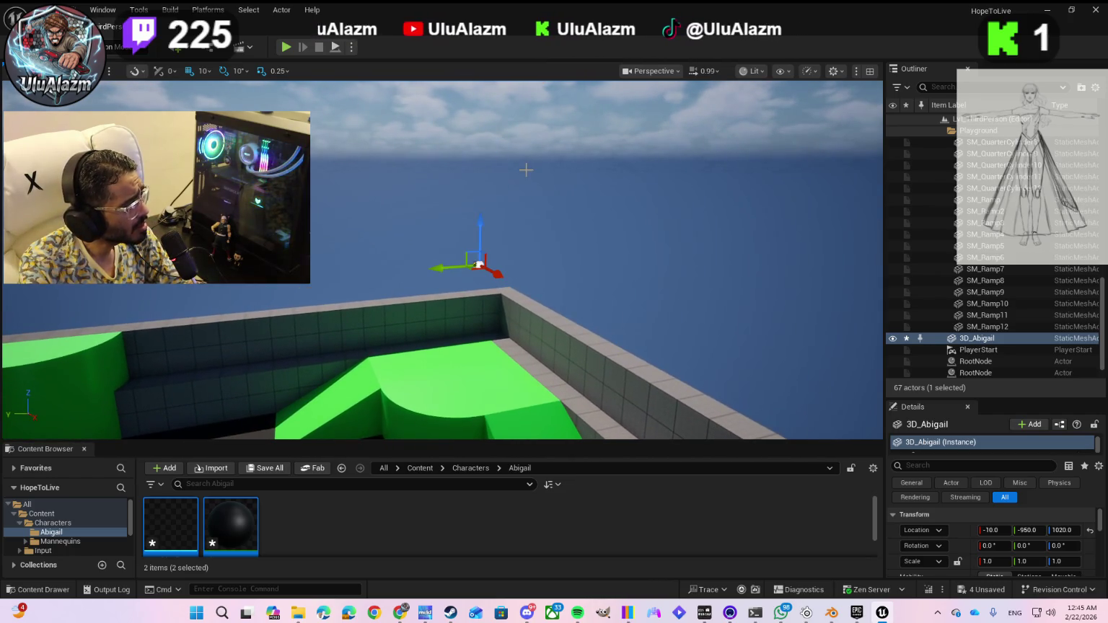
pyautogui.moveTo(489, 274); pyautogui.dragTo(484, 282)
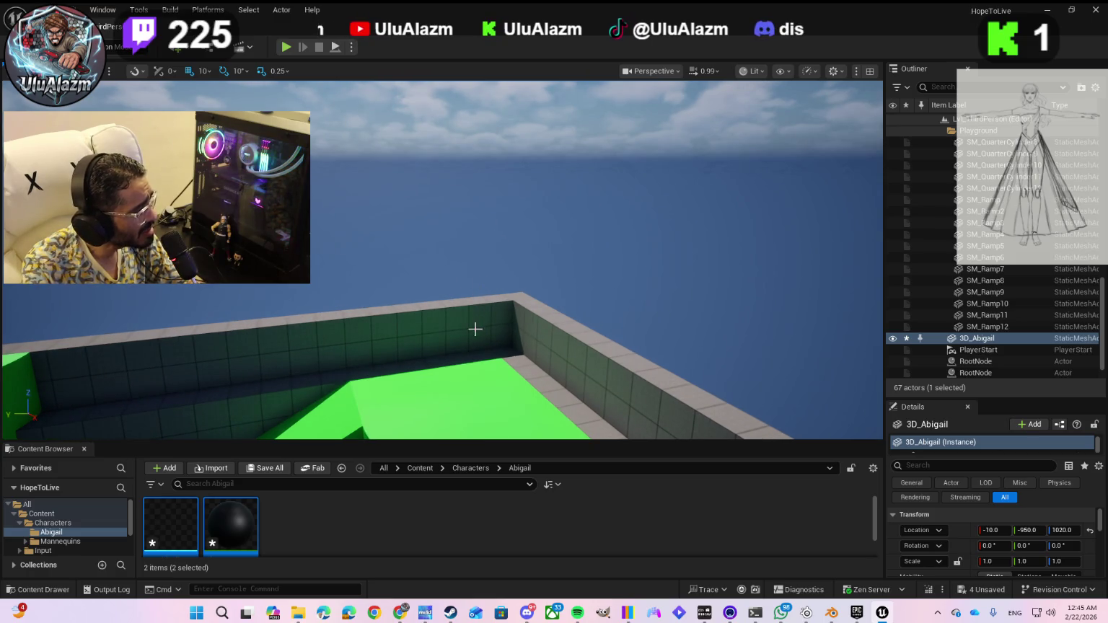
pyautogui.moveTo(494, 393)
pyautogui.mouseDown()
pyautogui.moveTo(451, 395)
pyautogui.moveTo(469, 376)
pyautogui.mouseUp()
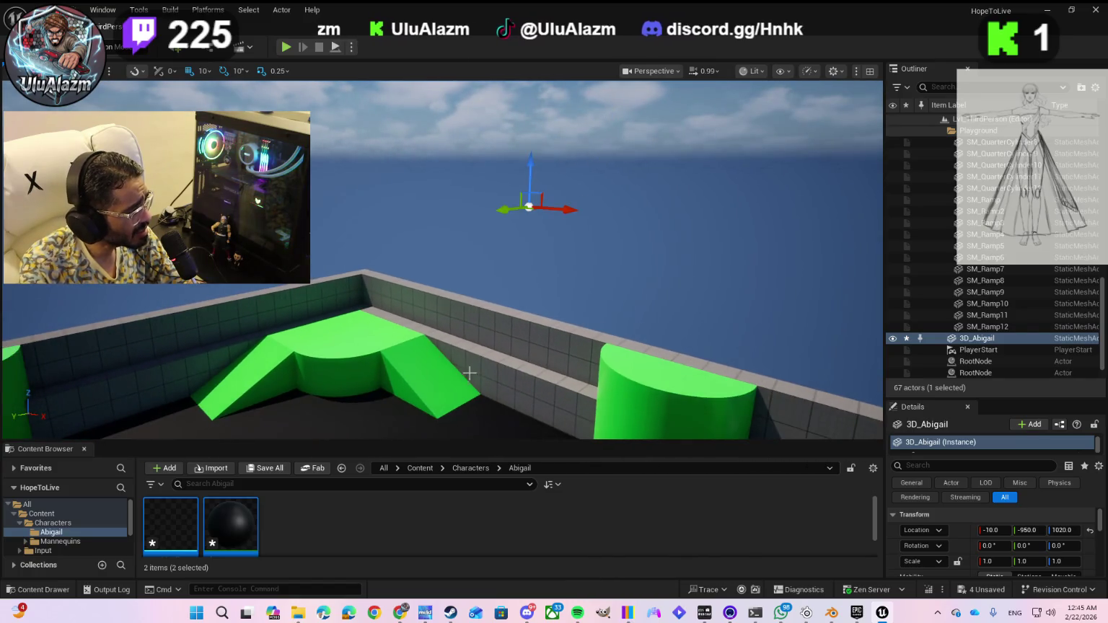
pyautogui.moveTo(531, 246)
pyautogui.mouseDown()
pyautogui.moveTo(671, 209)
pyautogui.moveTo(663, 205)
pyautogui.mouseUp()
pyautogui.moveTo(485, 176)
pyautogui.mouseDown()
pyautogui.moveTo(443, 141)
pyautogui.moveTo(396, 129)
pyautogui.moveTo(593, 138)
pyautogui.mouseUp()
pyautogui.moveTo(401, 125)
pyautogui.mouseDown()
pyautogui.moveTo(395, 136)
pyautogui.moveTo(400, 125)
pyautogui.mouseUp()
pyautogui.moveTo(516, 198); pyautogui.dragTo(566, 217)
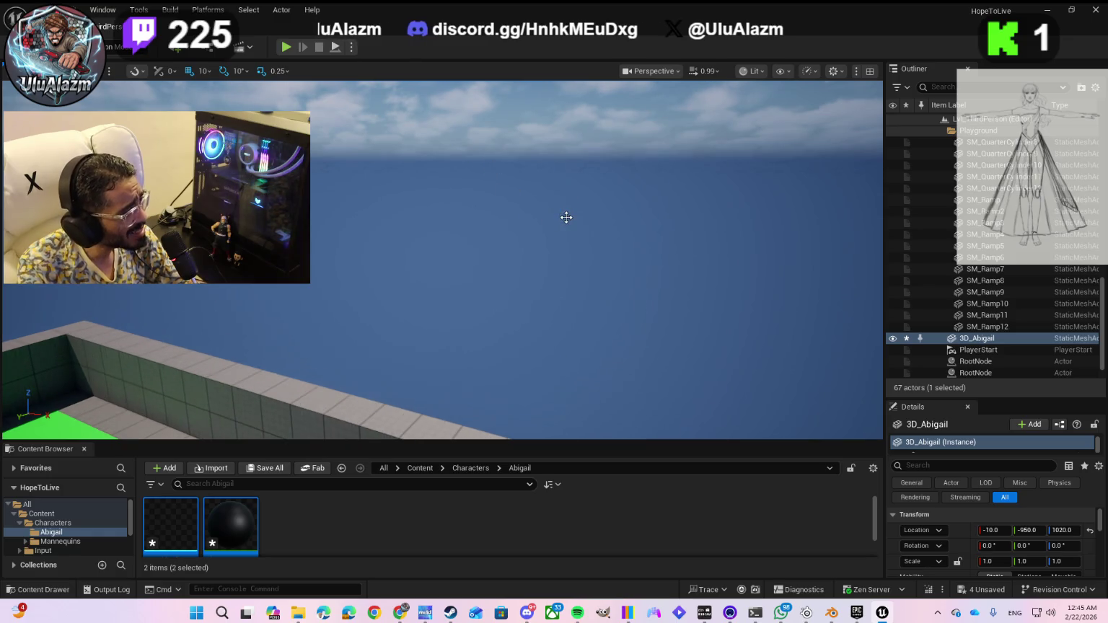
pyautogui.moveTo(363, 342)
pyautogui.mouseDown()
pyautogui.moveTo(376, 327)
pyautogui.moveTo(382, 339)
pyautogui.mouseUp()
pyautogui.moveTo(272, 316); pyautogui.dragTo(272, 315)
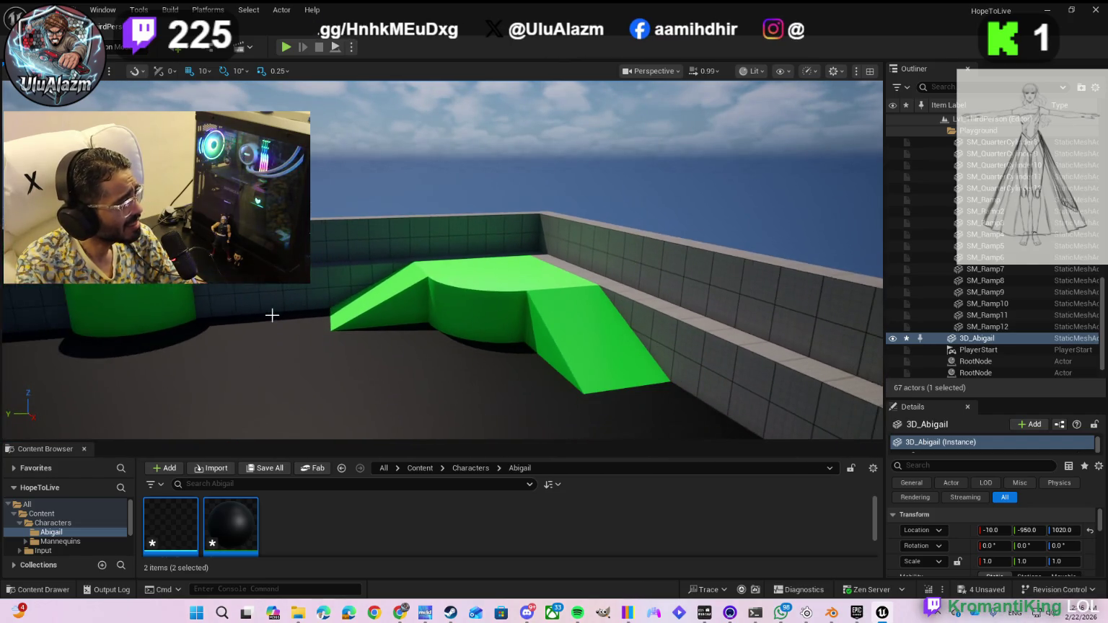
pyautogui.moveTo(355, 252)
pyautogui.mouseDown()
pyautogui.moveTo(391, 254)
pyautogui.moveTo(383, 249)
pyautogui.moveTo(398, 264)
pyautogui.mouseUp()
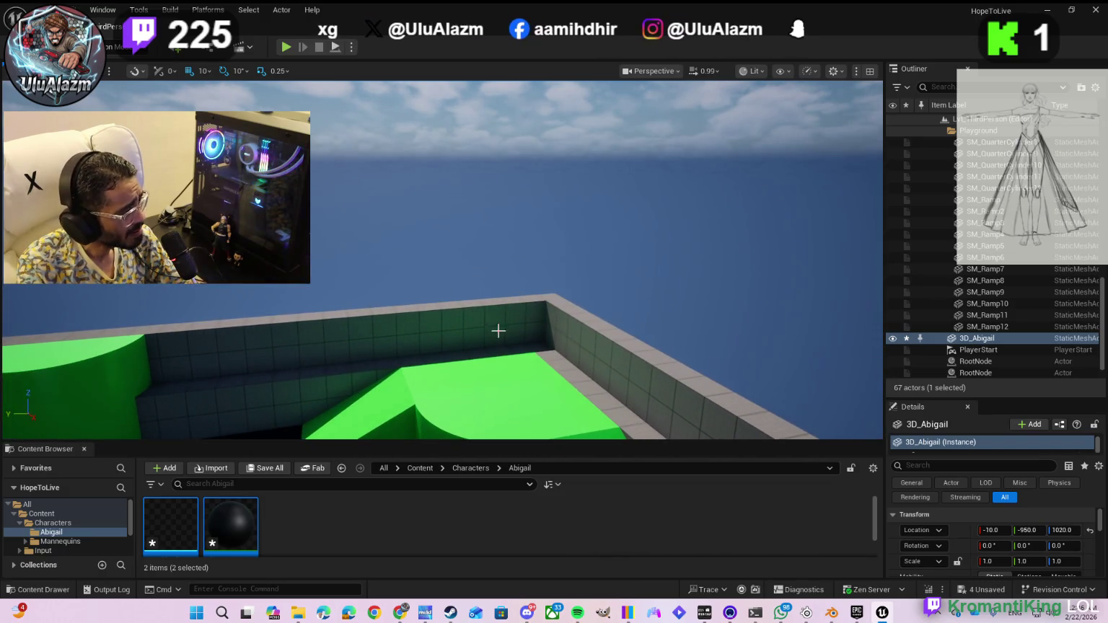
pyautogui.moveTo(566, 351)
pyautogui.mouseDown()
pyautogui.moveTo(499, 323)
pyautogui.moveTo(473, 294)
pyautogui.mouseUp()
pyautogui.moveTo(412, 204); pyautogui.dragTo(412, 230)
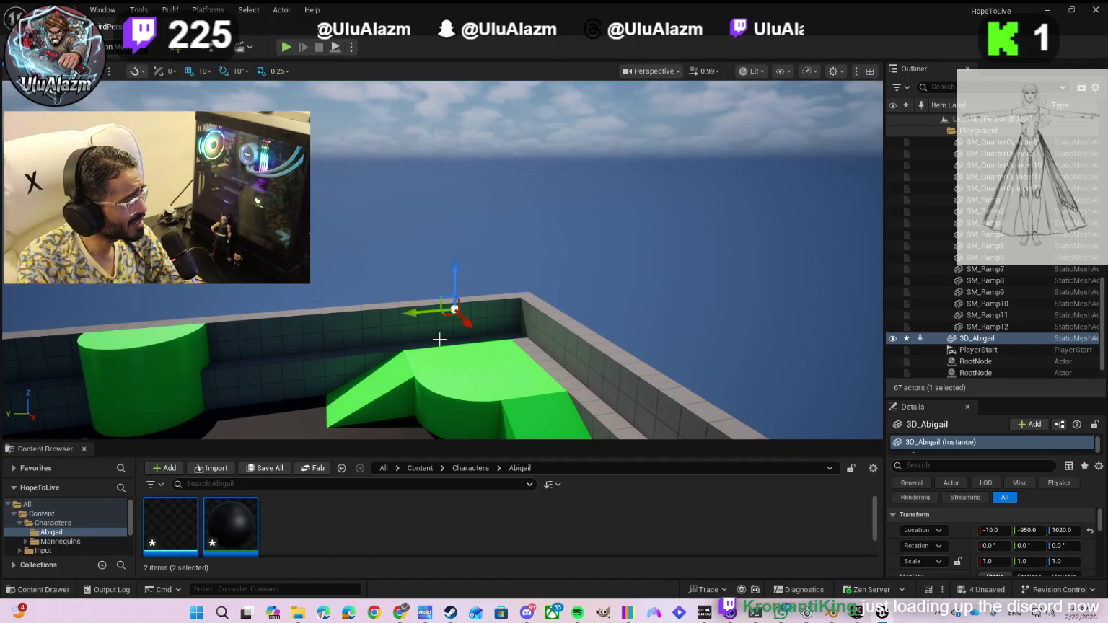
pyautogui.scroll(2, 440, 339)
pyautogui.scroll(-5, 474, 383)
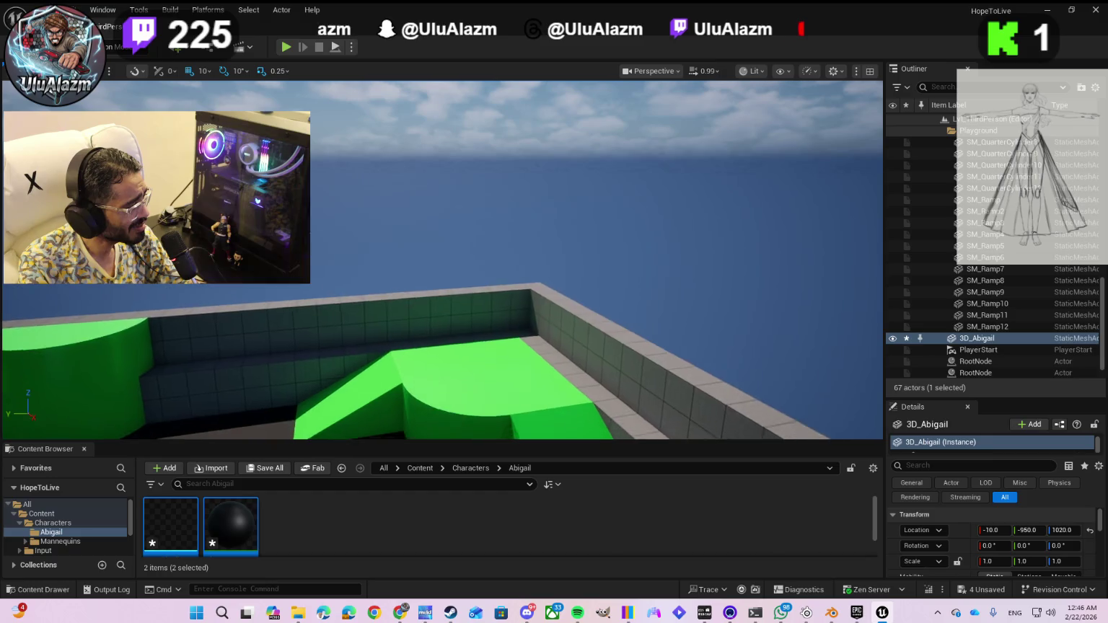
pyautogui.moveTo(474, 383)
pyautogui.mouseDown()
pyautogui.moveTo(592, 368)
pyautogui.moveTo(473, 376)
pyautogui.moveTo(487, 365)
pyautogui.moveTo(452, 389)
pyautogui.moveTo(455, 420)
pyautogui.mouseUp()
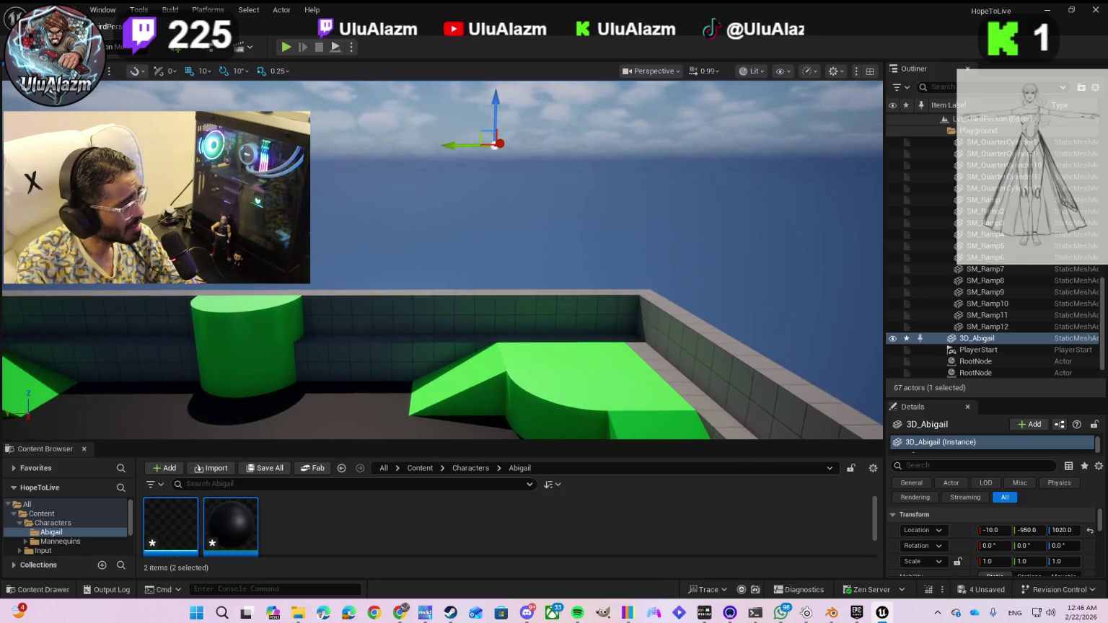
pyautogui.moveTo(450, 269)
pyautogui.mouseDown()
pyautogui.moveTo(455, 203)
pyautogui.moveTo(507, 179)
pyautogui.moveTo(508, 168)
pyautogui.moveTo(521, 368)
pyautogui.mouseUp()
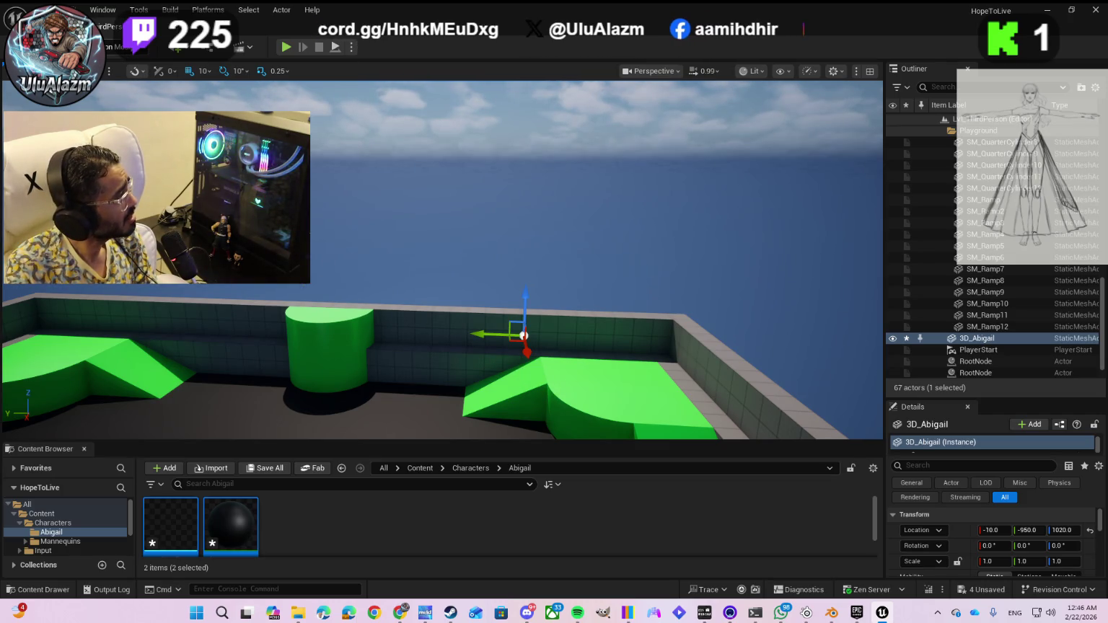
pyautogui.scroll(4, 529, 363)
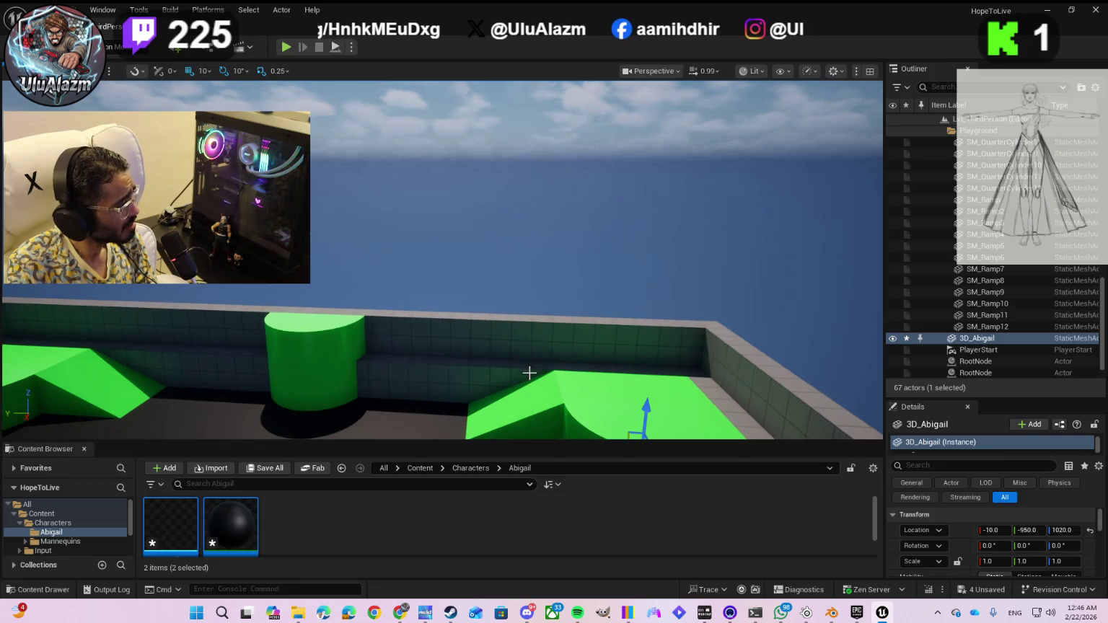
pyautogui.moveTo(560, 390)
pyautogui.mouseDown()
pyautogui.moveTo(559, 415)
pyautogui.moveTo(561, 389)
pyautogui.moveTo(485, 258)
pyautogui.moveTo(512, 304)
pyautogui.moveTo(541, 301)
pyautogui.mouseUp()
pyautogui.moveTo(513, 186)
pyautogui.mouseDown()
pyautogui.moveTo(540, 177)
pyautogui.moveTo(532, 202)
pyautogui.mouseUp()
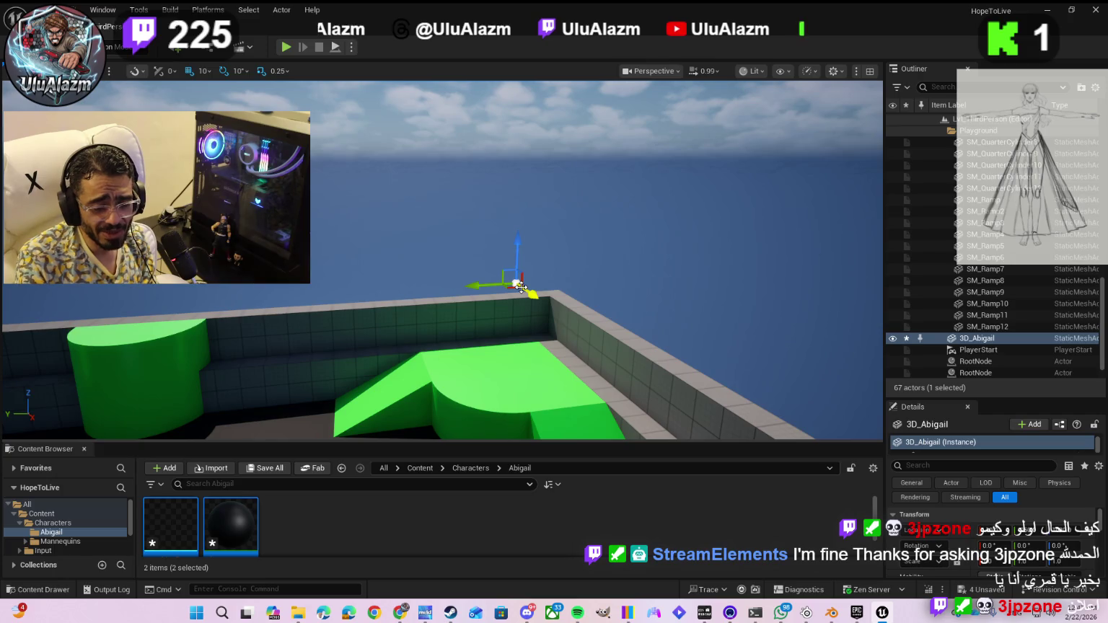
# - Delete the 3D_Abigail actor plus its mesh and material assets, then switch to Blender
pyautogui.press('Delete')
pyautogui.rightClick(179, 532)
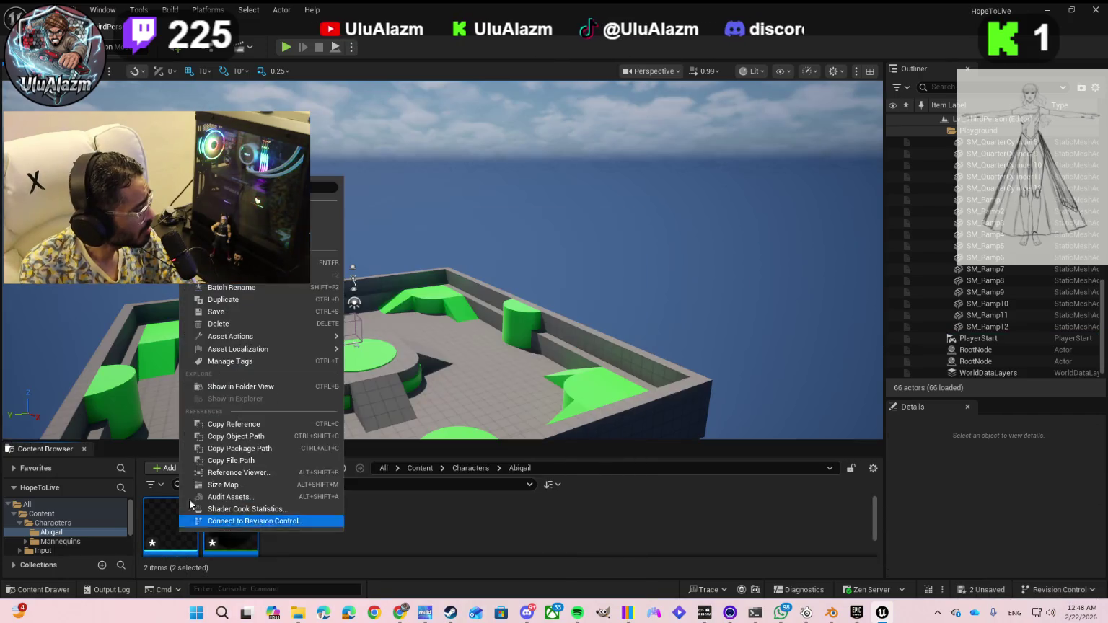
pyautogui.click(224, 325)
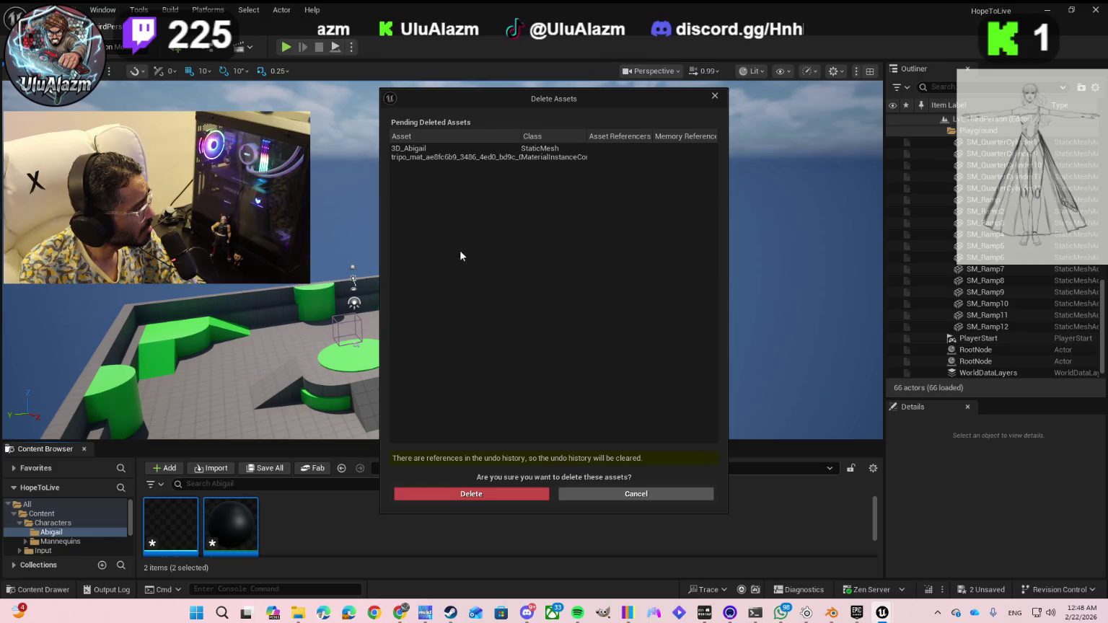
pyautogui.click(435, 149)
pyautogui.keyDown('shift'); pyautogui.click(433, 157); pyautogui.keyUp('shift')
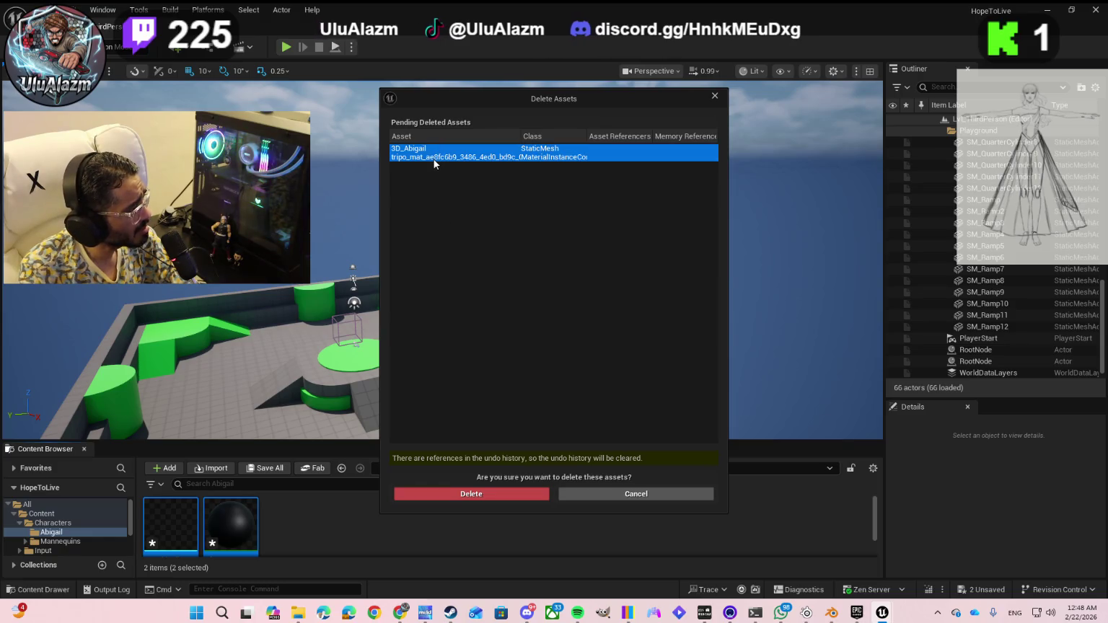
pyautogui.click(442, 493)
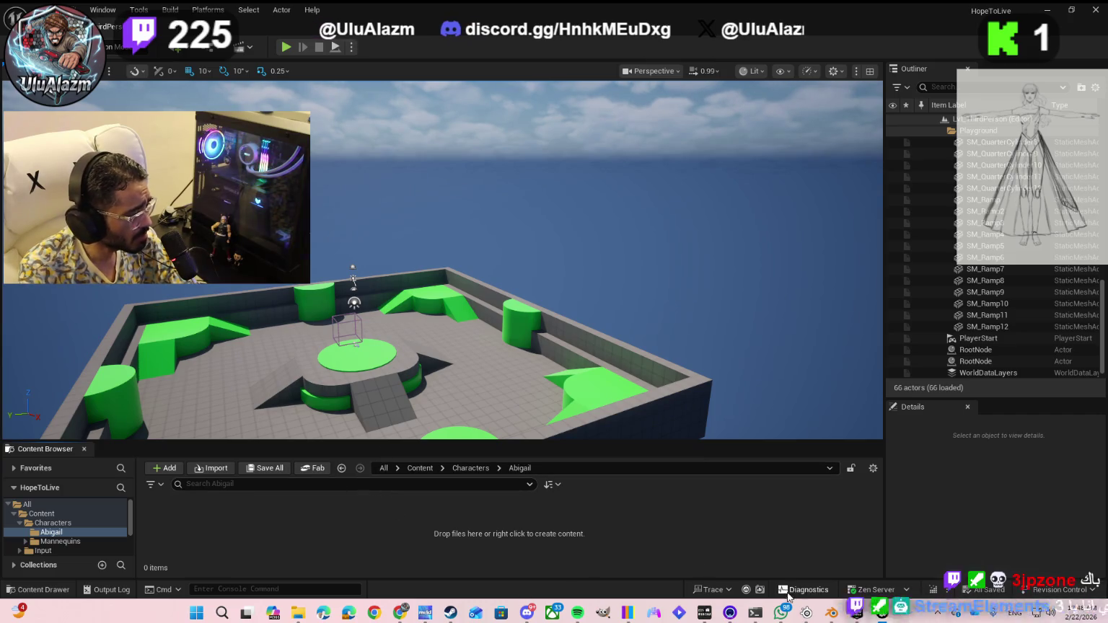
pyautogui.moveTo(830, 615)
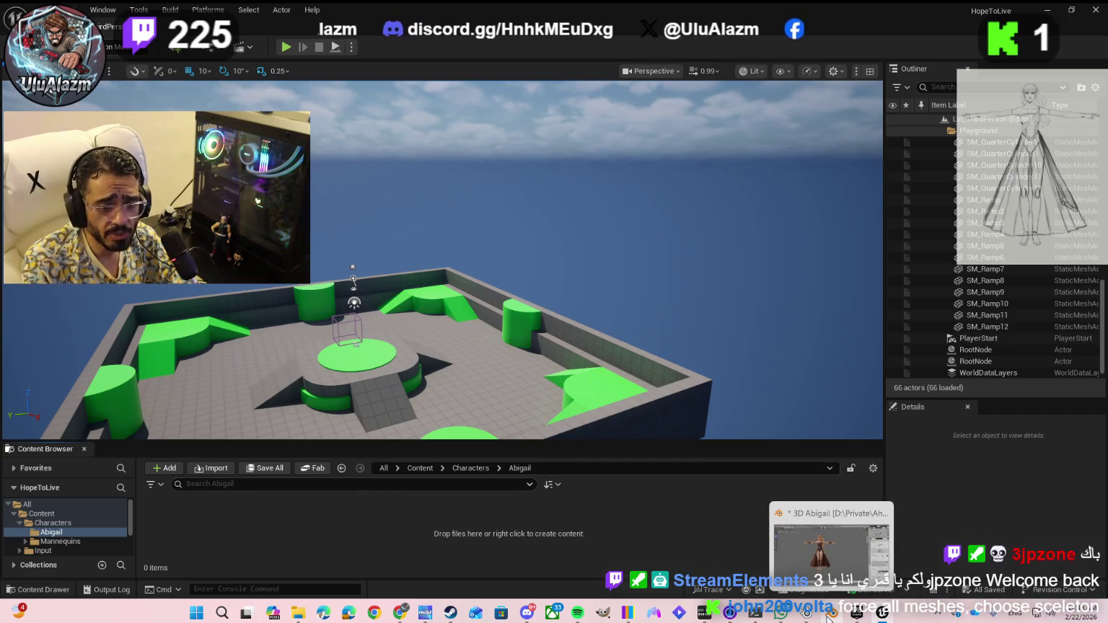
pyautogui.click(830, 617)
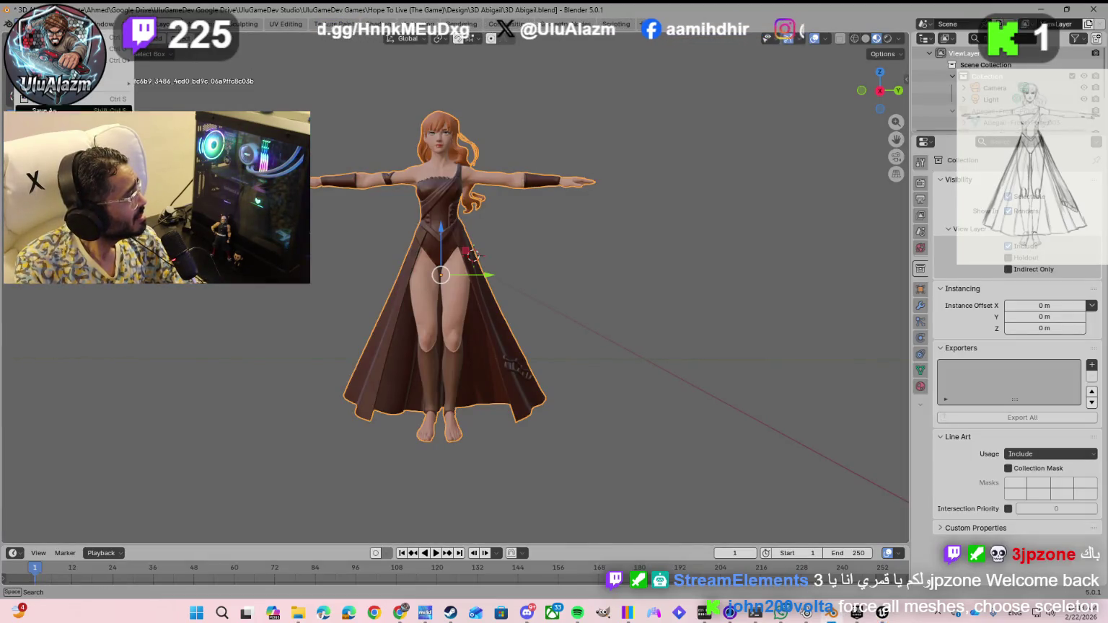
# - Save the Blender file and start an FBX export with path mode Copy
pyautogui.hotkey('ctrl', 's')
pyautogui.click(16, 24)
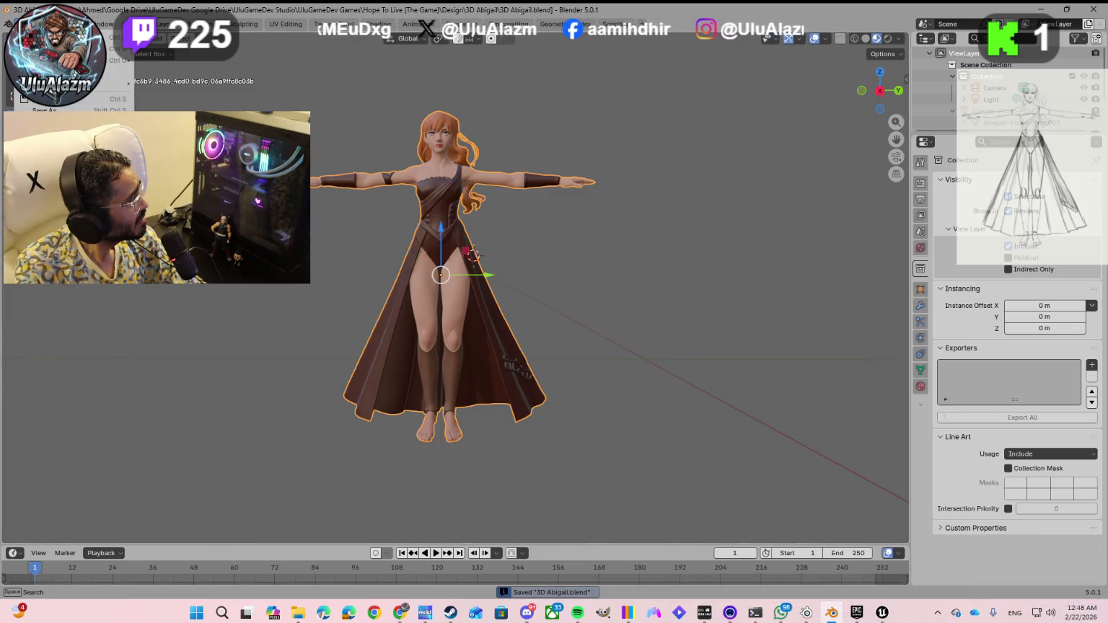
pyautogui.moveTo(72, 292)
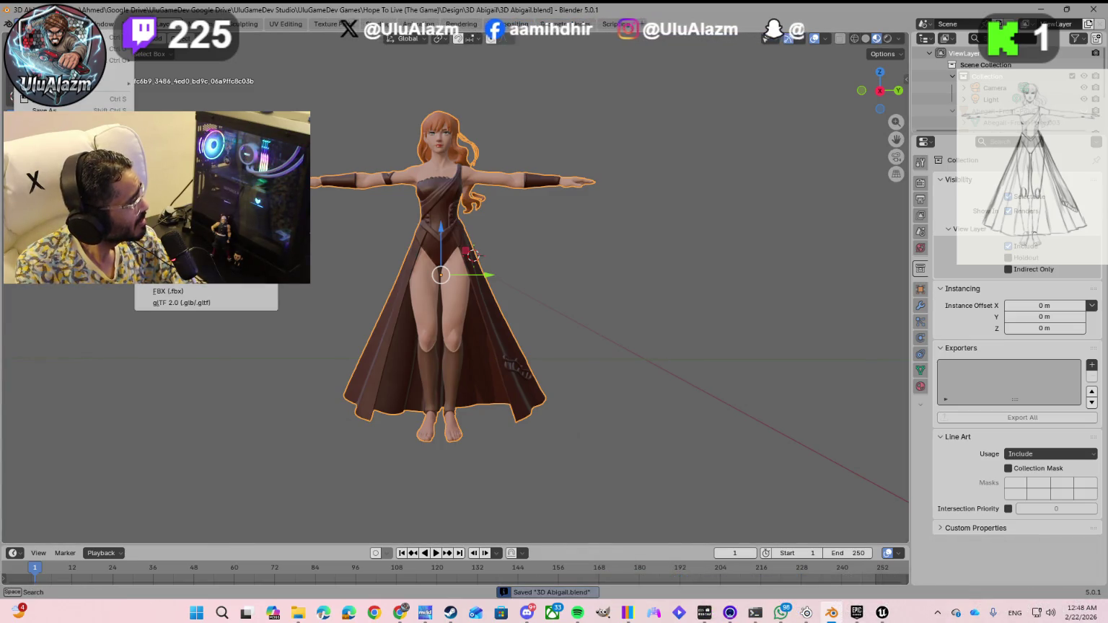
pyautogui.click(168, 290)
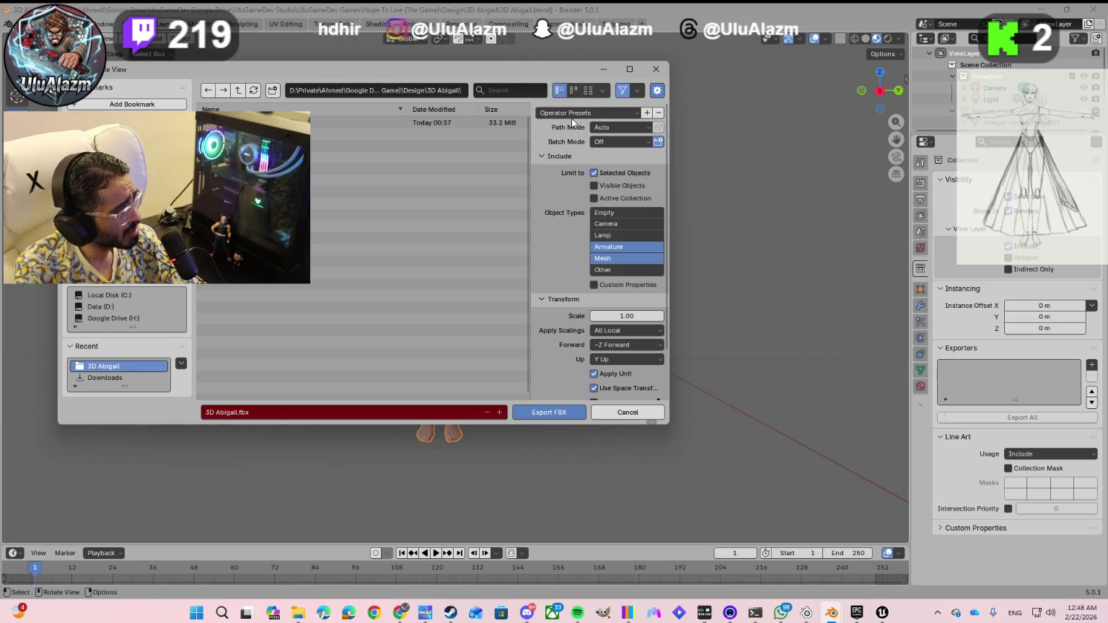
pyautogui.click(601, 127)
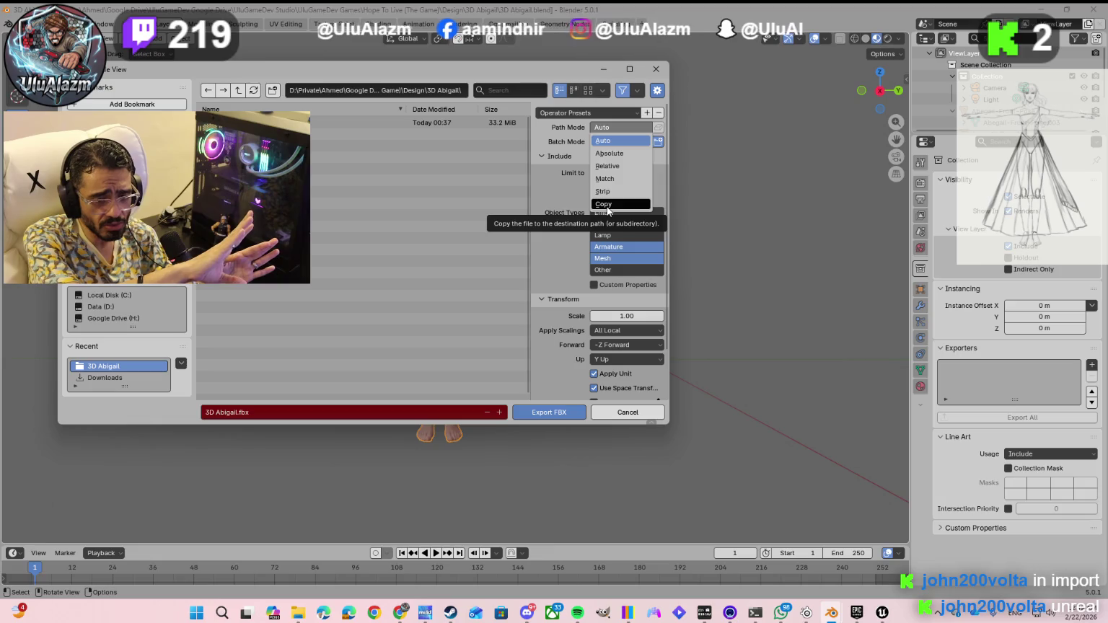
pyautogui.click(608, 205)
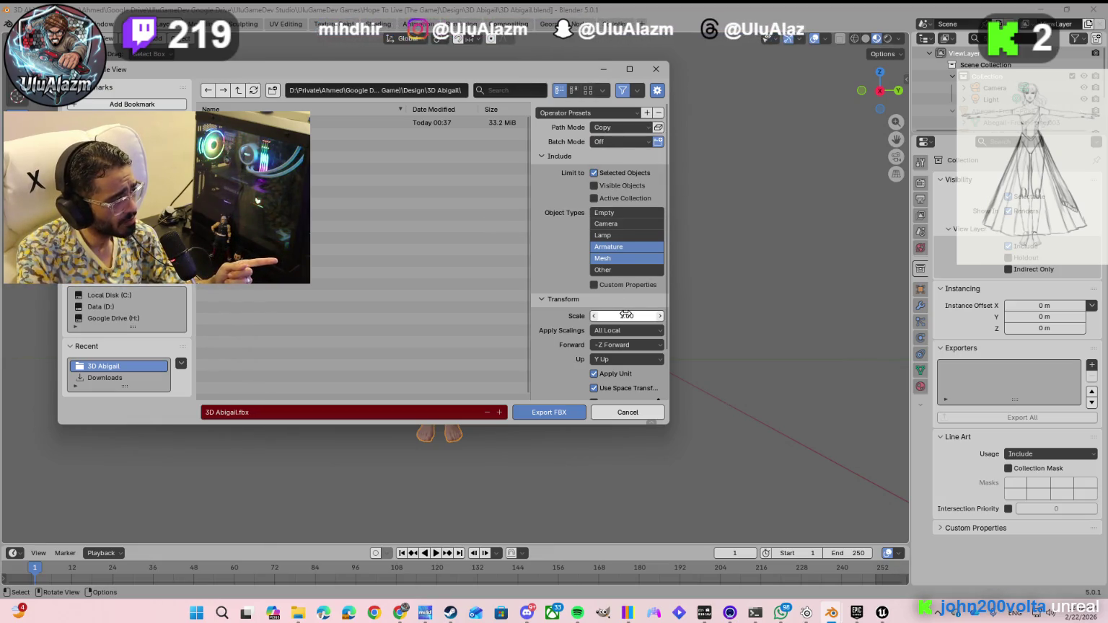
# - Set the FBX export scale to 100 and expand the Geometry options
pyautogui.click(626, 315)
pyautogui.write('100')
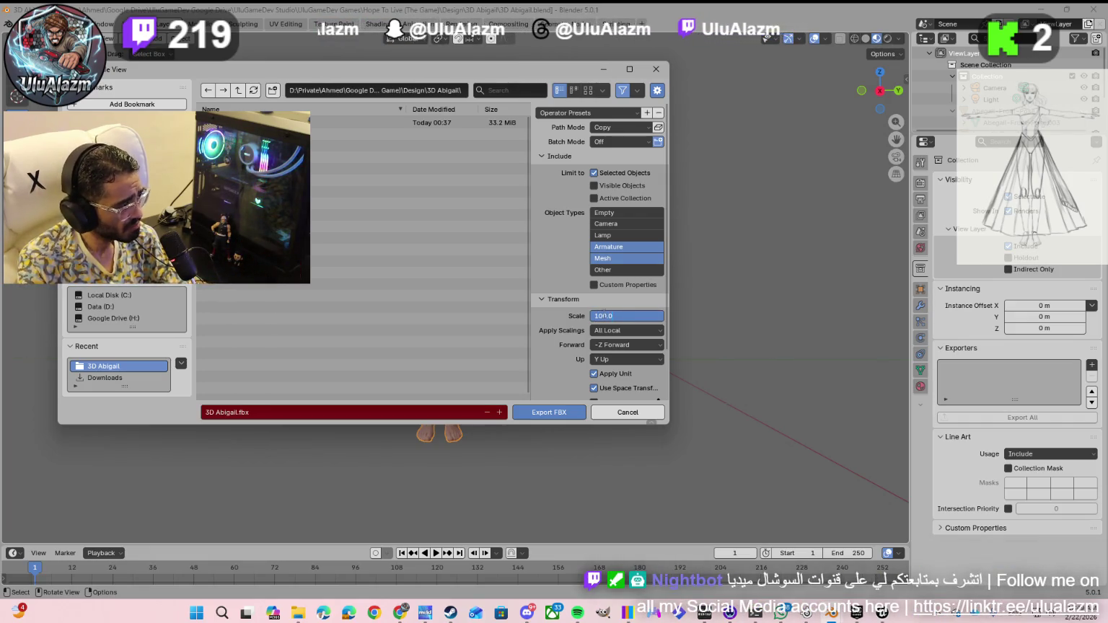
pyautogui.press('Return')
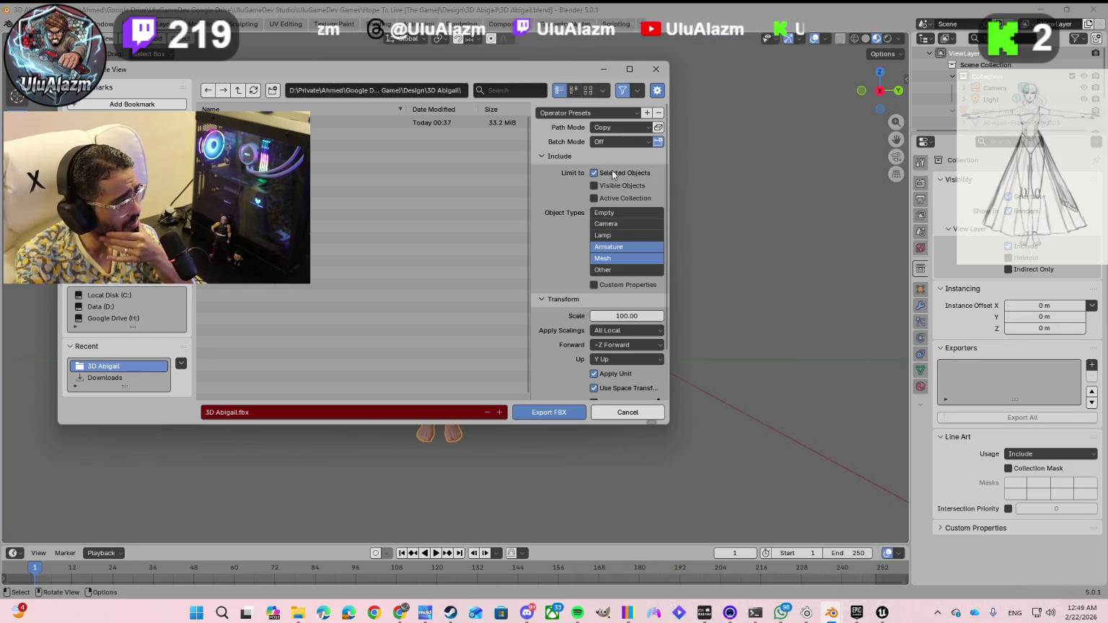
pyautogui.scroll(-2, 581, 289)
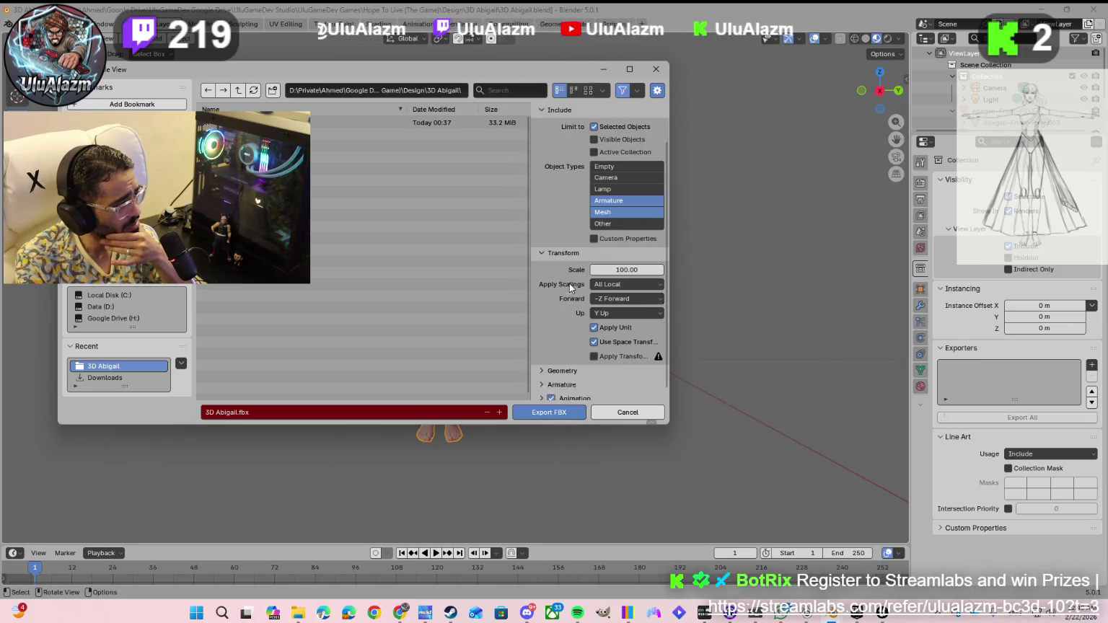
pyautogui.click(543, 364)
pyautogui.scroll(-2, 567, 361)
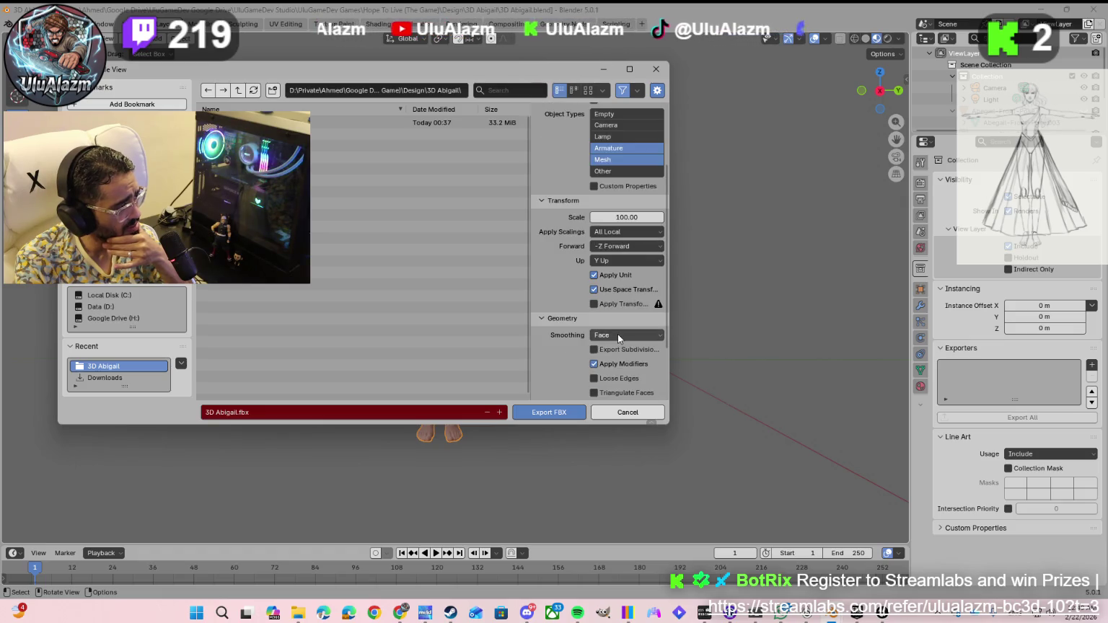
pyautogui.scroll(-3, 581, 346)
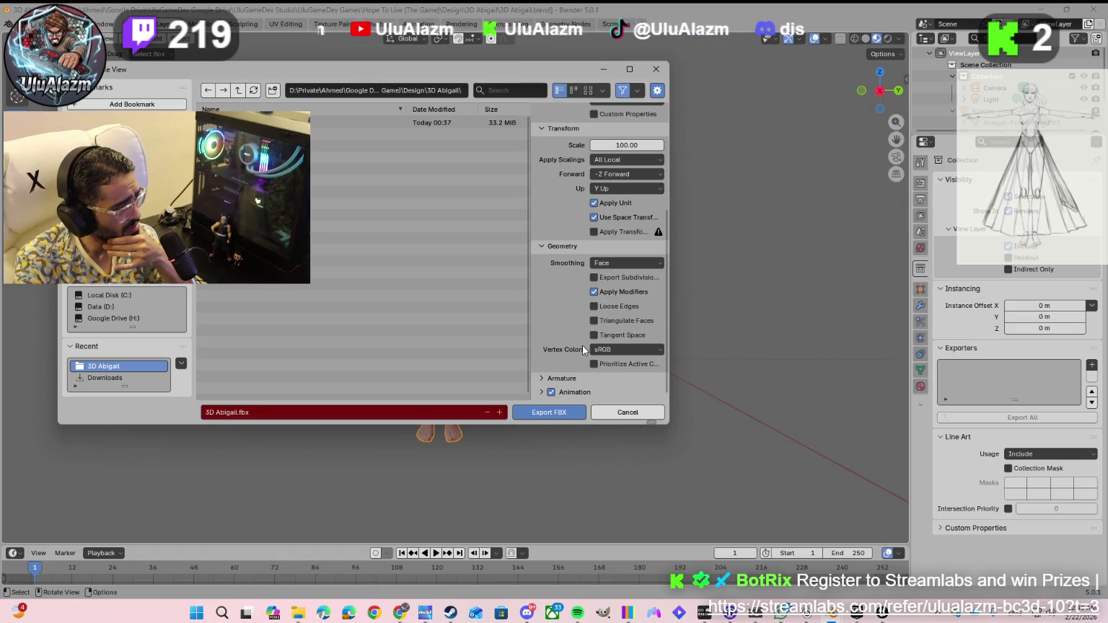
# - Keep Face smoothing, expand Armature, and export 3D Abigail.fbx, returning to Unreal
pyautogui.click(597, 264)
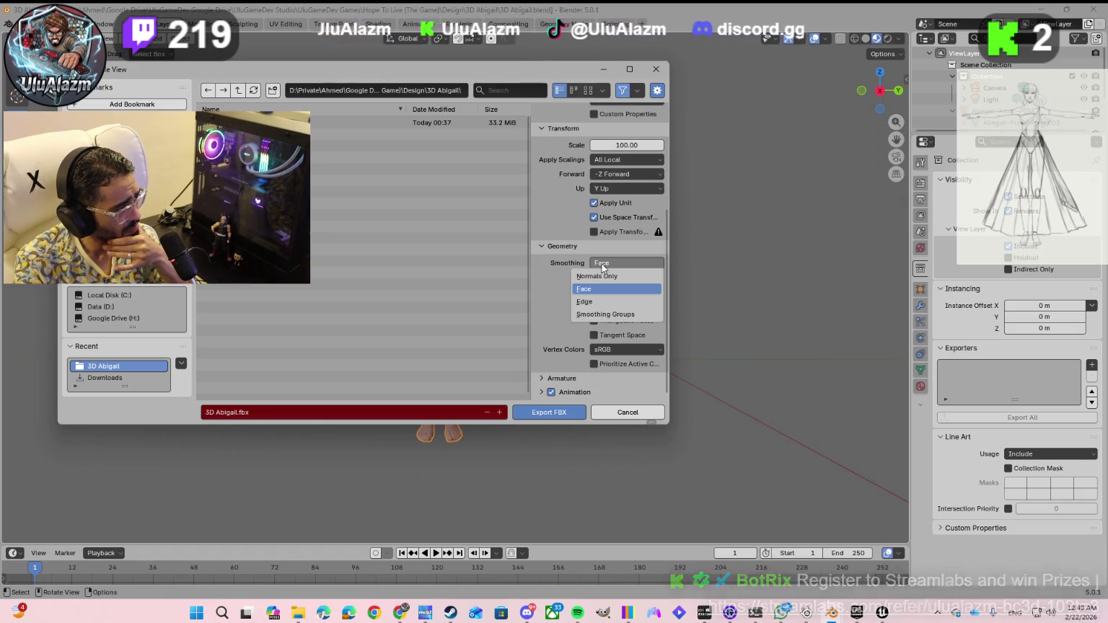
pyautogui.click(552, 293)
pyautogui.click(544, 378)
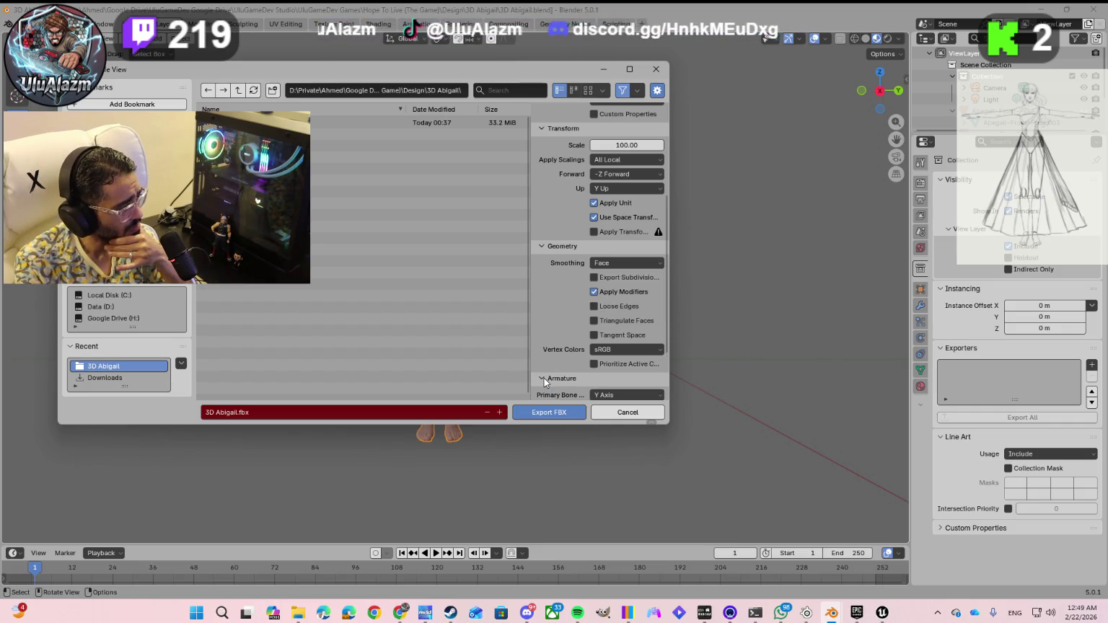
pyautogui.scroll(-3, 572, 348)
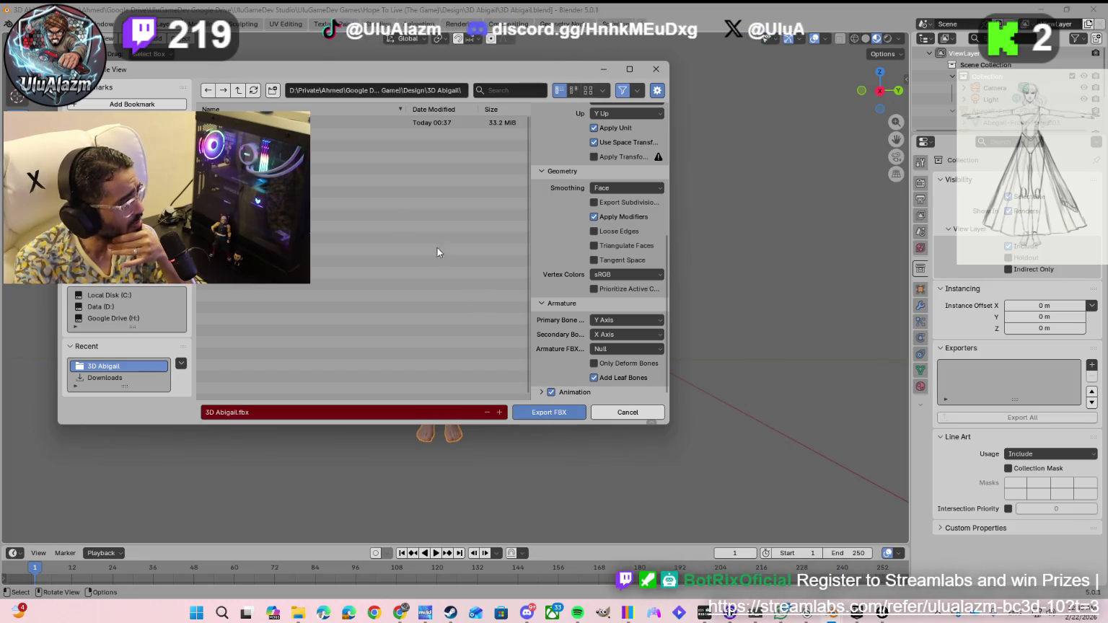
pyautogui.press('Return')
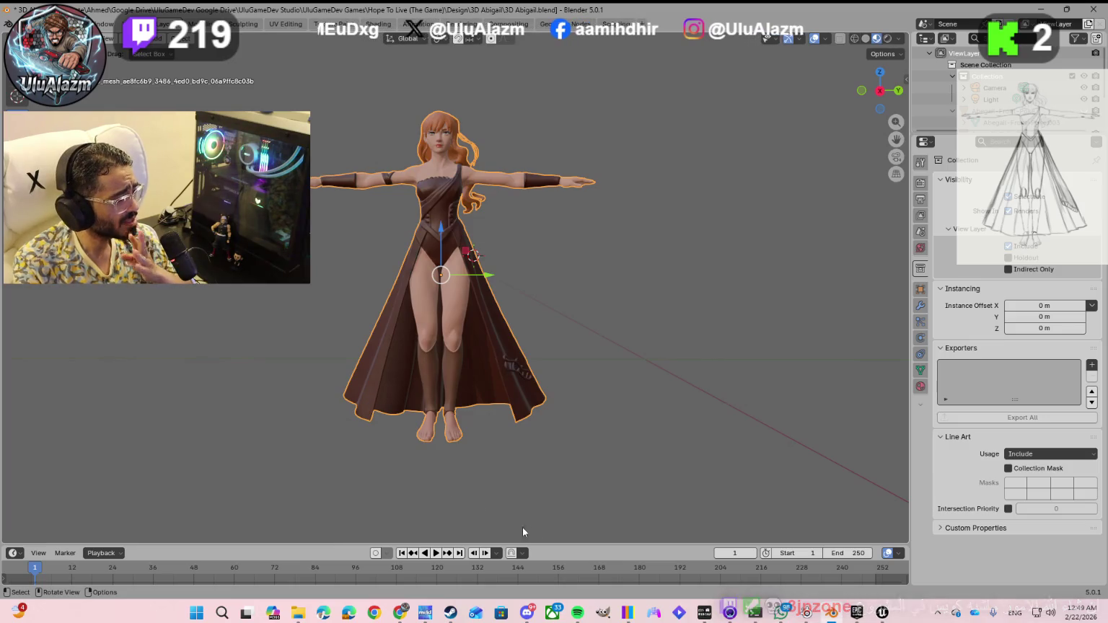
pyautogui.click(884, 613)
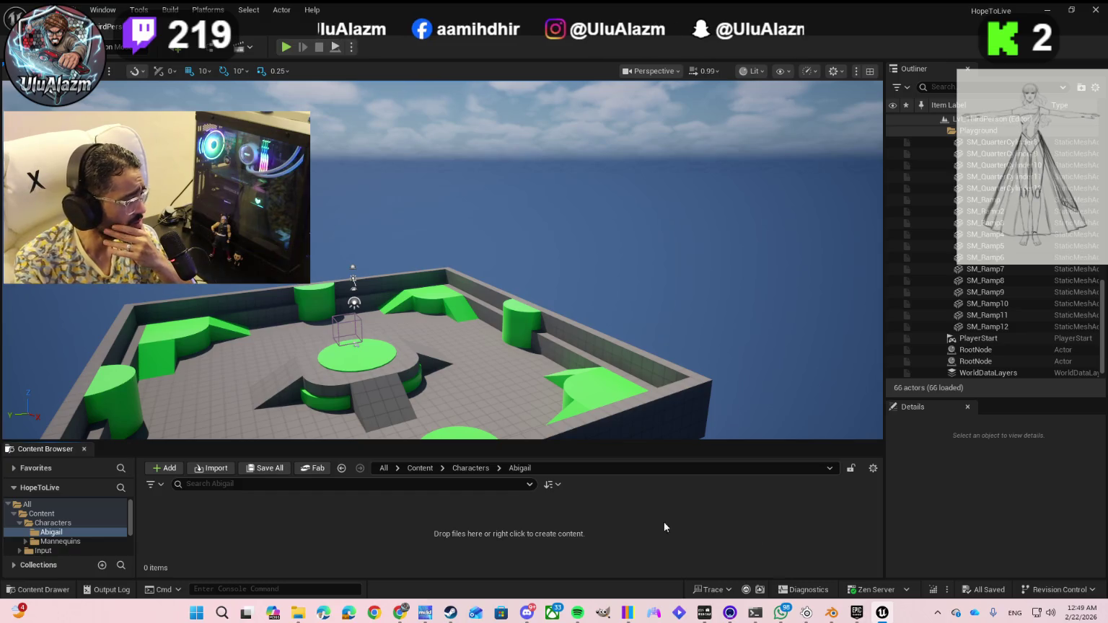
# - Start importing the exported Abigail FBX into the Abigail folder
pyautogui.click(203, 467)
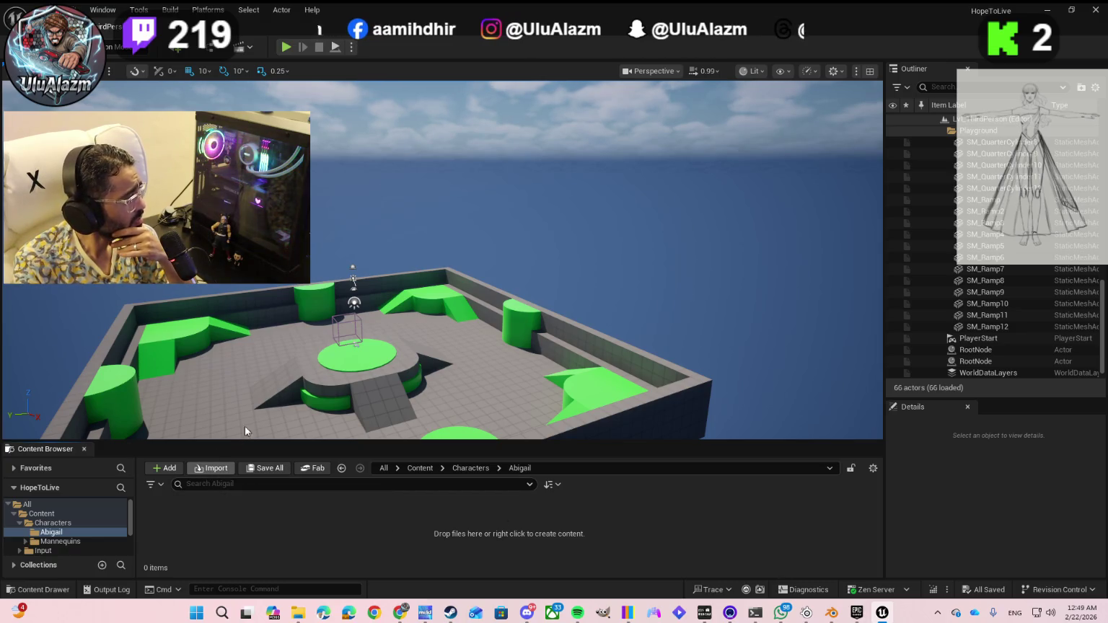
pyautogui.doubleClick(138, 106)
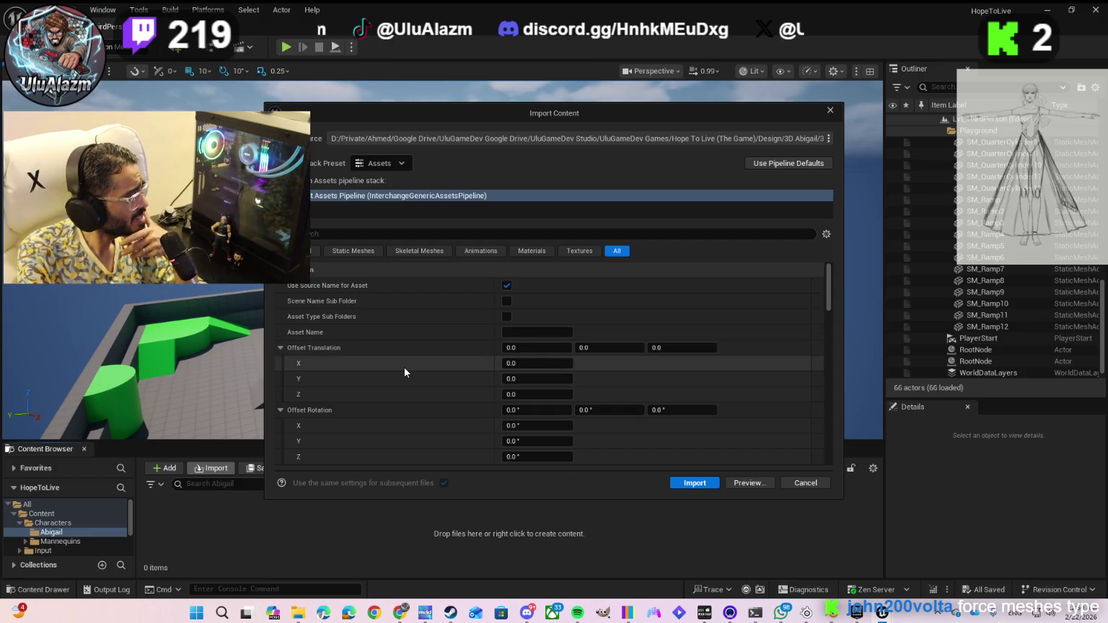
pyautogui.scroll(-2, 390, 345)
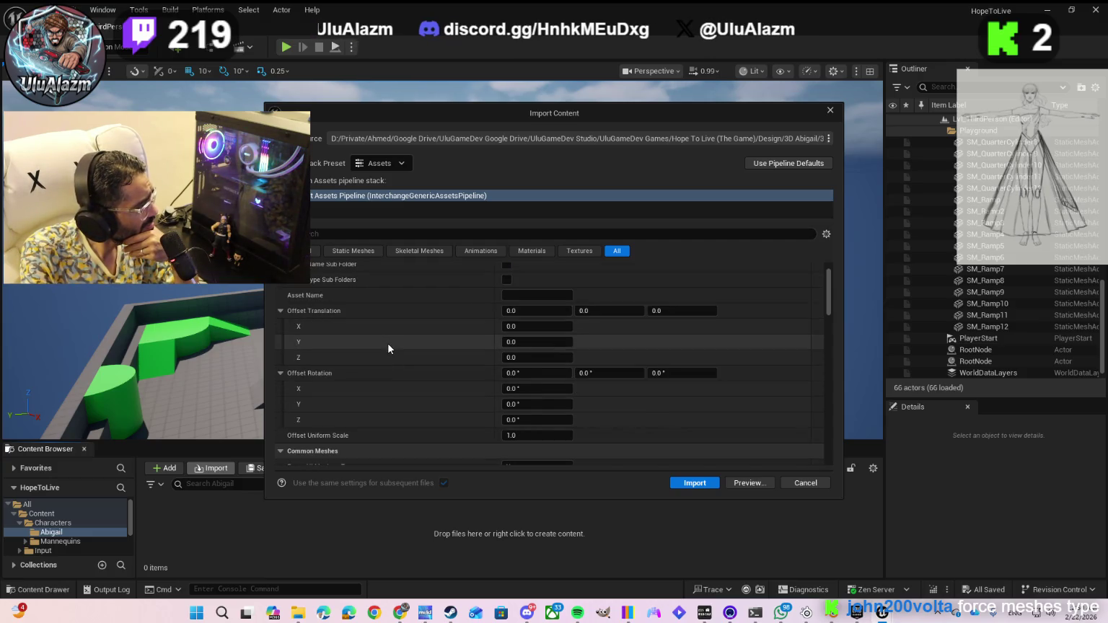
pyautogui.scroll(-2, 388, 344)
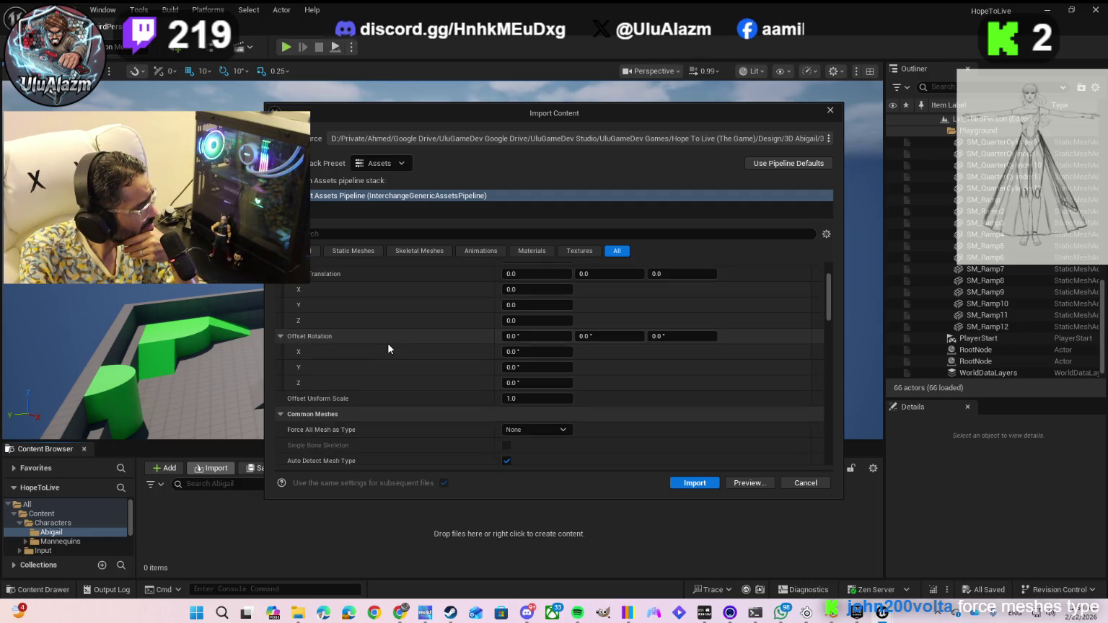
pyautogui.scroll(-2, 388, 343)
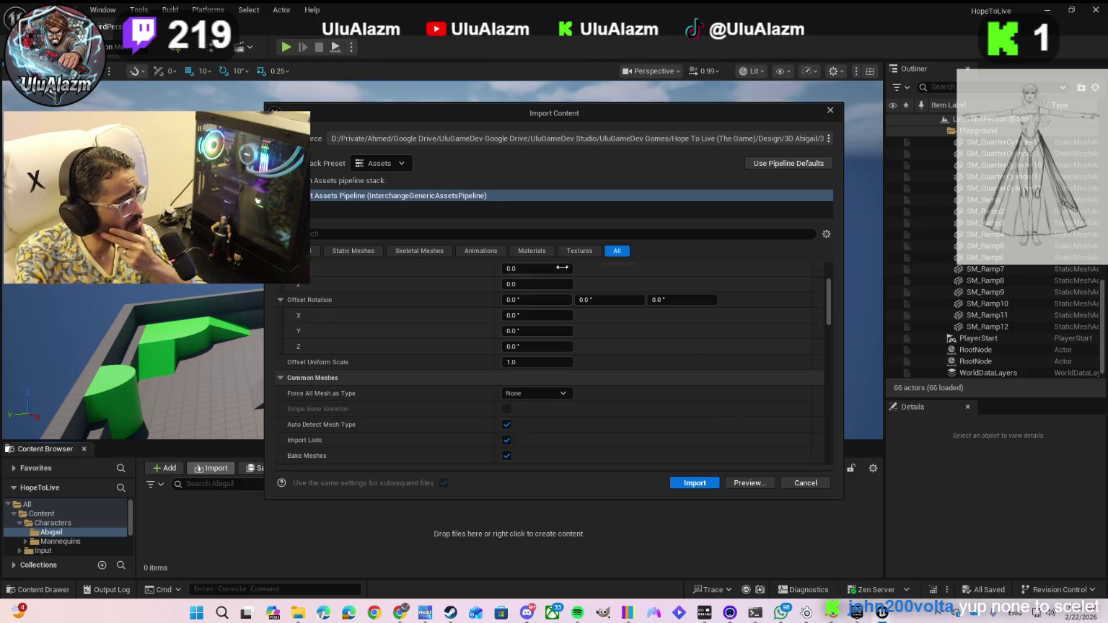
# - Set Force All Mesh as Type to Skeletal Mesh and run the import
pyautogui.click(531, 393)
pyautogui.click(536, 427)
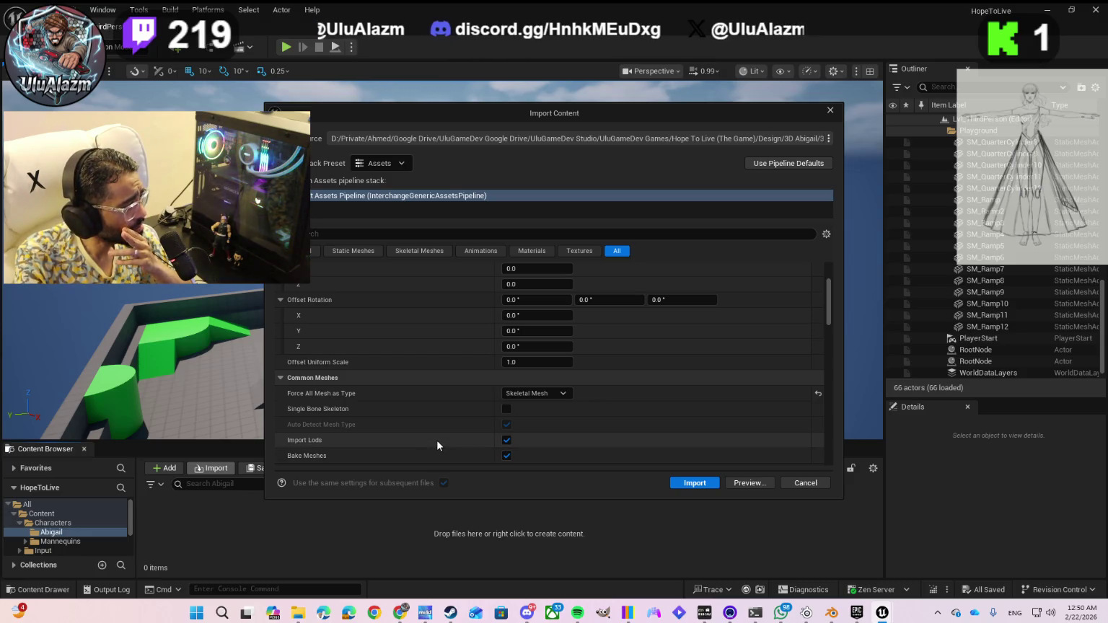
pyautogui.scroll(-3, 436, 438)
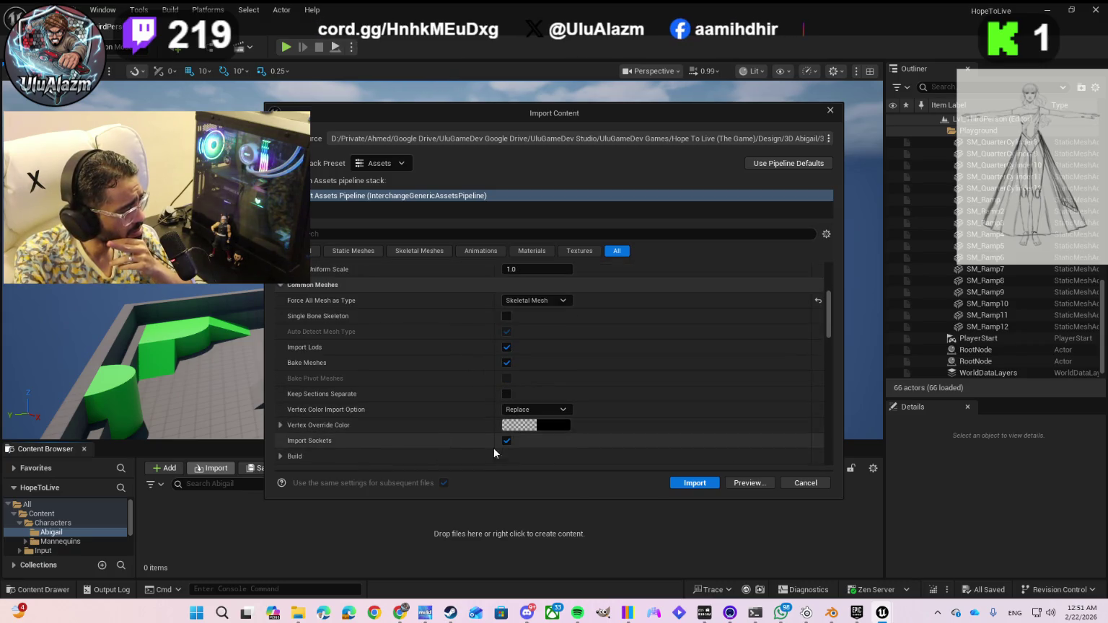
pyautogui.scroll(-2, 432, 418)
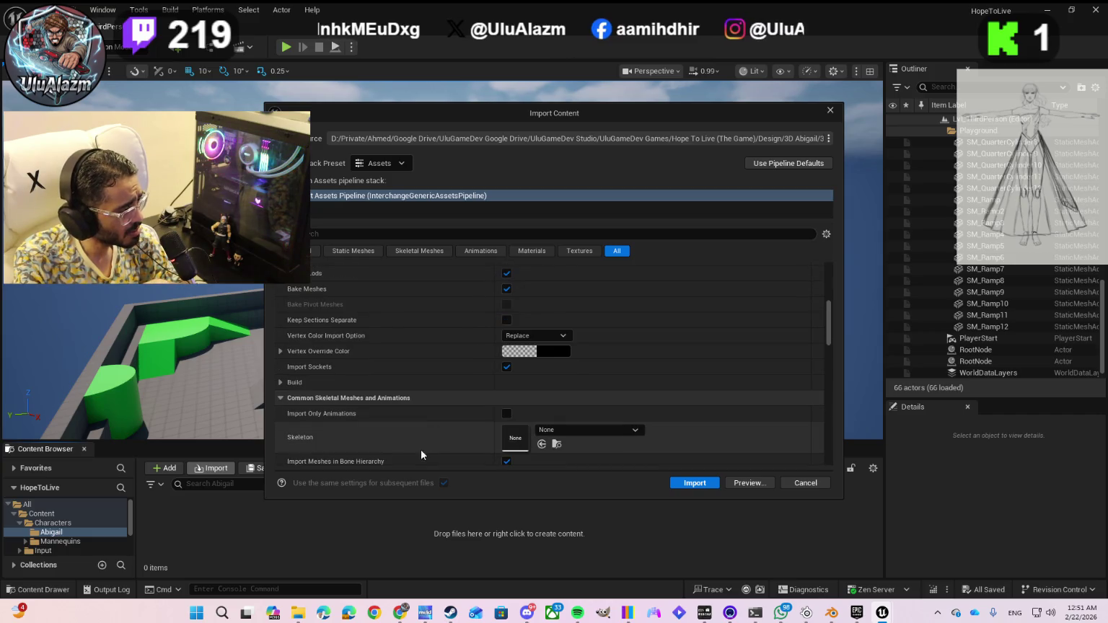
pyautogui.scroll(-2, 412, 440)
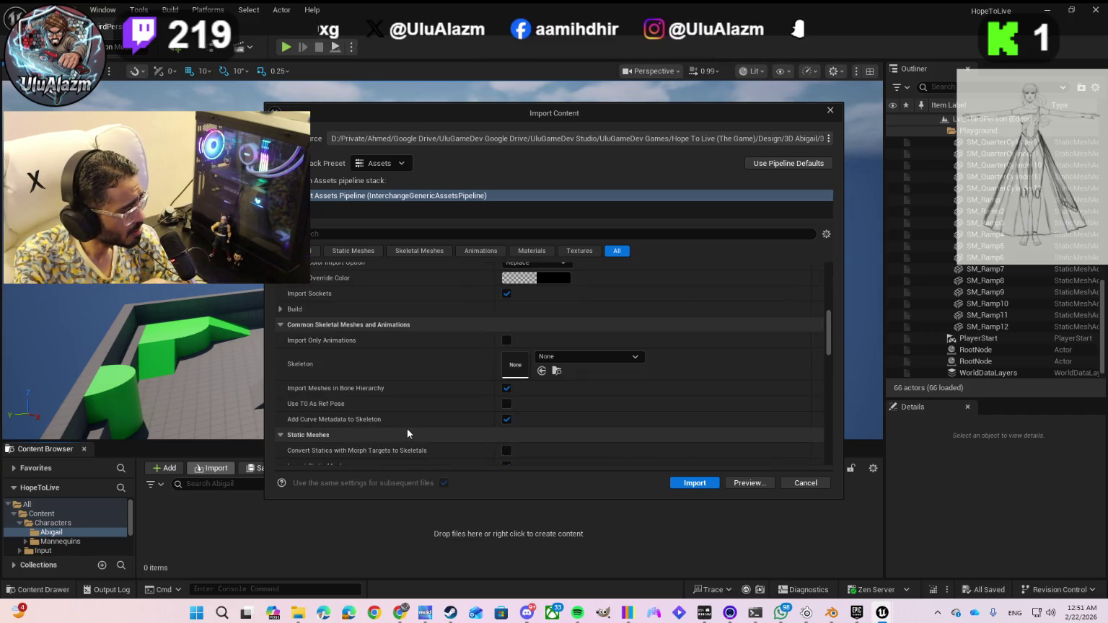
pyautogui.scroll(-1, 405, 429)
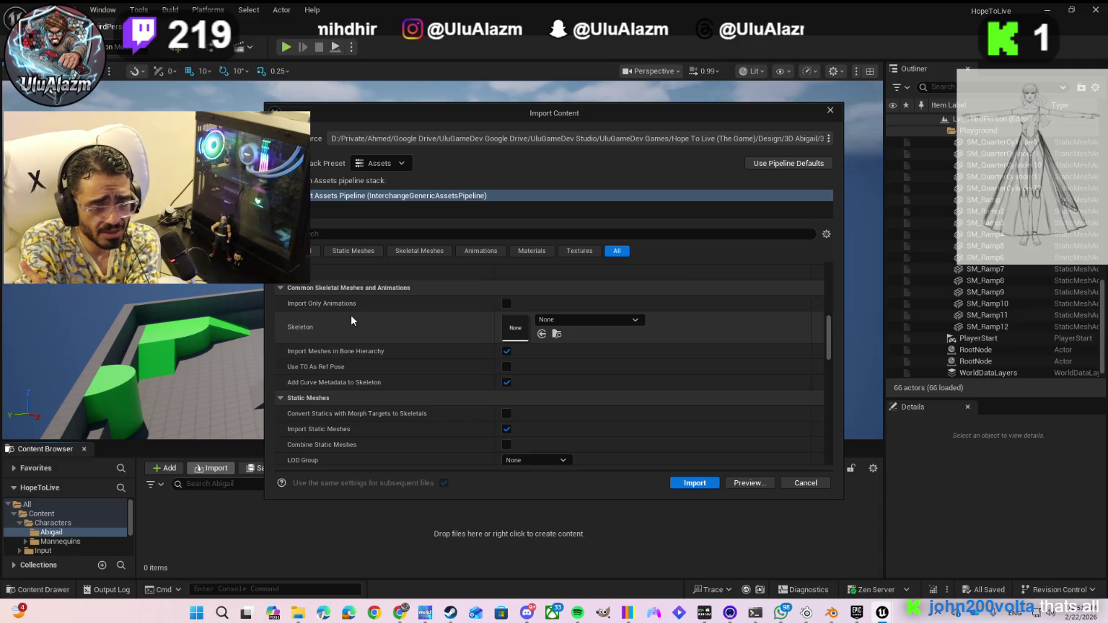
pyautogui.click(681, 482)
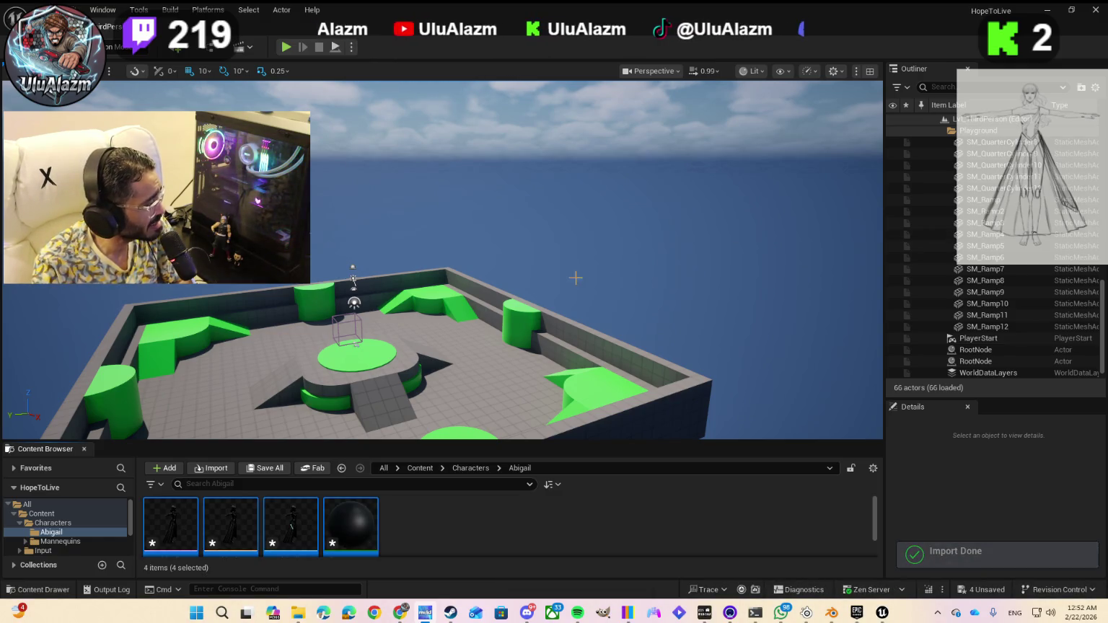
# - Enlarge the Content Browser to display the imported Abigail mesh, physics asset, skeleton and material
pyautogui.scroll(-1, 362, 530)
pyautogui.scroll(1, 363, 531)
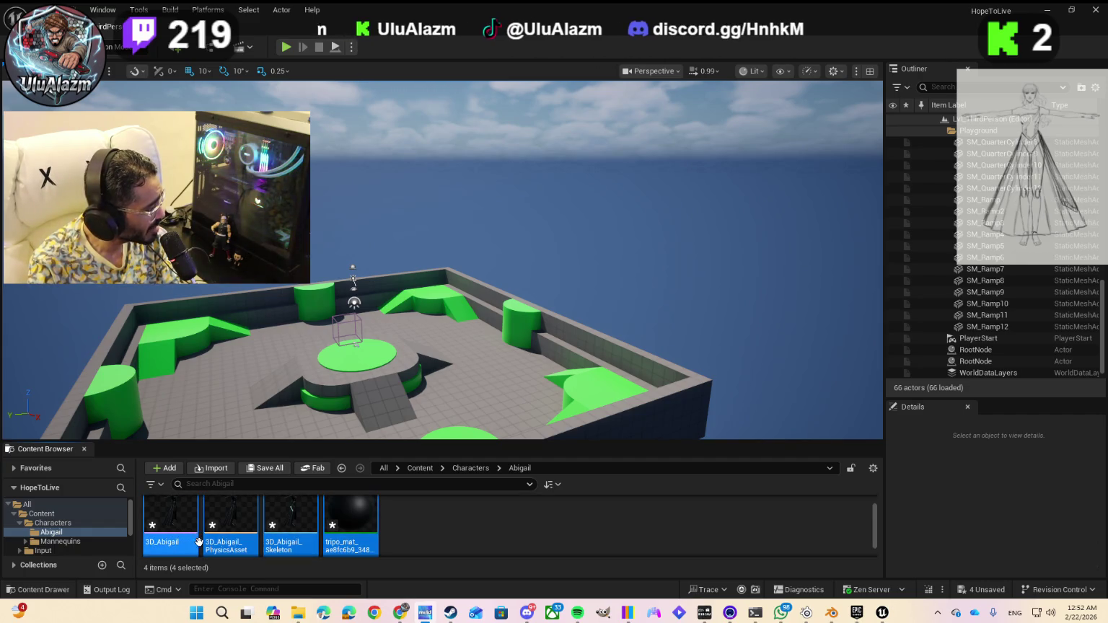
pyautogui.scroll(-1, 202, 536)
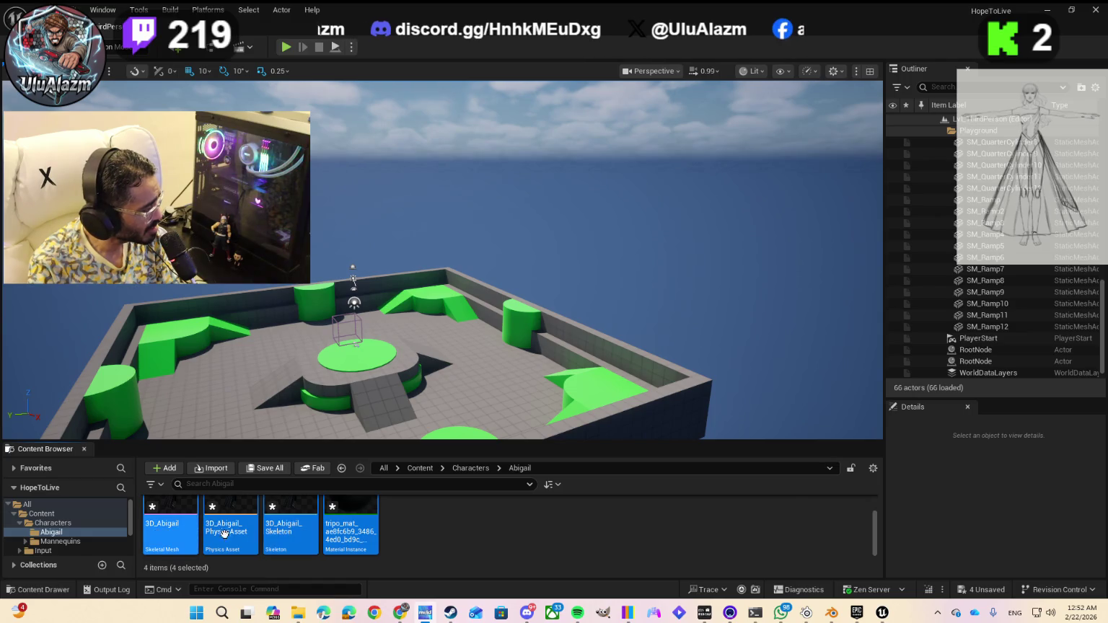
pyautogui.moveTo(341, 441); pyautogui.dragTo(341, 387)
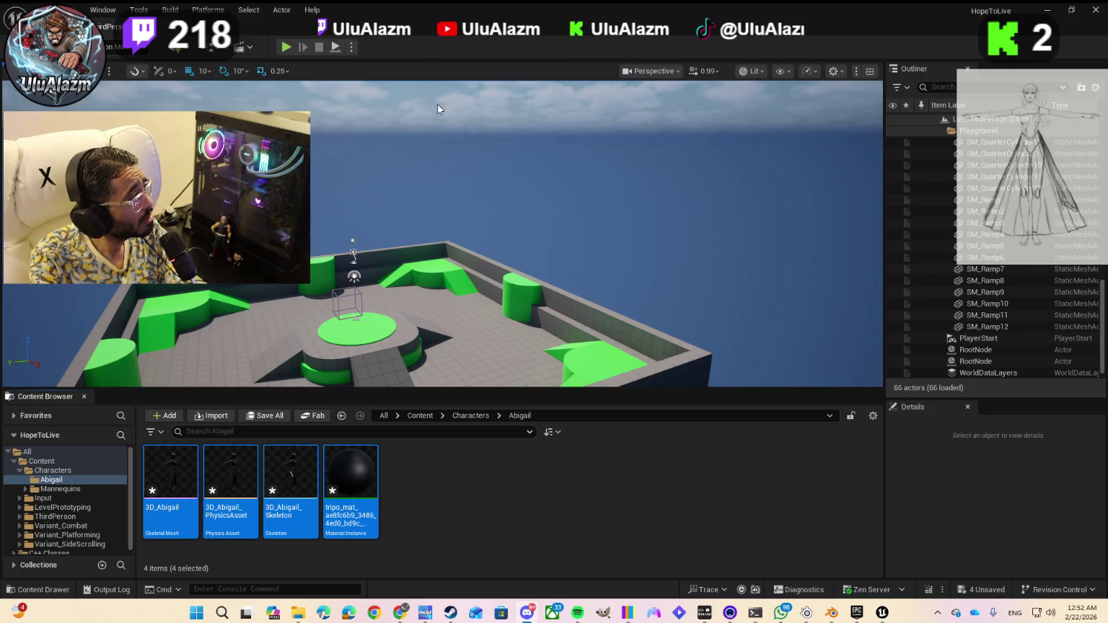
# - Return to Blender and save the project through File > Save as 3D Abigail.blend
pyautogui.click(831, 613)
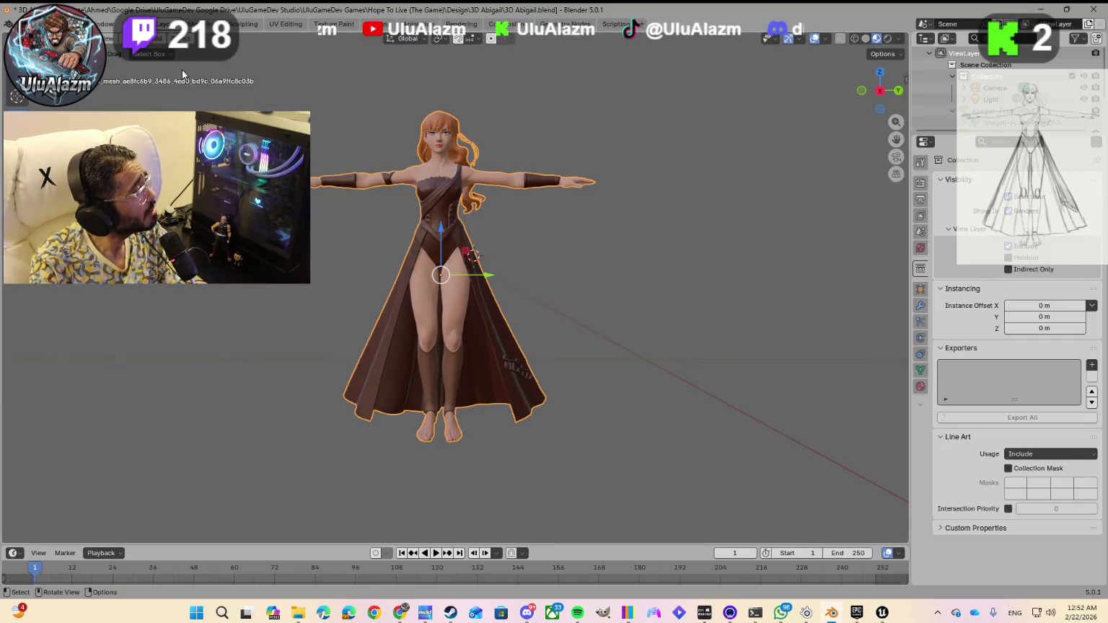
pyautogui.click(25, 23)
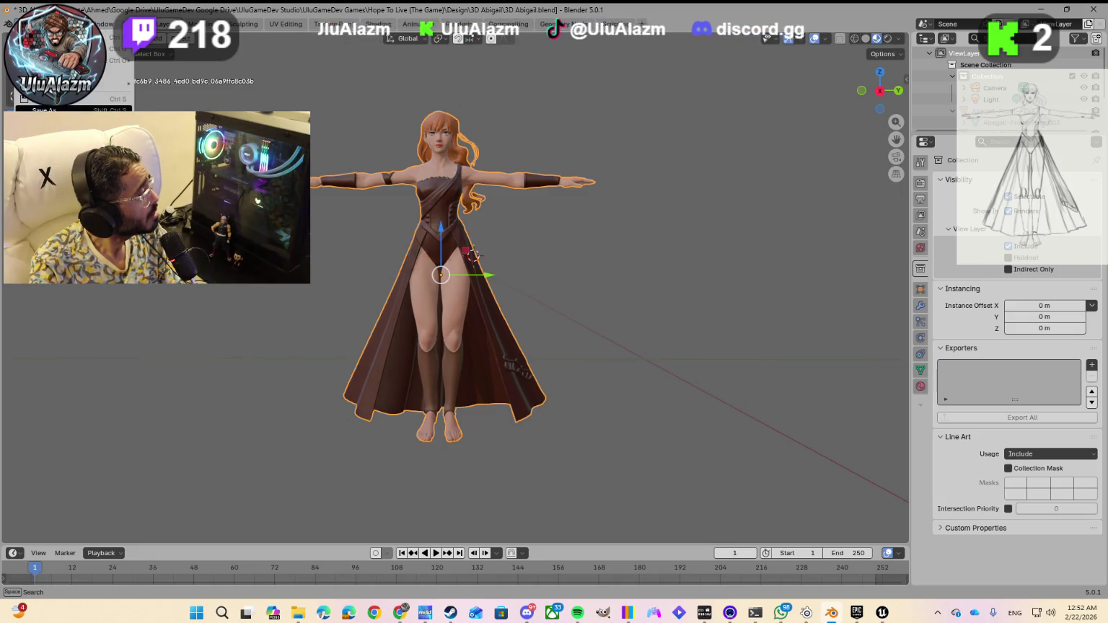
pyautogui.click(78, 99)
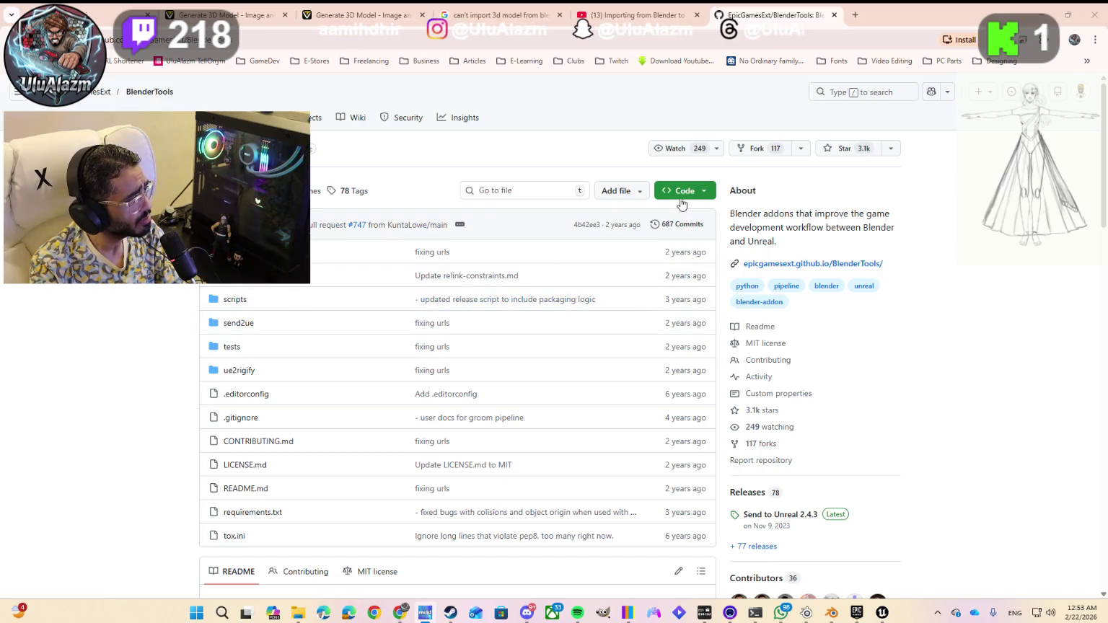
# - Look over the Blender-For-UnrealEngine-Addons repository page and its file options
pyautogui.click(641, 192)
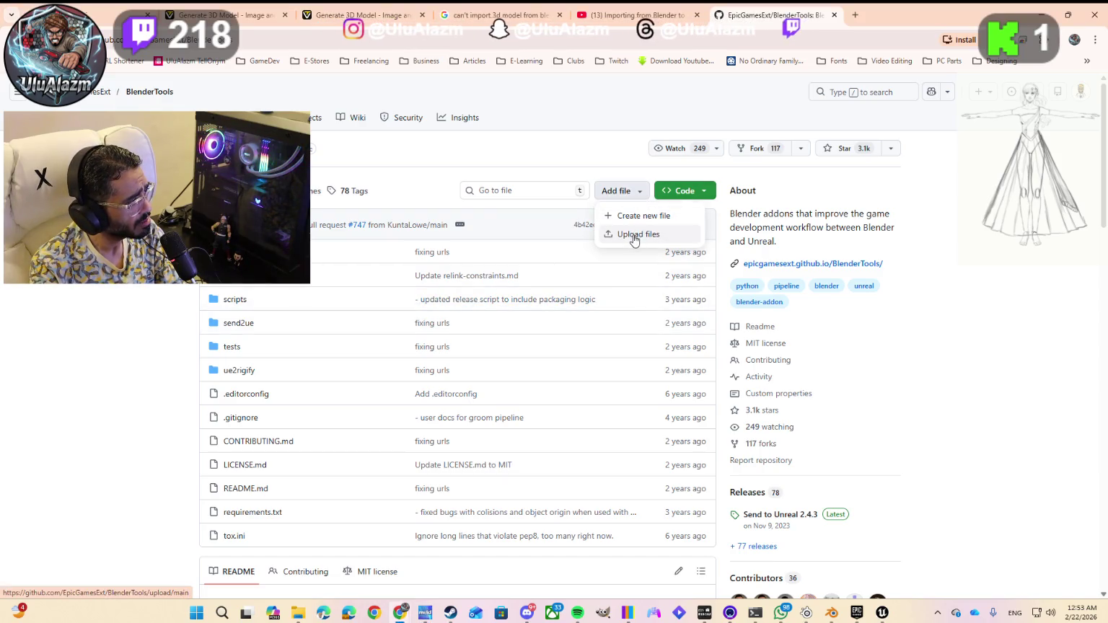
pyautogui.click(609, 175)
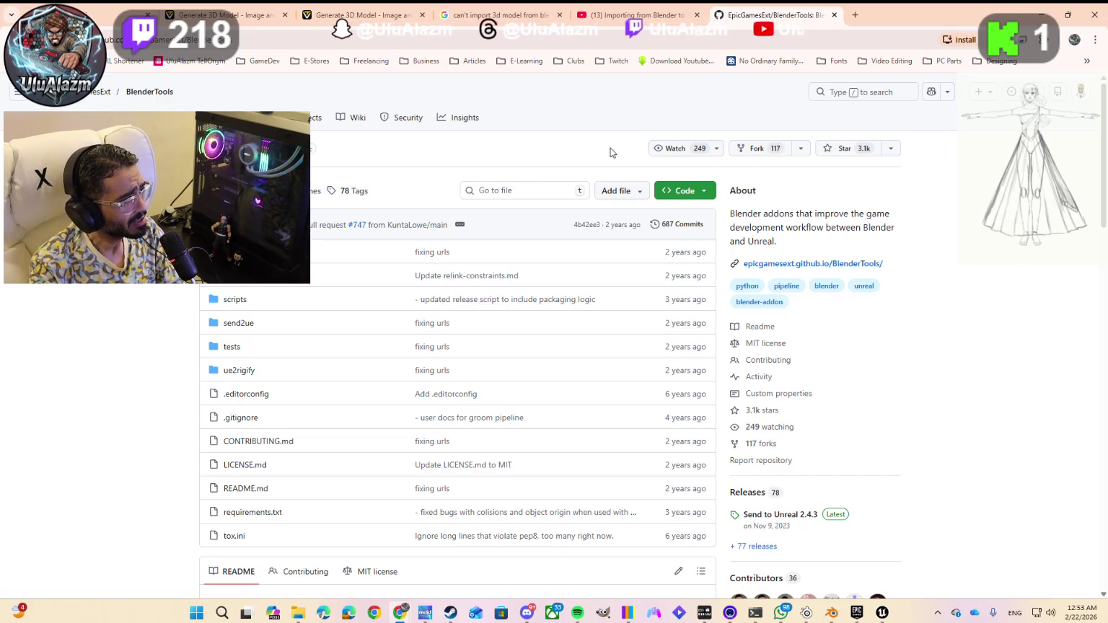
pyautogui.scroll(-4, 602, 276)
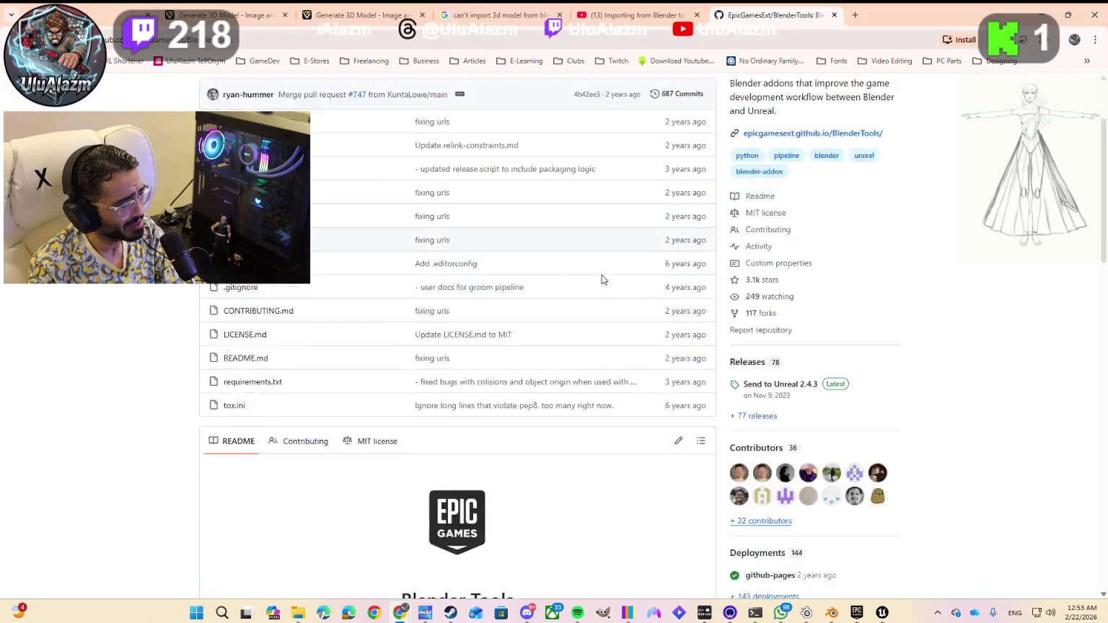
pyautogui.scroll(-5, 585, 325)
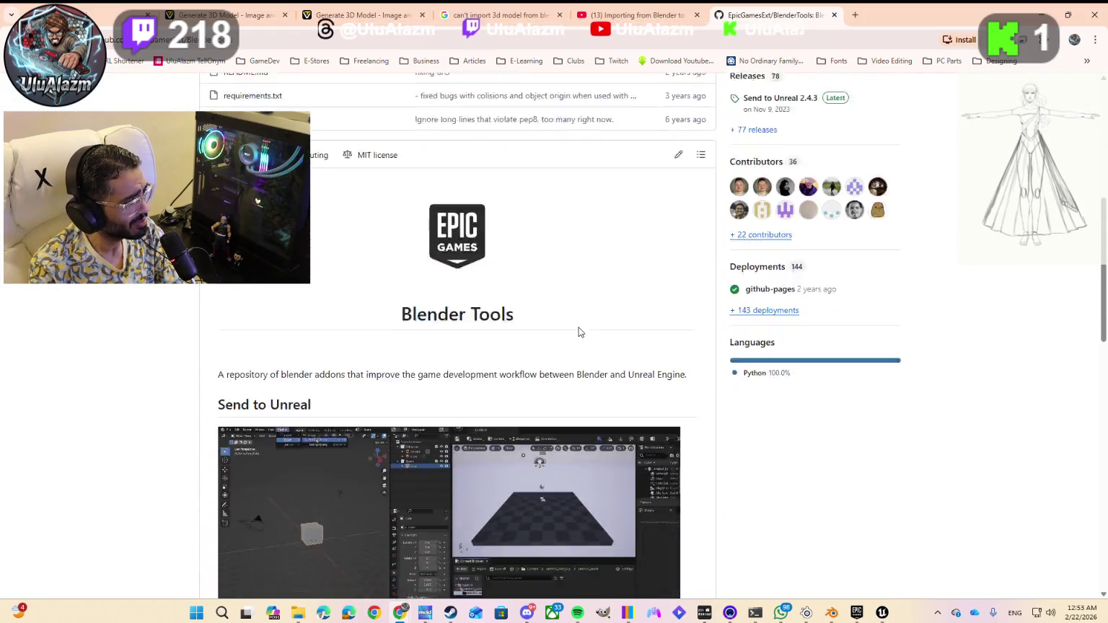
pyautogui.scroll(5, 583, 331)
pyautogui.scroll(-6, 577, 339)
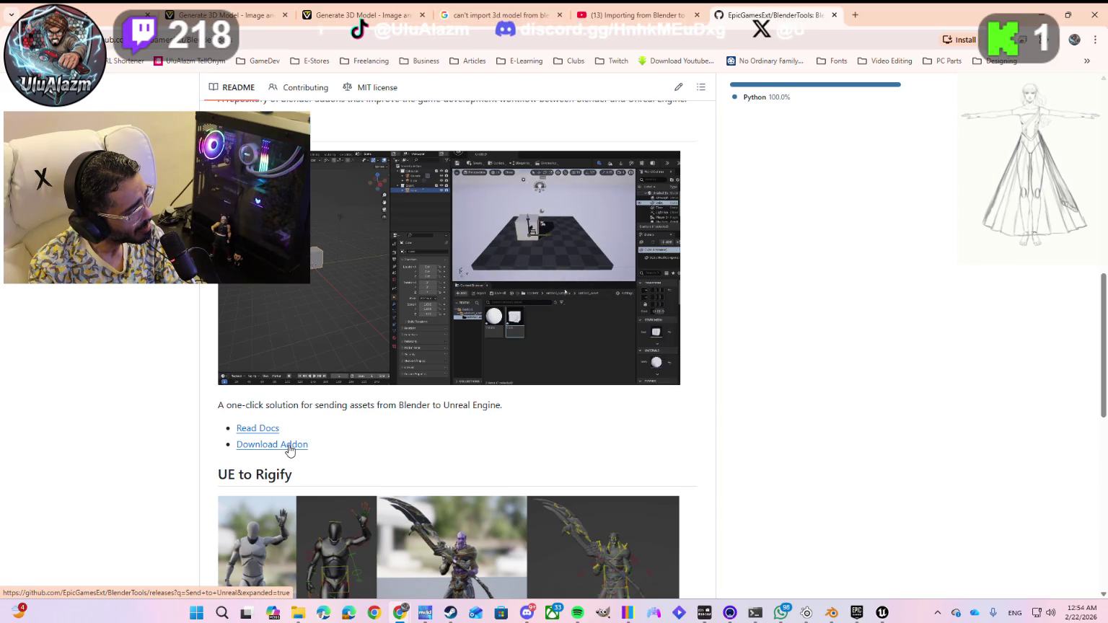
pyautogui.scroll(10, 289, 450)
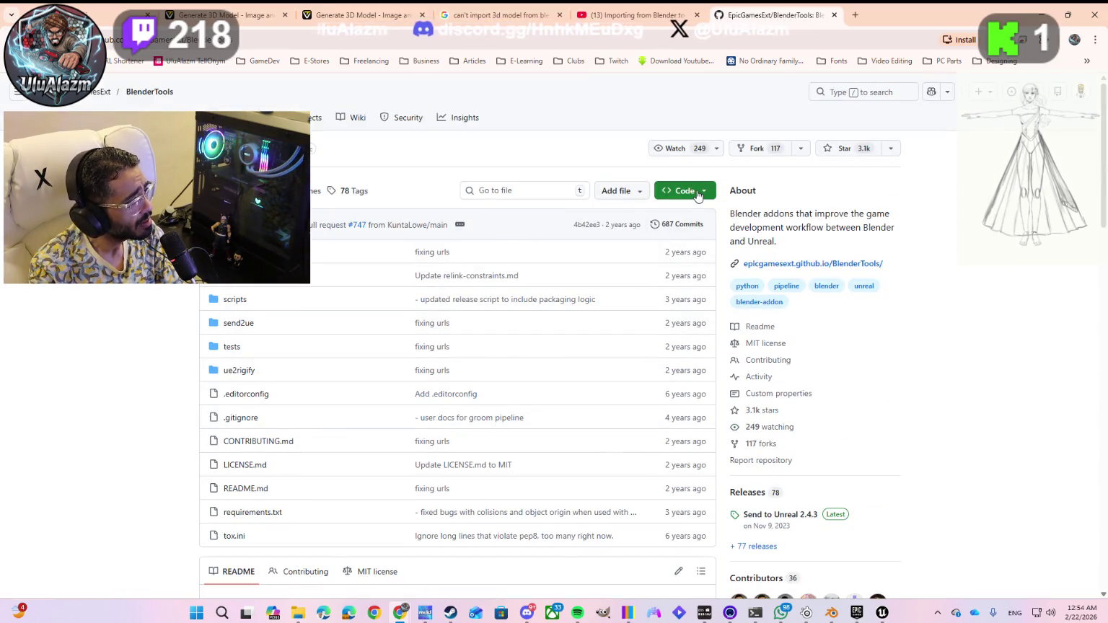
# - Download the repository via Code > Download ZIP (95.7 MB) and return to Blender
pyautogui.click(697, 196)
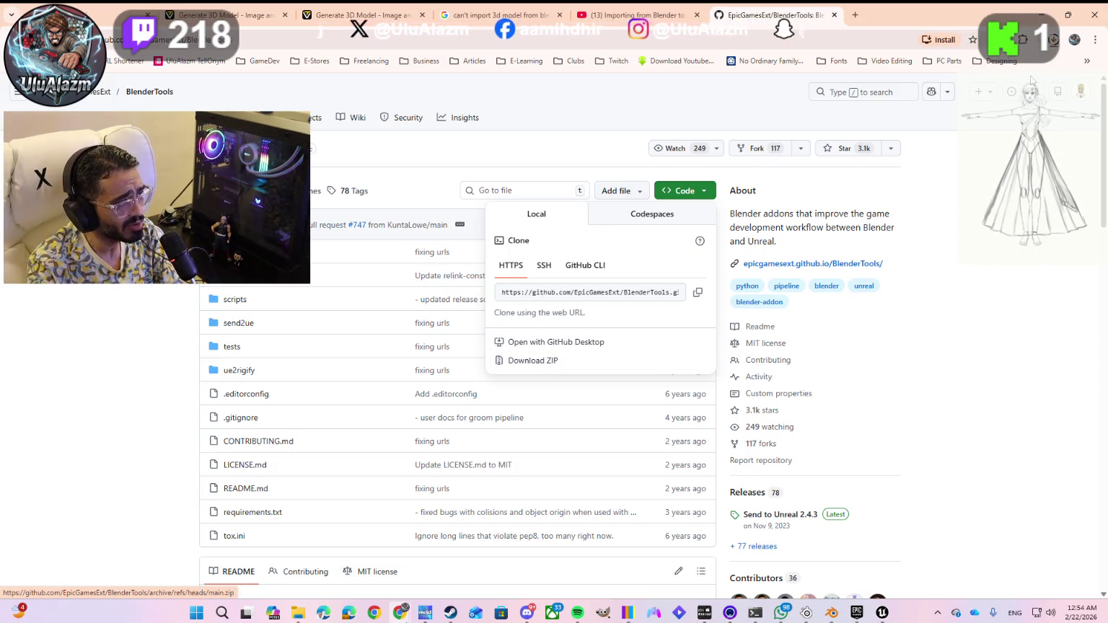
pyautogui.click(1053, 42)
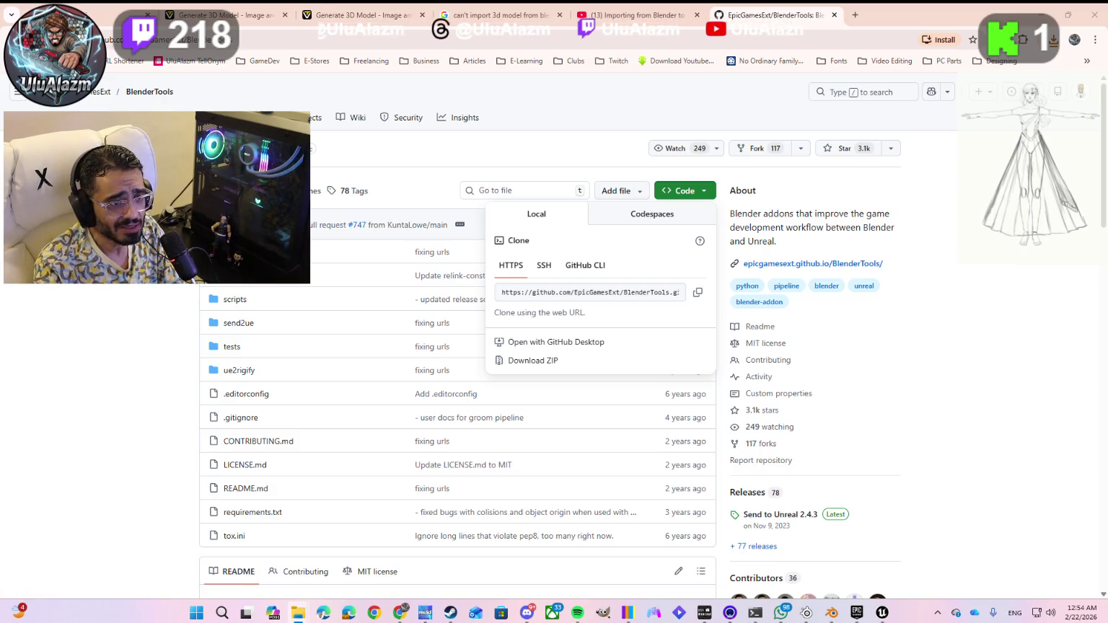
pyautogui.click(915, 199)
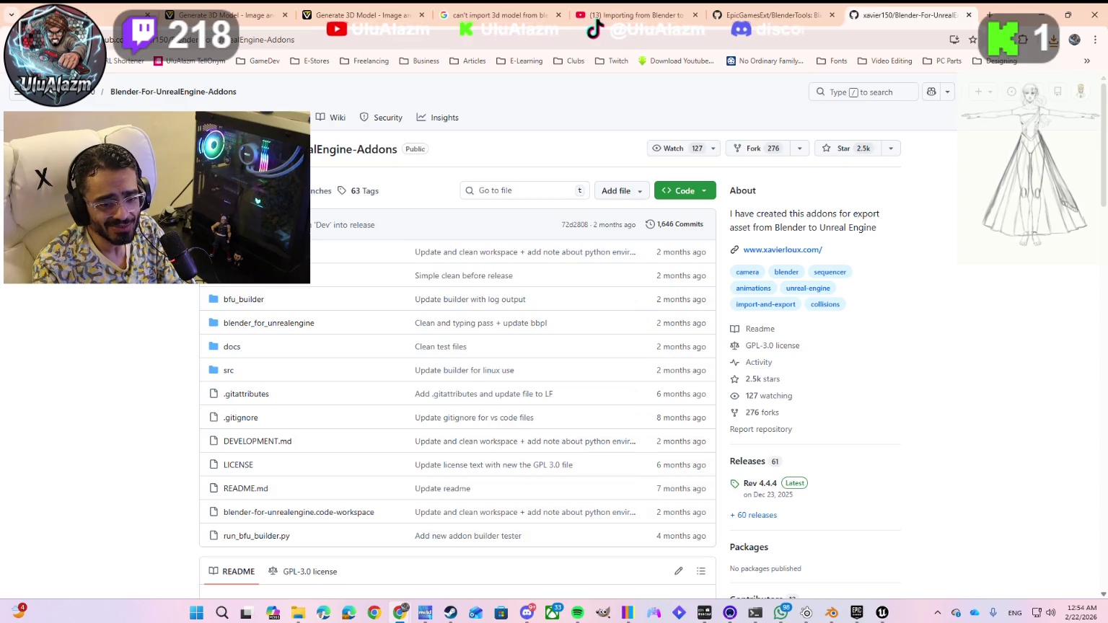
pyautogui.click(704, 192)
pyautogui.click(549, 361)
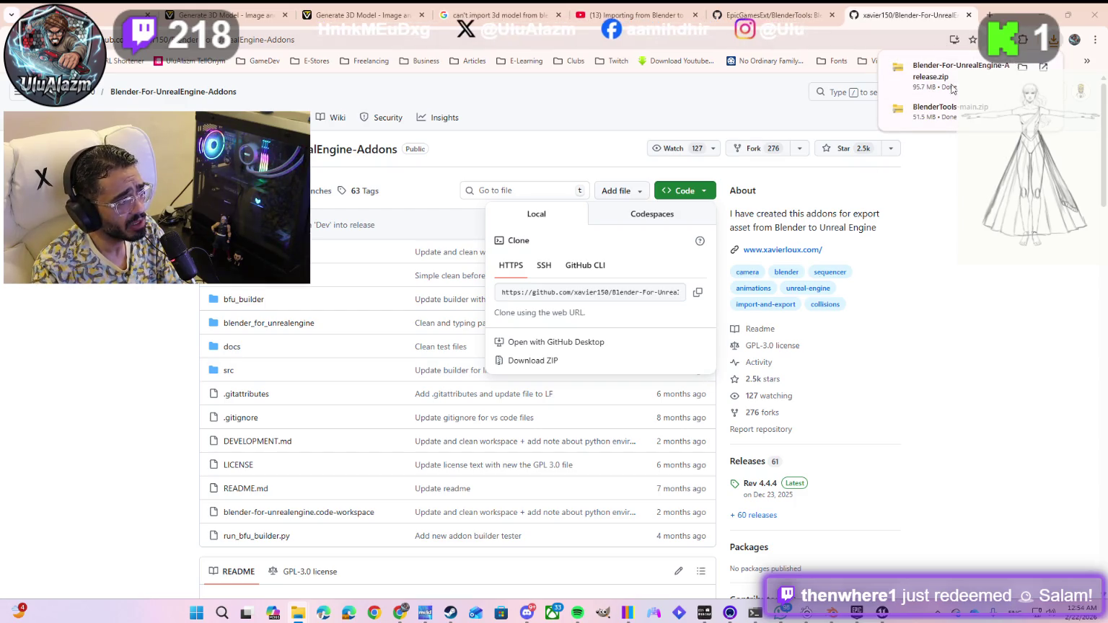
pyautogui.hotkey('alt', 'Tab')
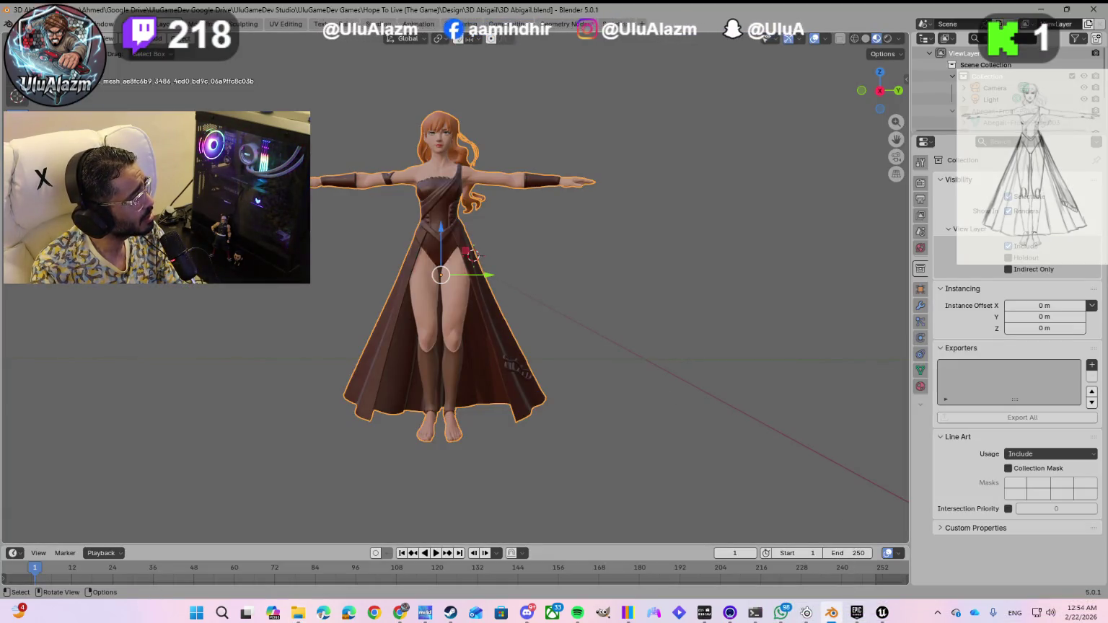
# - Open Preferences with Ctrl+, and choose Install from Disk from the Add-ons dropdown
pyautogui.click(130, 24)
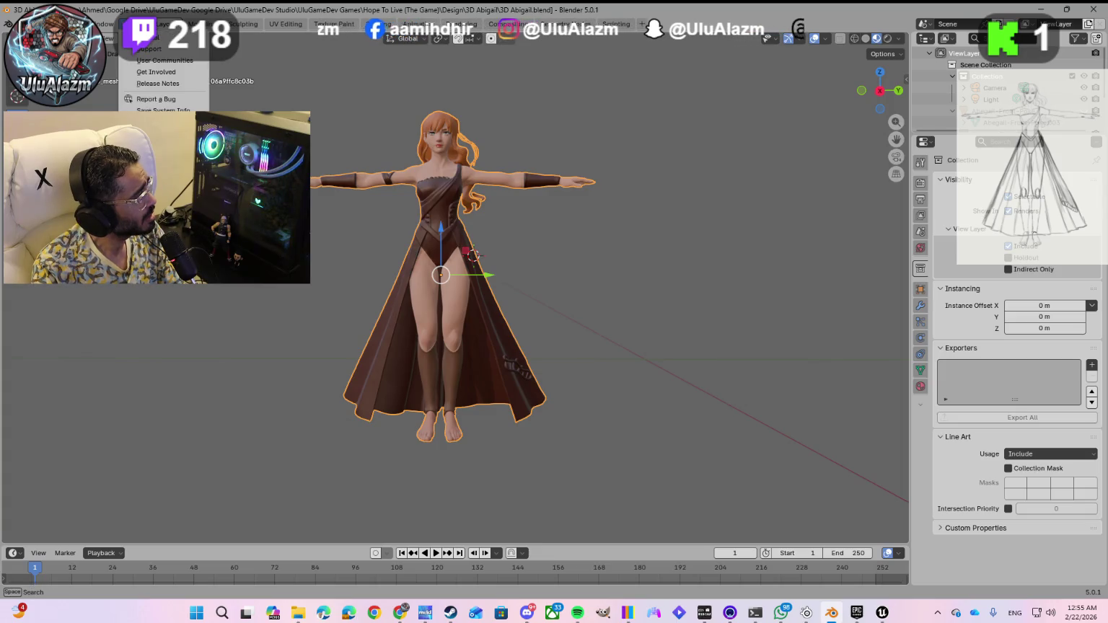
pyautogui.moveTo(76, 24)
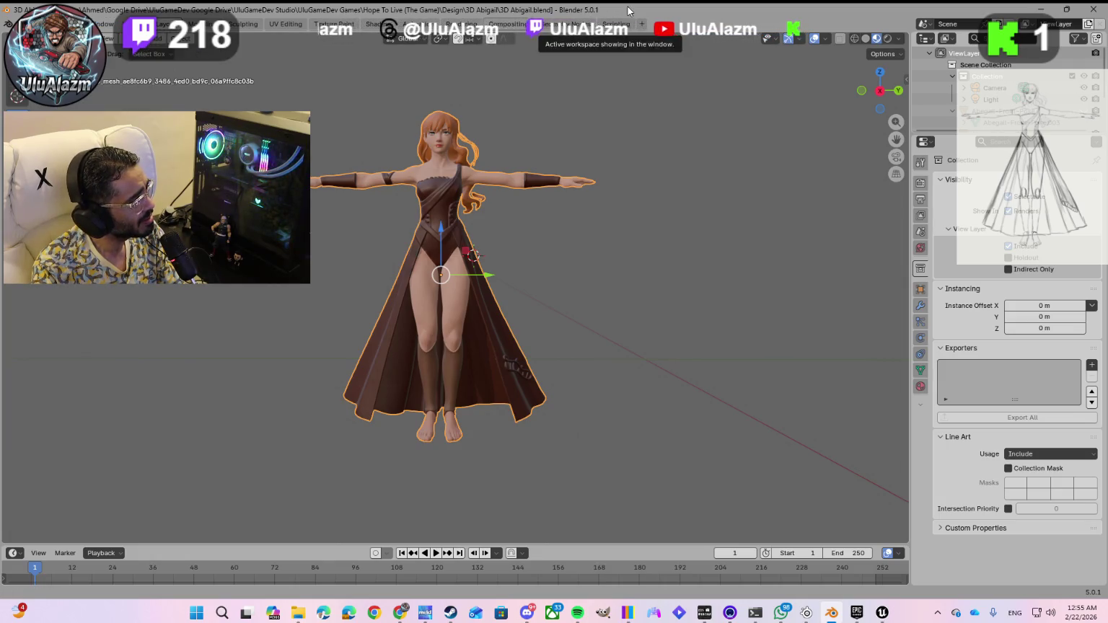
pyautogui.press('ctrl')
pyautogui.hotkey('ctrl', ',')
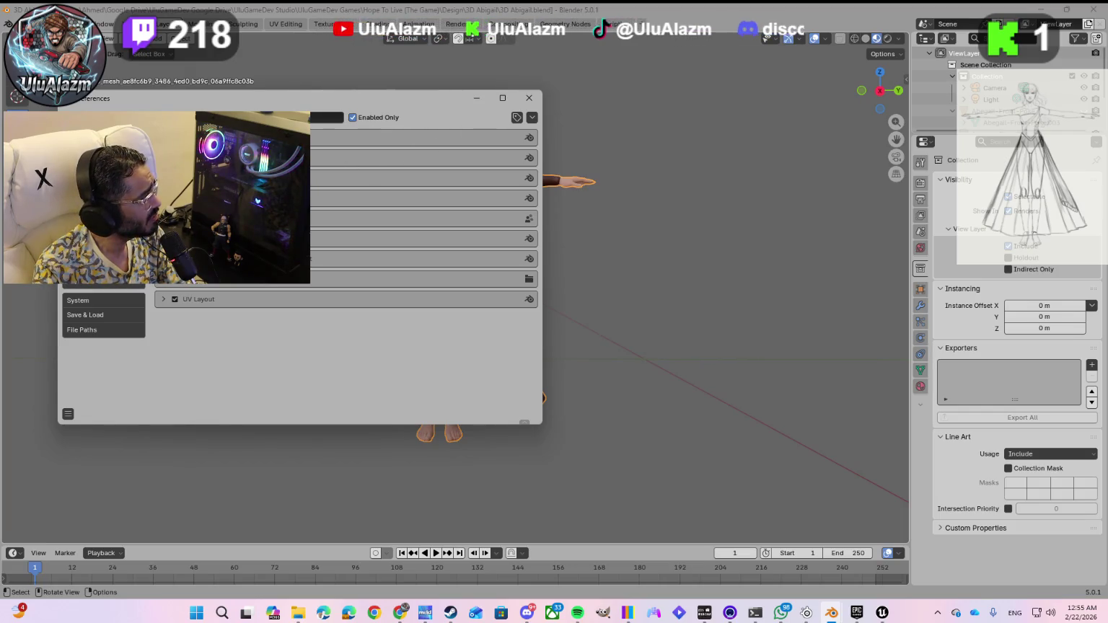
pyautogui.click(532, 117)
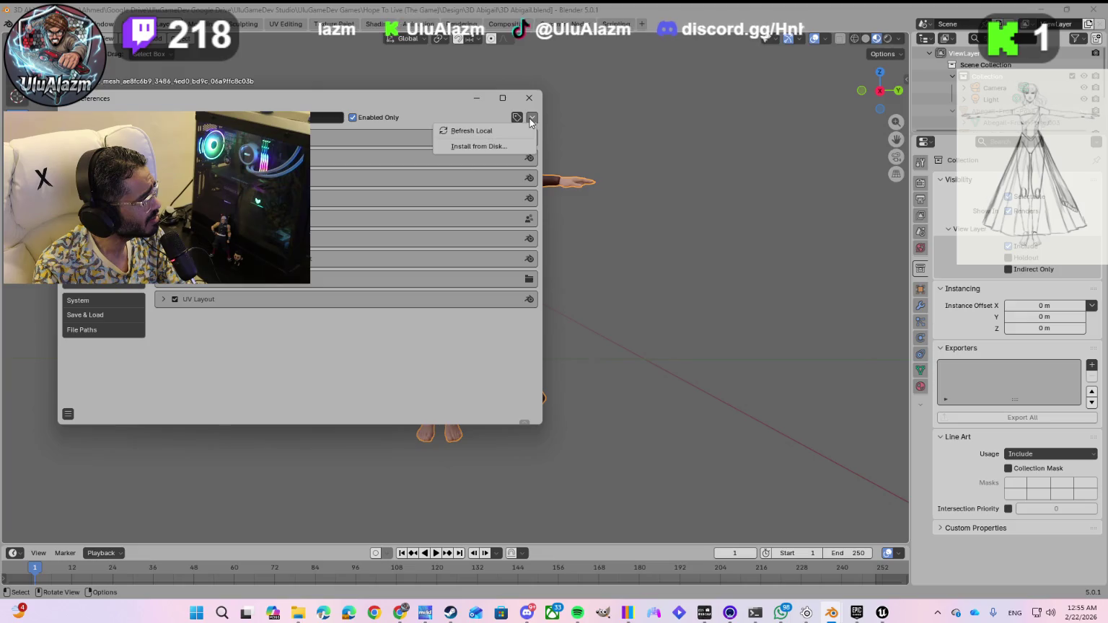
pyautogui.click(476, 146)
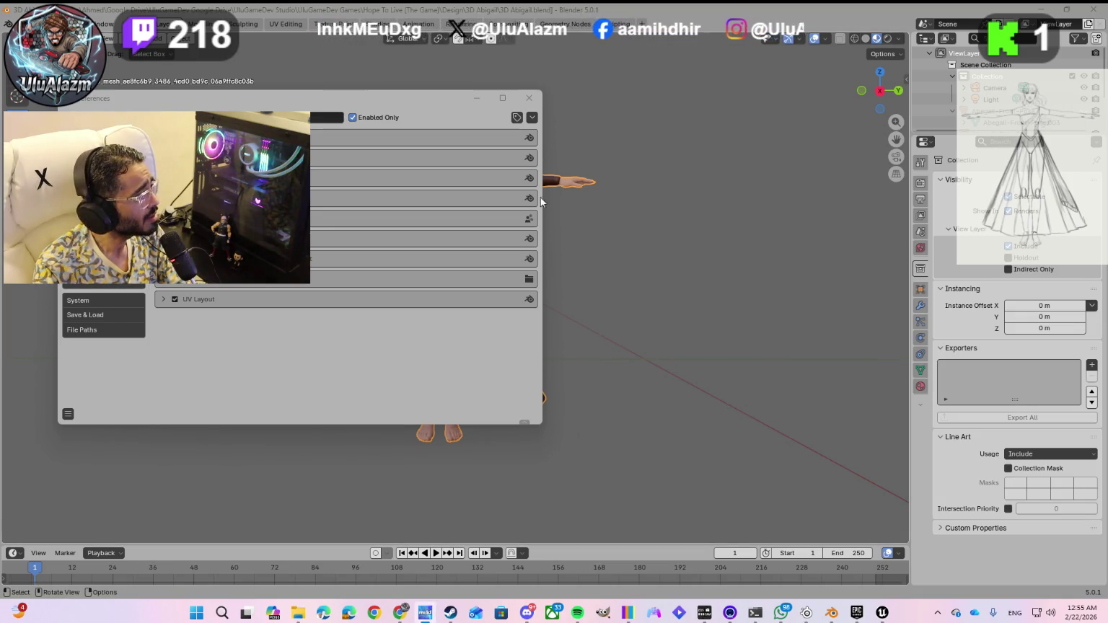
pyautogui.click(532, 118)
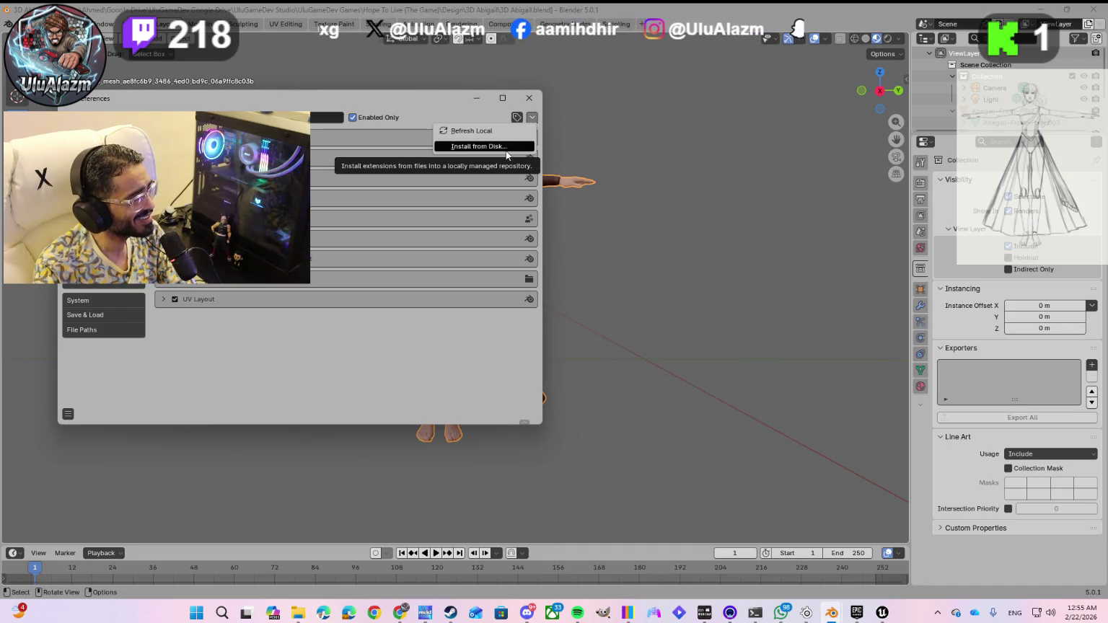
pyautogui.click(505, 147)
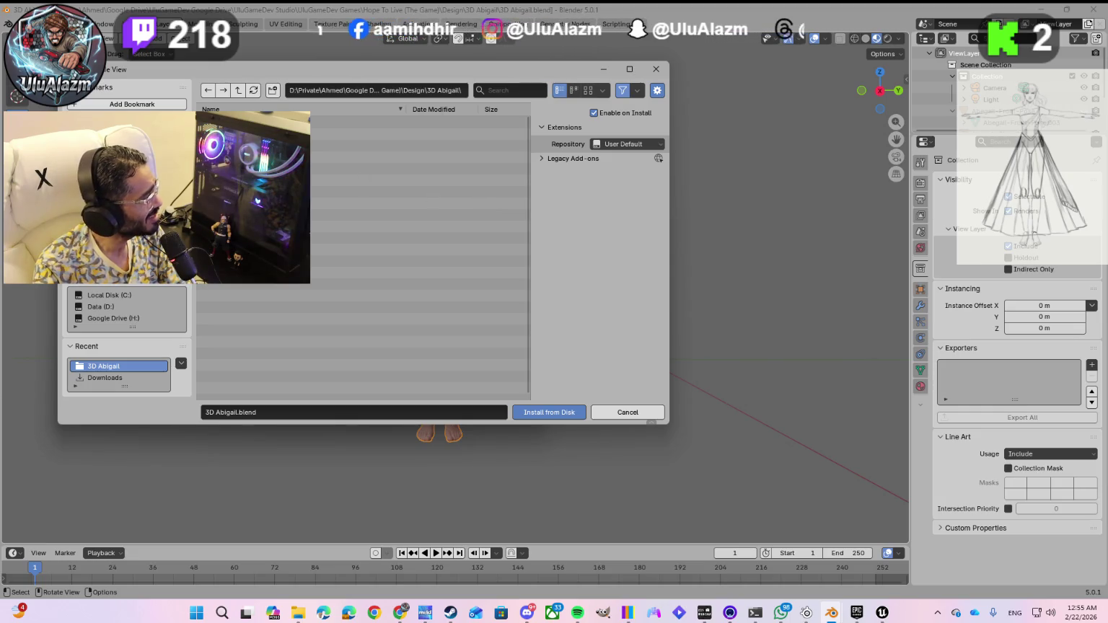
# - Install BlenderTools-main.zip from the Downloads folder as an add-on, then close Preferences
pyautogui.click(104, 378)
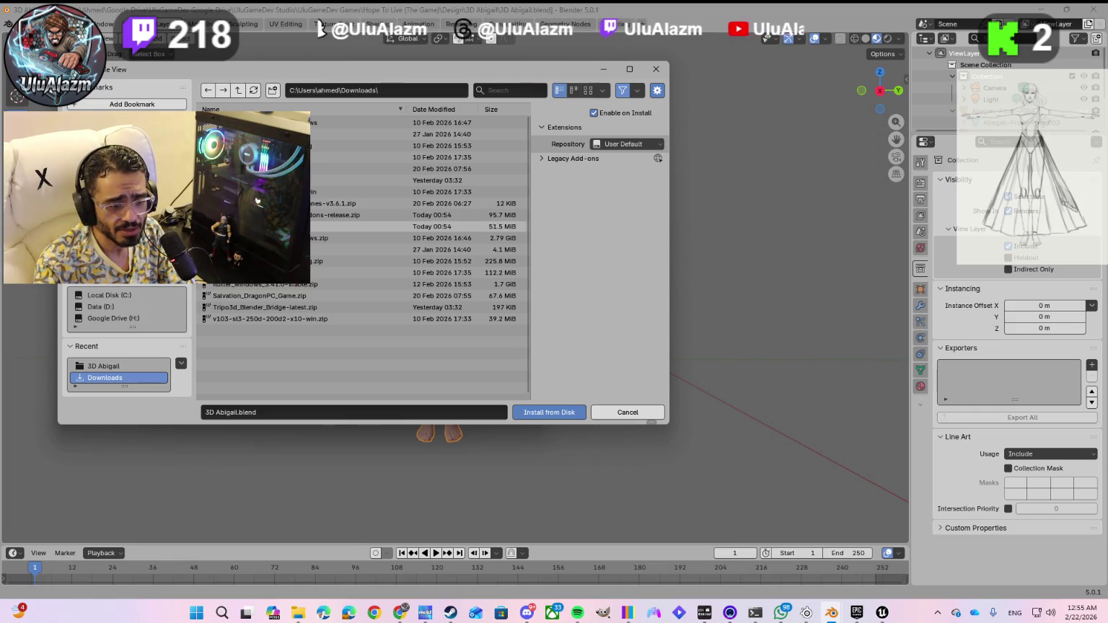
pyautogui.hotkey('alt', 'Tab')
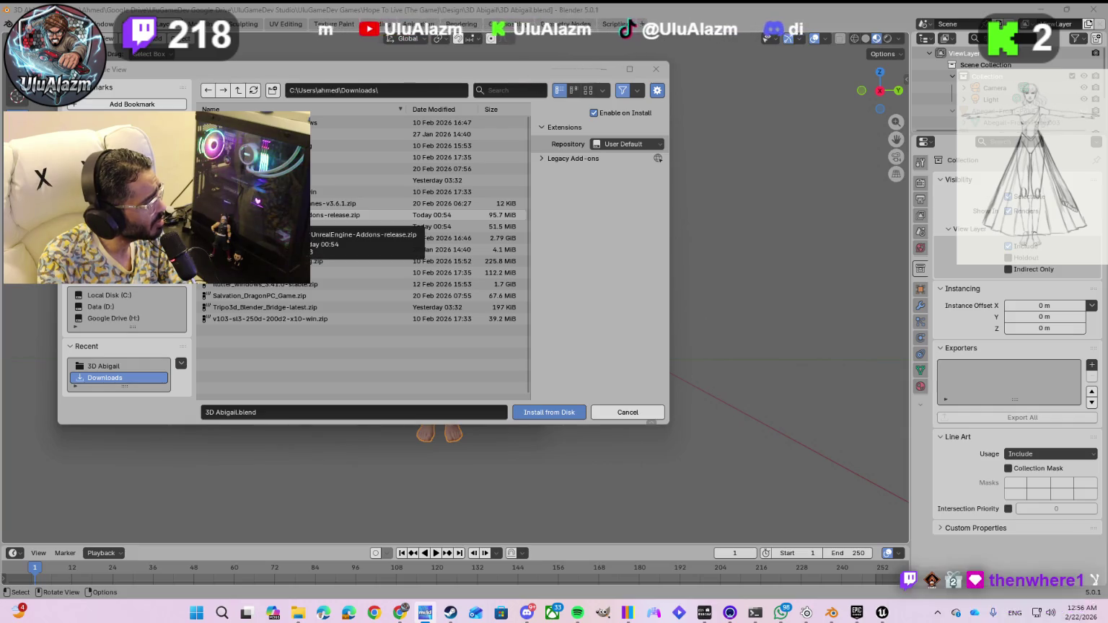
pyautogui.click(289, 227)
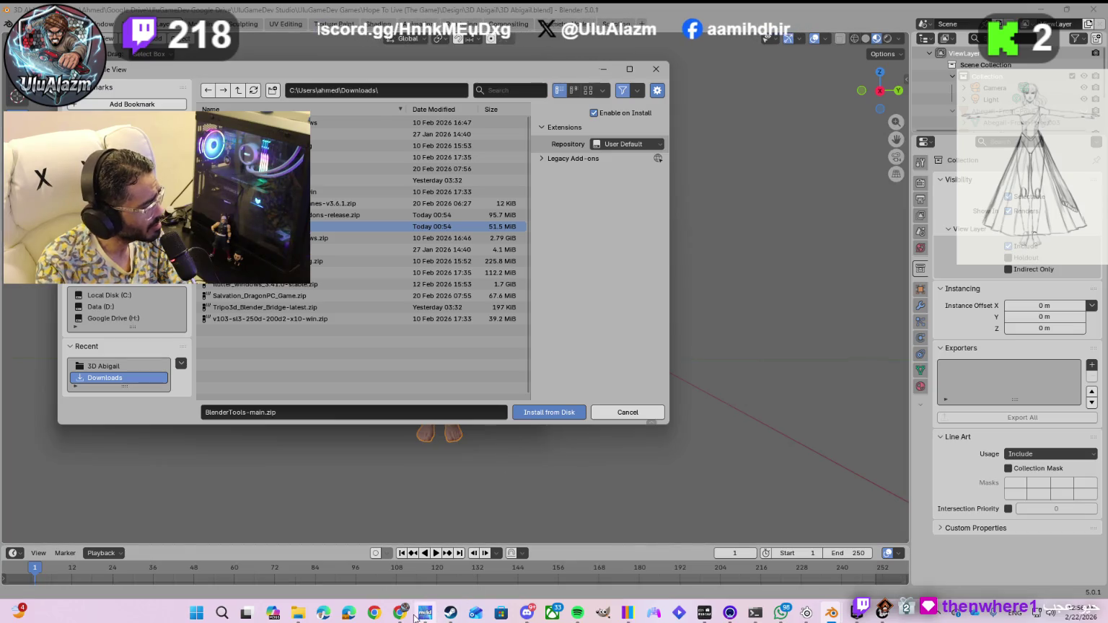
pyautogui.moveTo(401, 612)
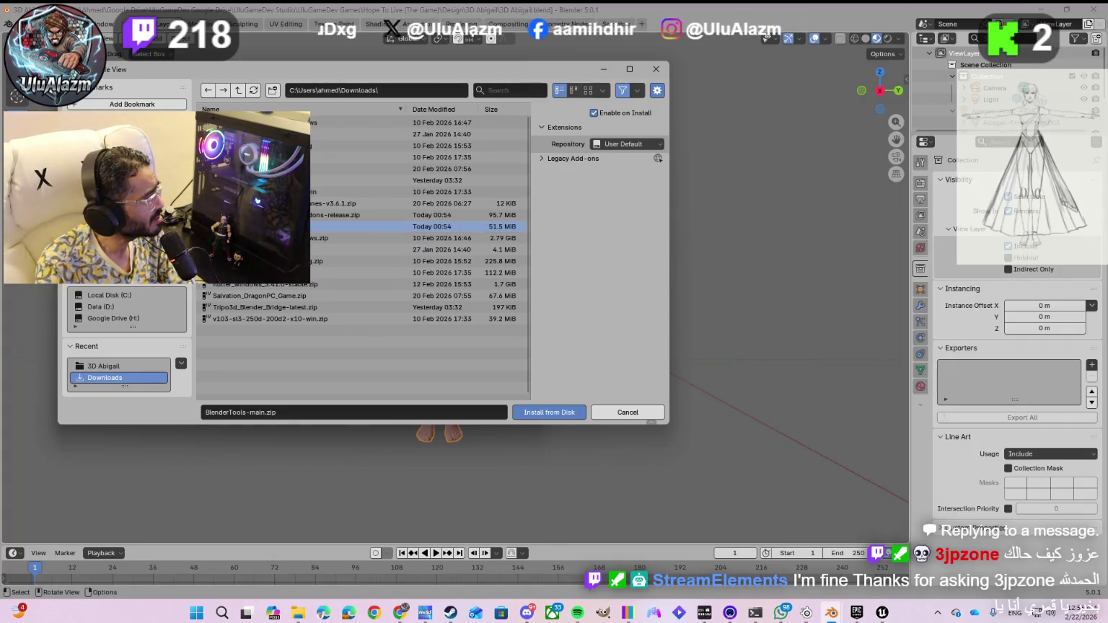
pyautogui.click(549, 413)
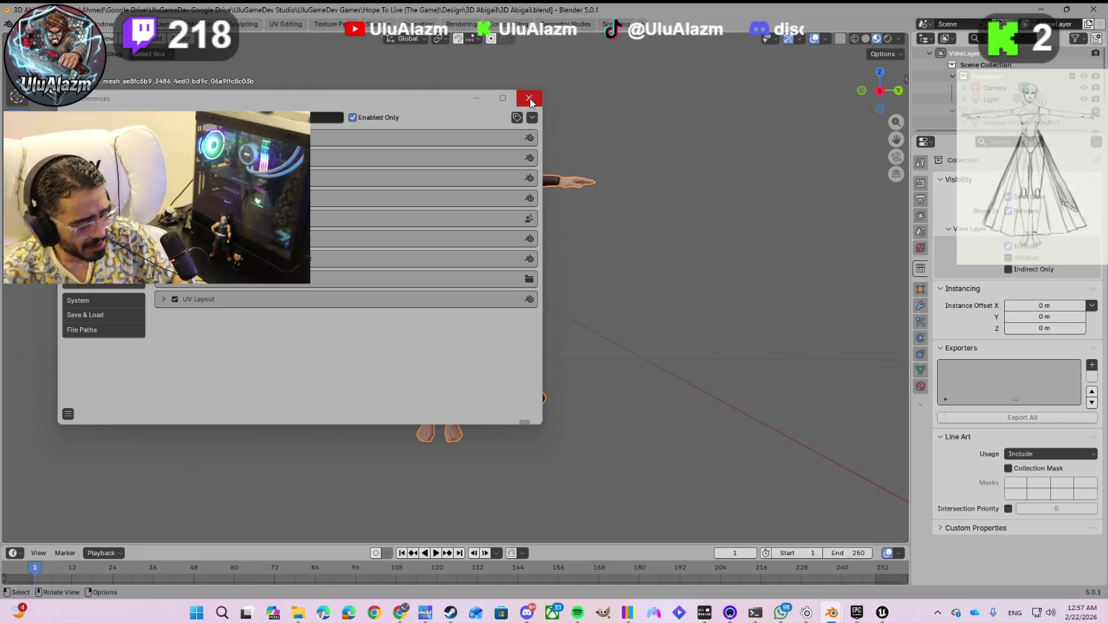
pyautogui.click(530, 101)
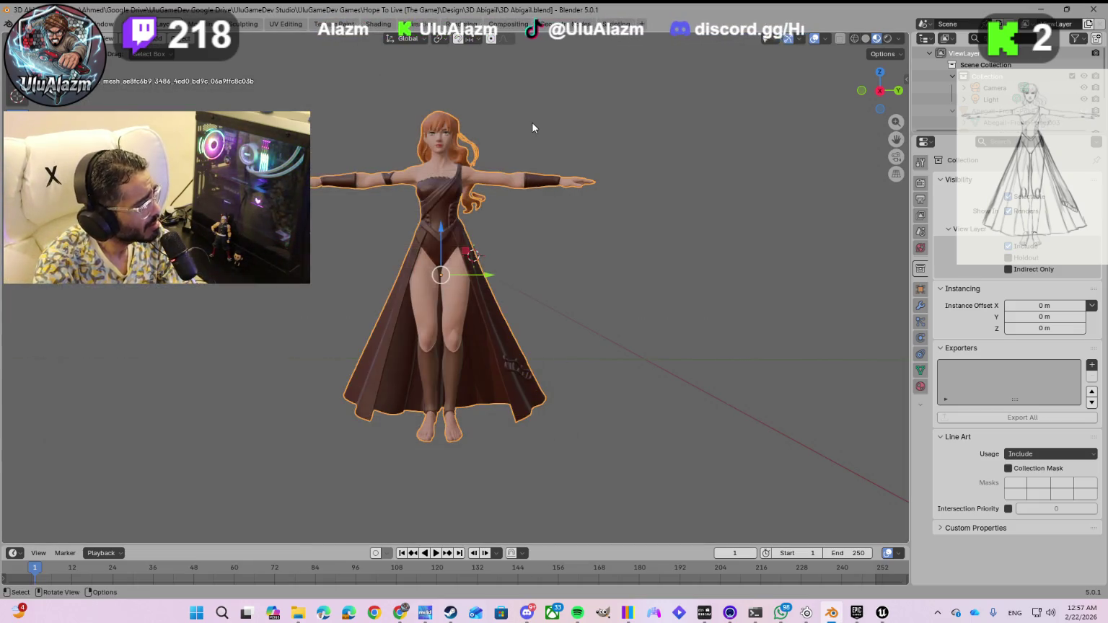
# - Show the Tripo tab in the N sidebar, then bring Preferences back with Ctrl+,
pyautogui.press('n')
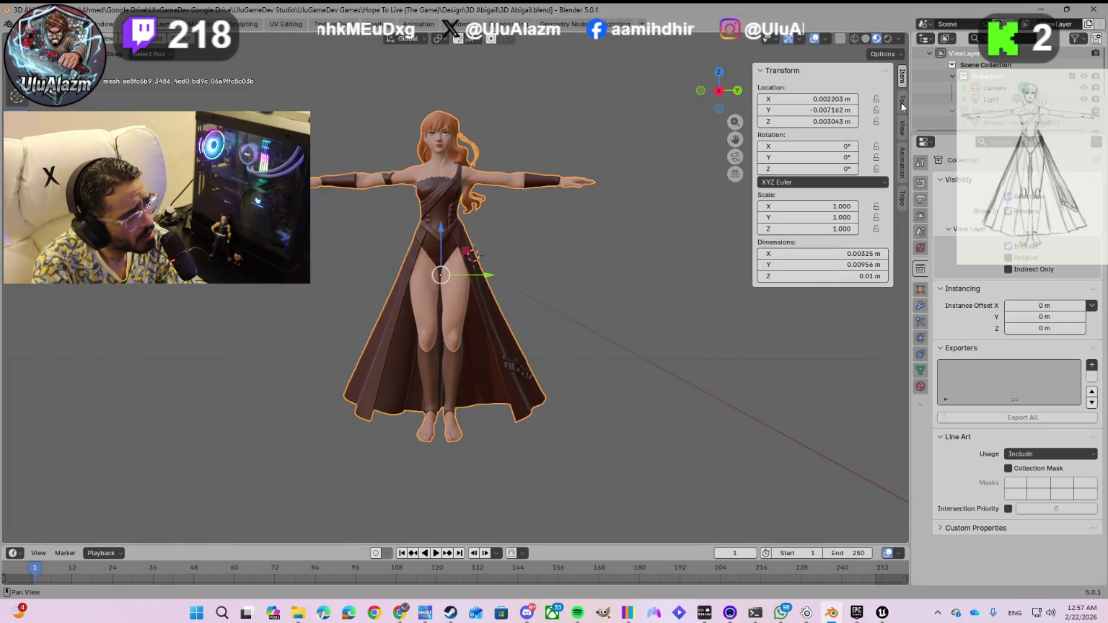
pyautogui.click(904, 202)
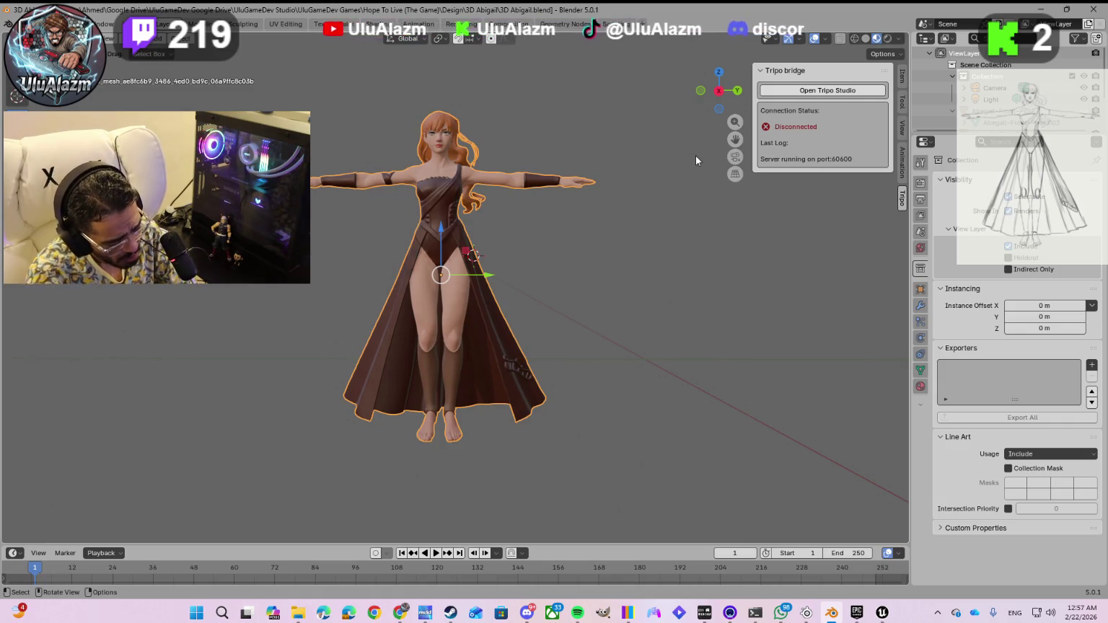
pyautogui.hotkey('ctrl', ',')
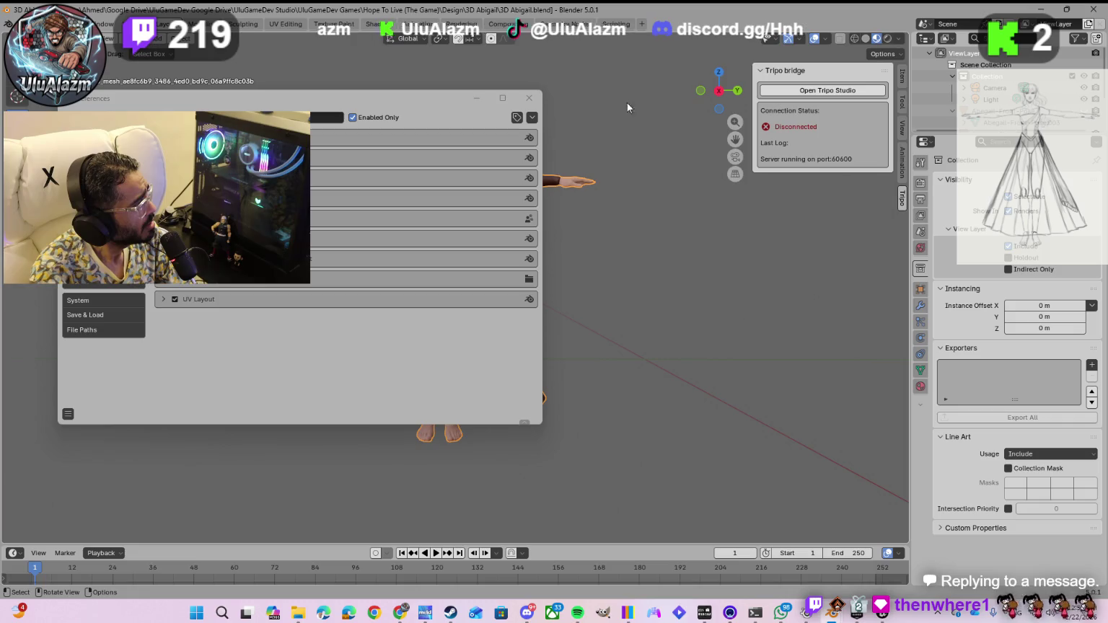
pyautogui.click(533, 118)
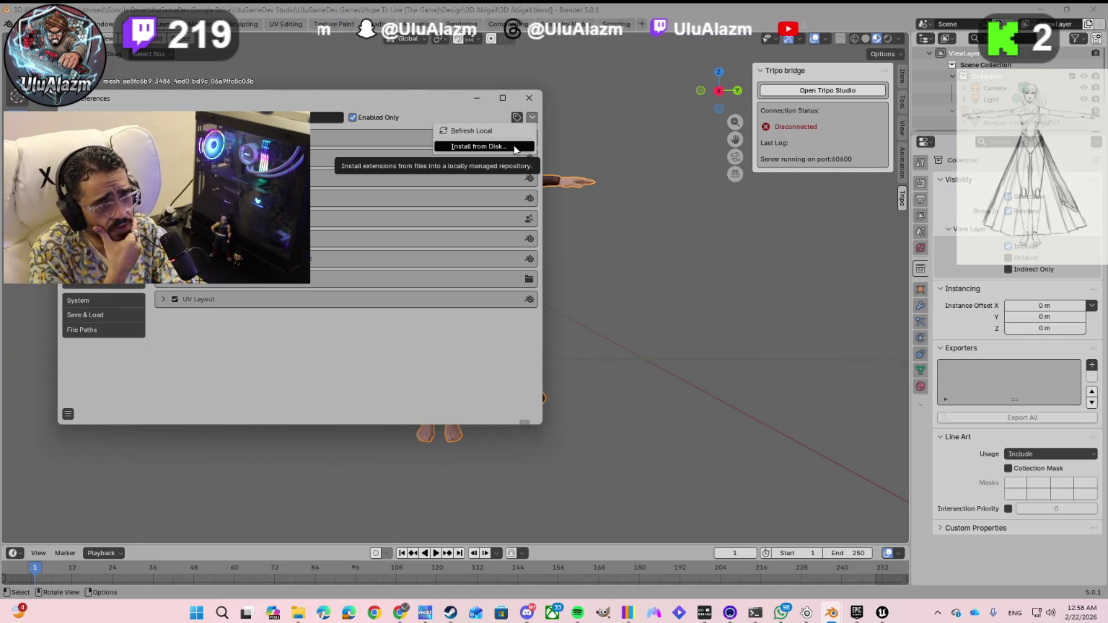
pyautogui.click(515, 148)
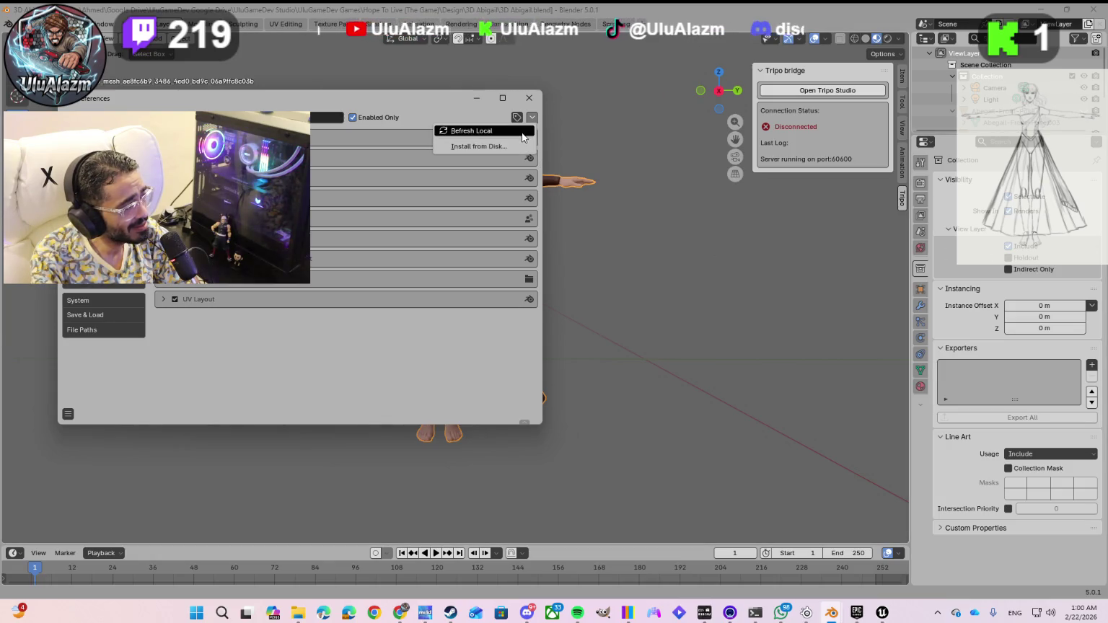
pyautogui.moveTo(401, 612)
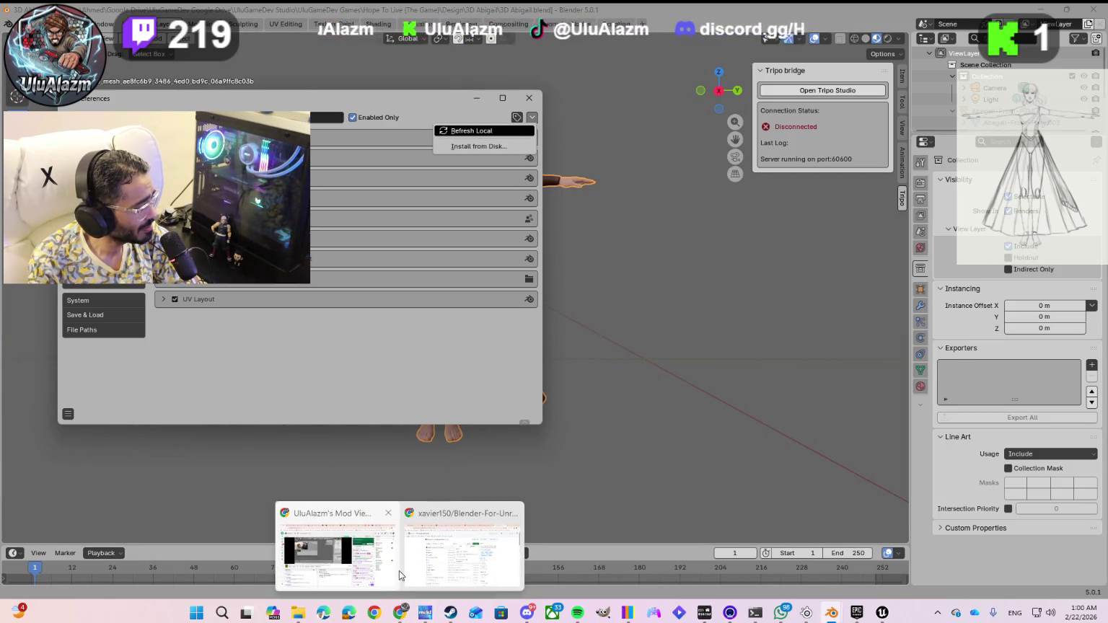
# - Open the Send to Unreal 2.4.3 release page on GitHub and scroll to its Assets
pyautogui.click(402, 575)
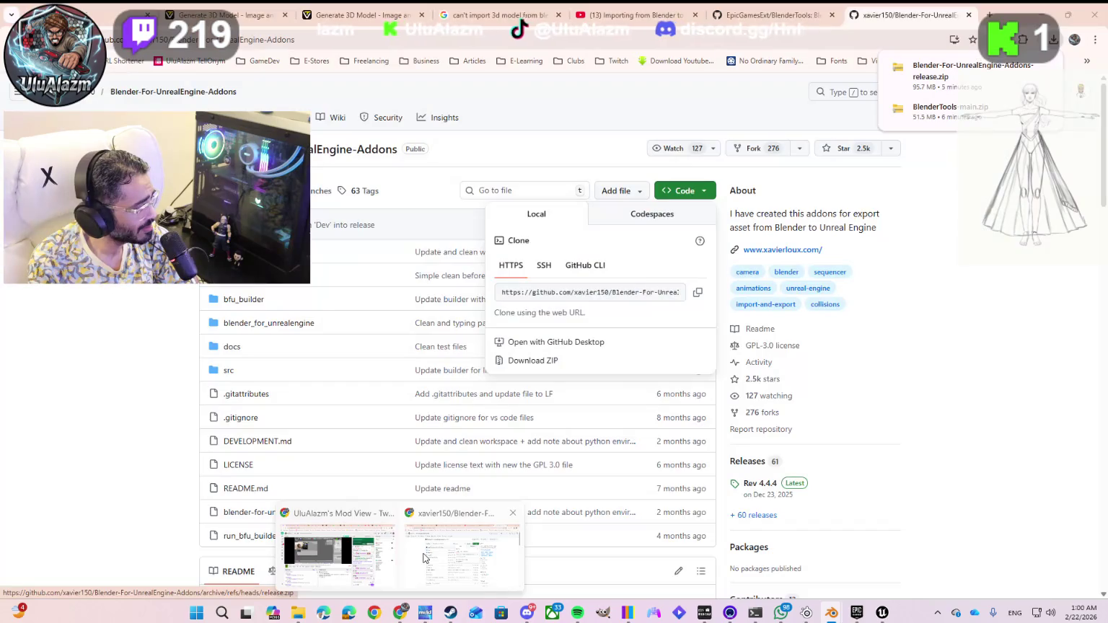
pyautogui.click(774, 18)
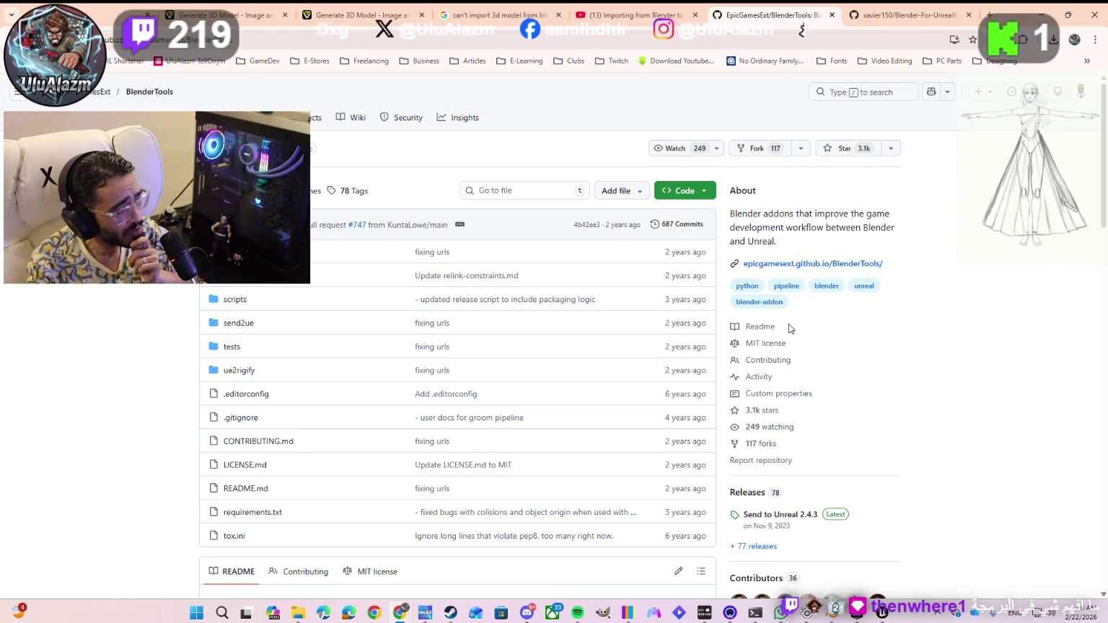
pyautogui.scroll(-1, 779, 321)
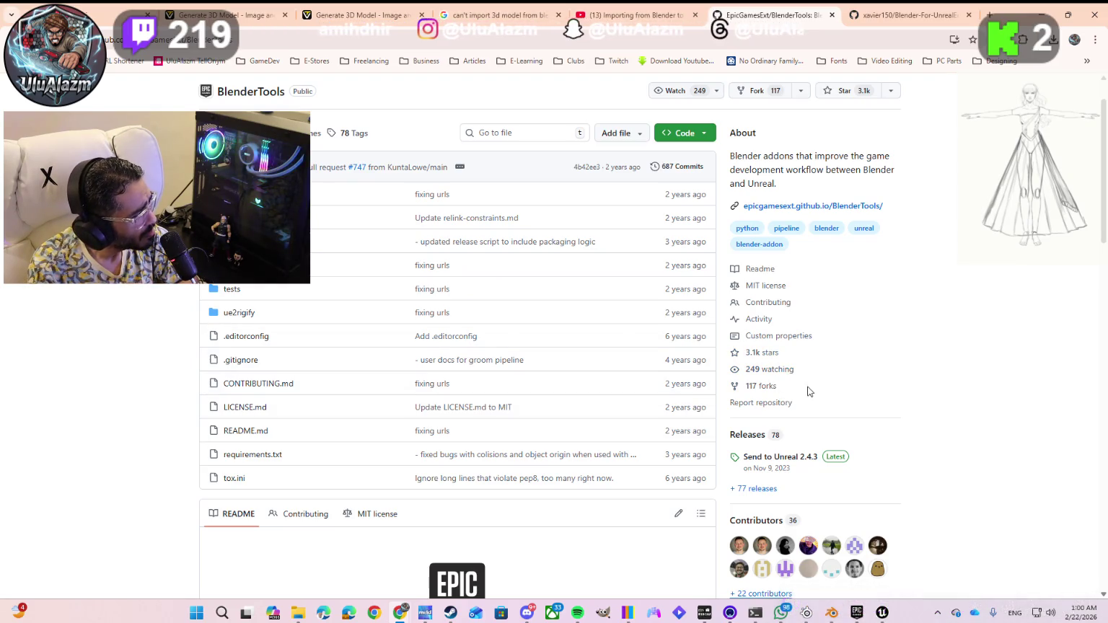
pyautogui.scroll(-4, 807, 391)
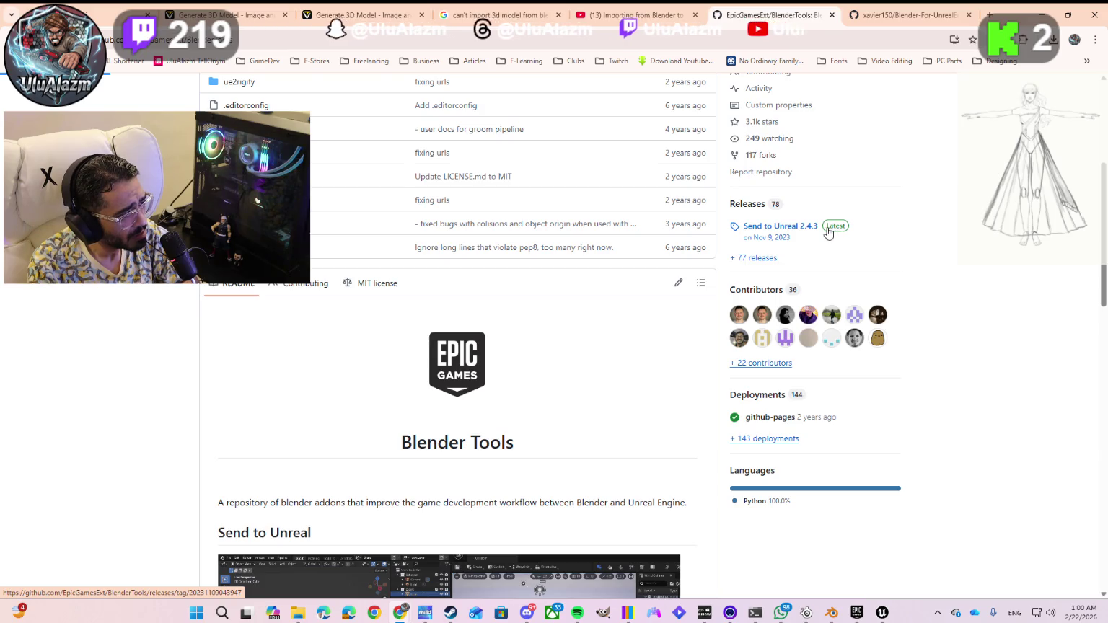
pyautogui.click(829, 232)
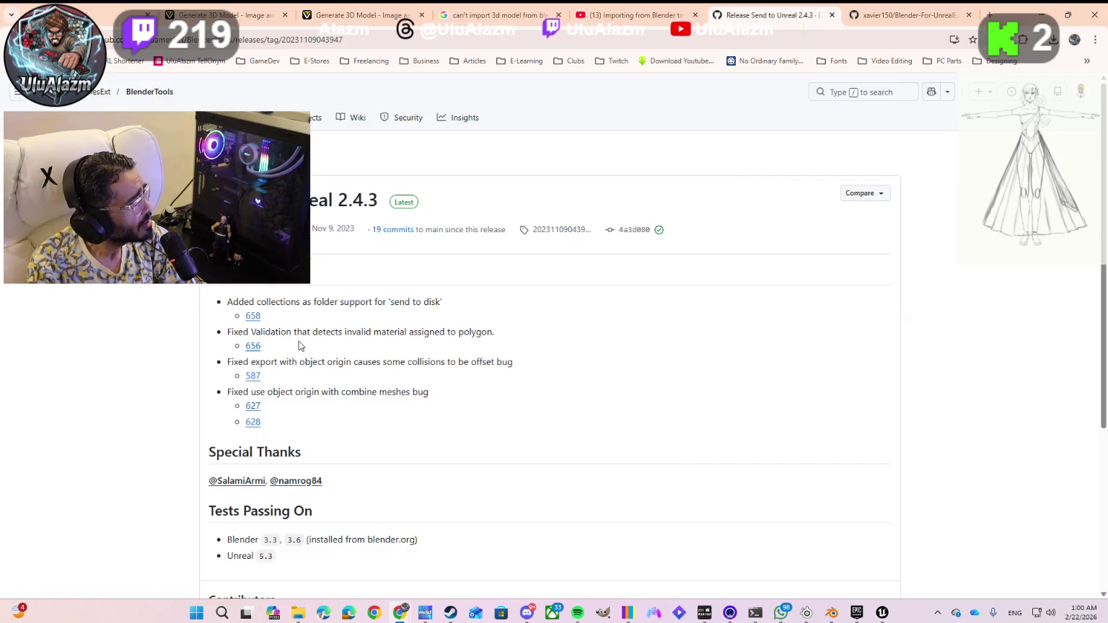
pyautogui.scroll(-3, 280, 343)
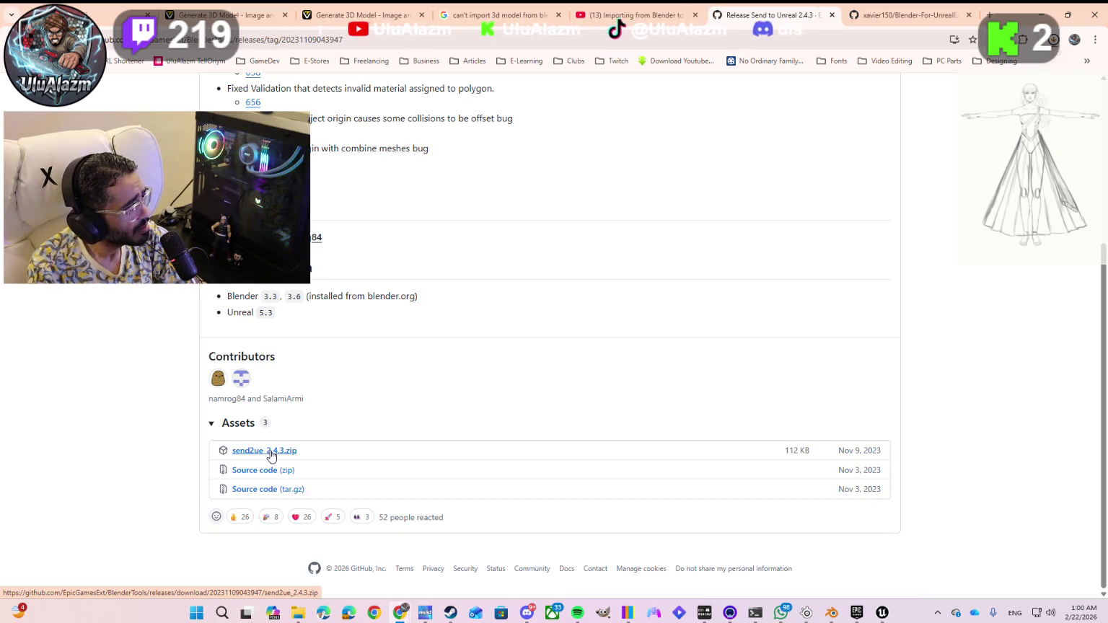
# - Confirm send2ue_2.4.3.zip (112 KB) downloaded, then return to the Blender-For-UnrealEngine-Addons page
pyautogui.click(1055, 40)
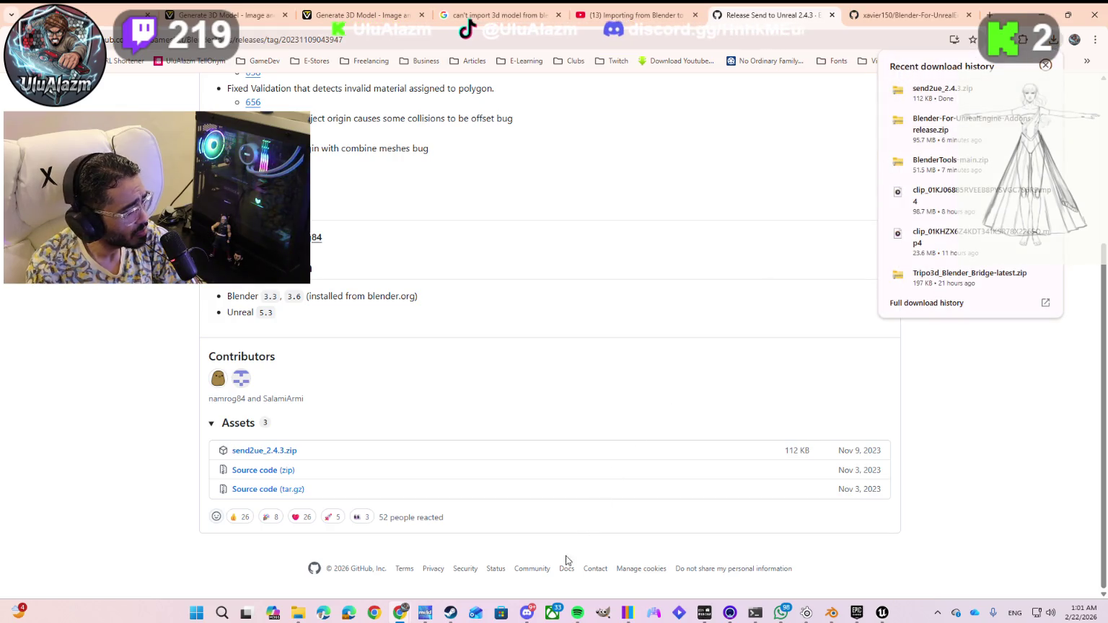
pyautogui.click(936, 385)
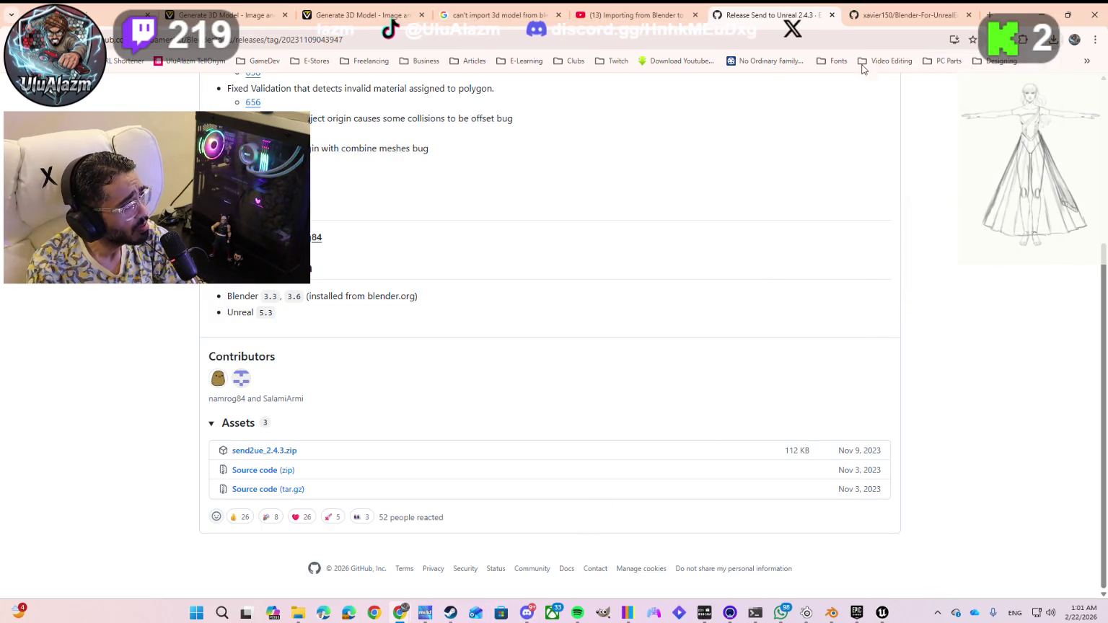
pyautogui.click(885, 20)
pyautogui.click(932, 353)
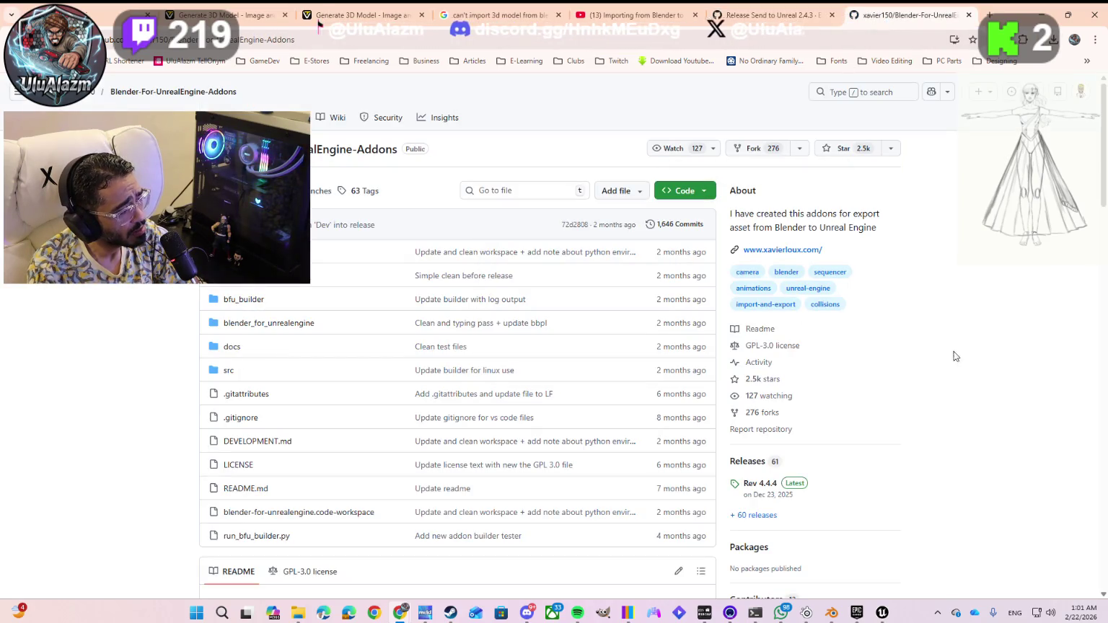
# - Open the Rev 4.4.4 release assets and check the downloaded unrealengine_assets_exporter_4.4.4-blender_5.0.zip and blender_2.80.zip
pyautogui.click(791, 489)
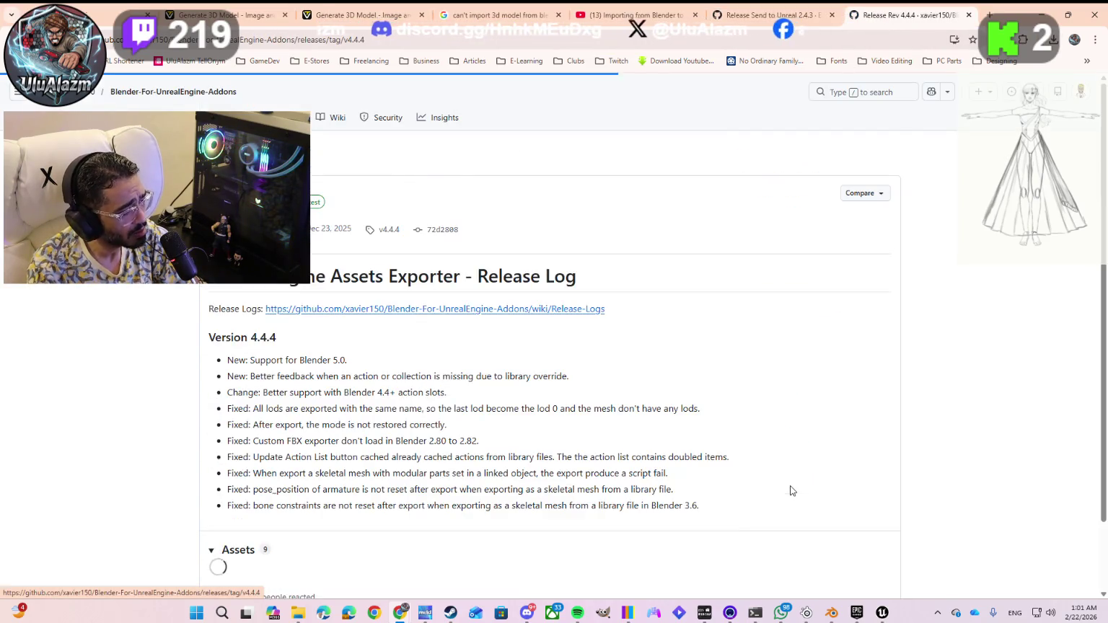
pyautogui.scroll(-4, 341, 423)
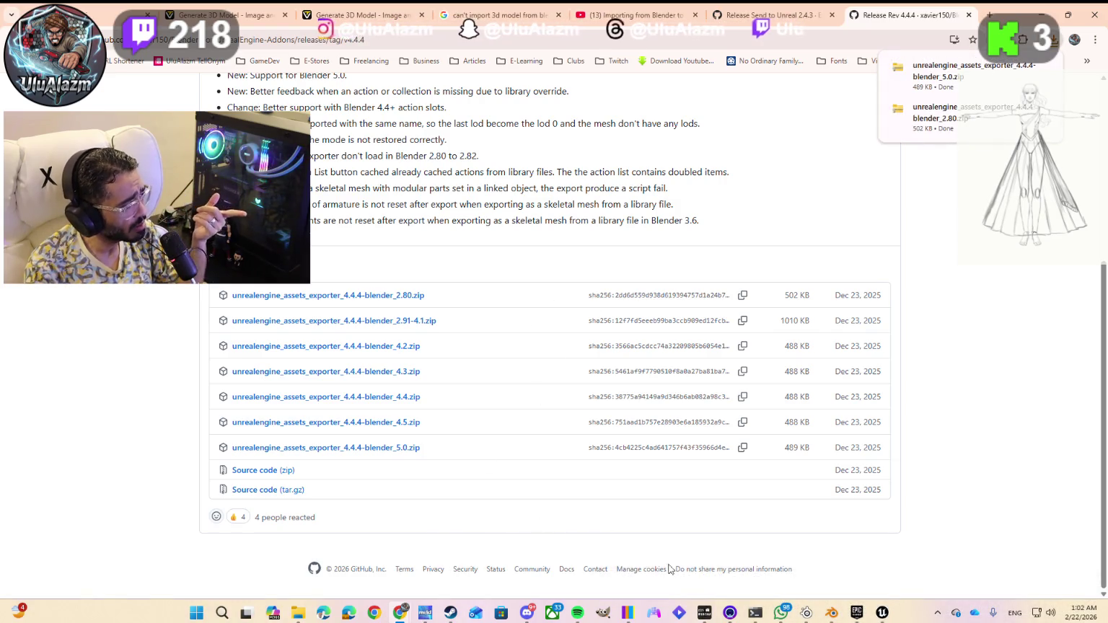
pyautogui.moveTo(833, 613)
pyautogui.click(872, 560)
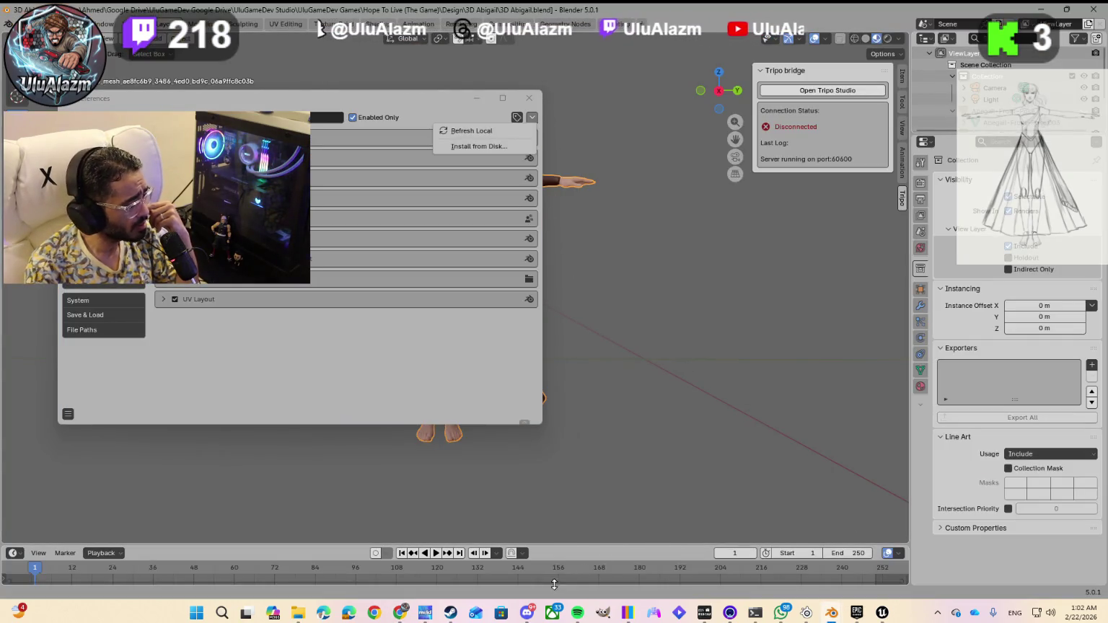
pyautogui.moveTo(406, 600)
pyautogui.click(447, 583)
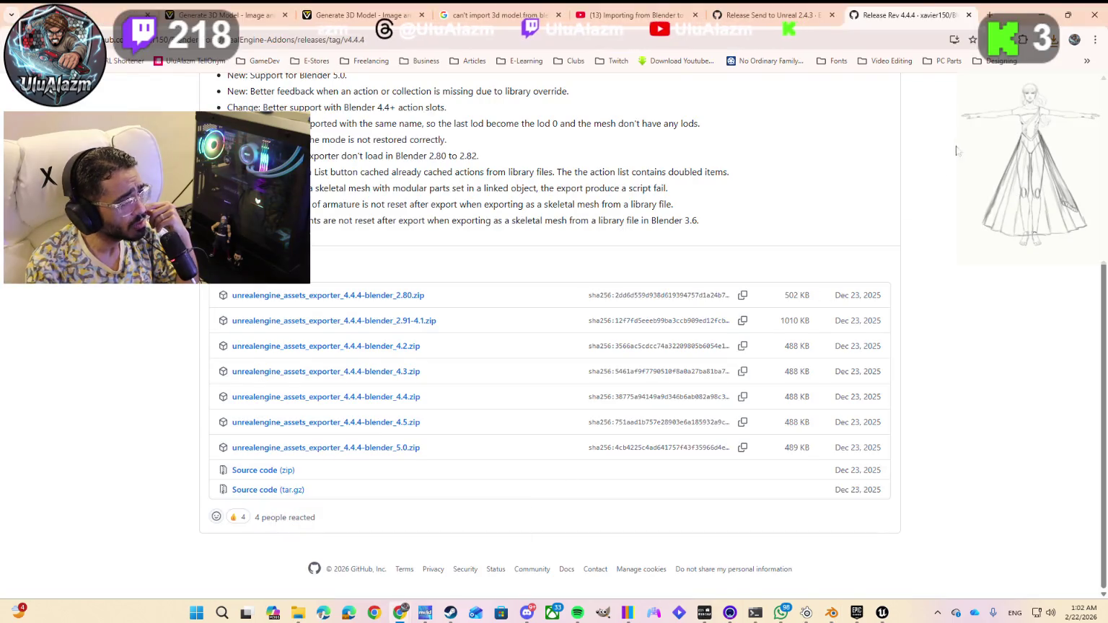
pyautogui.click(1054, 44)
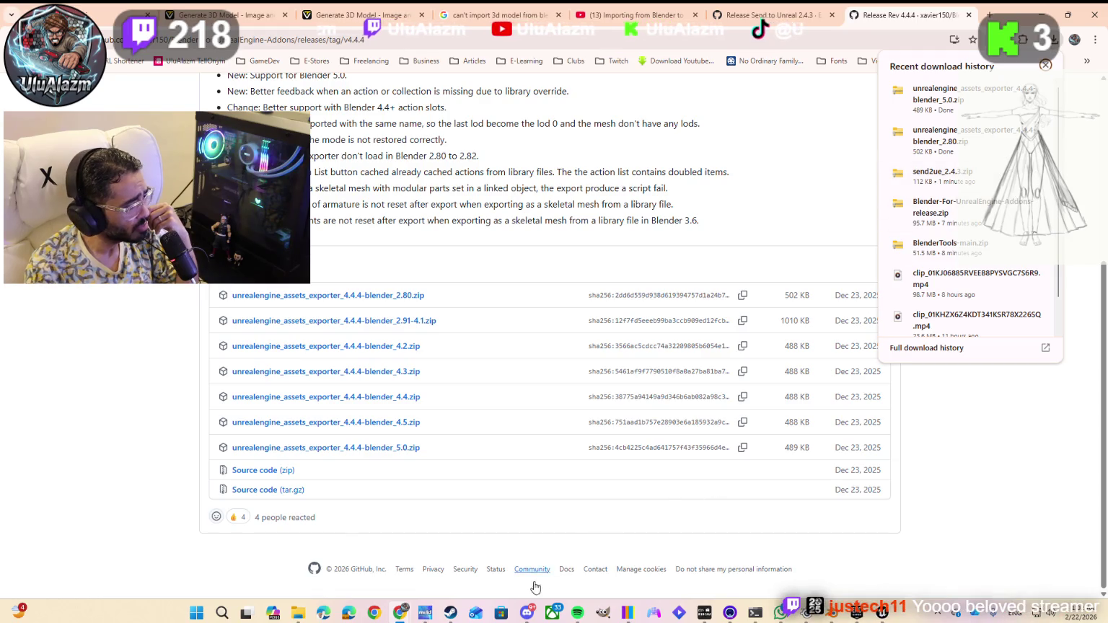
# - Install send2ue_2.4.3.zip from Downloads as an add-on and show the object's Transform values
pyautogui.moveTo(832, 614)
pyautogui.click(887, 556)
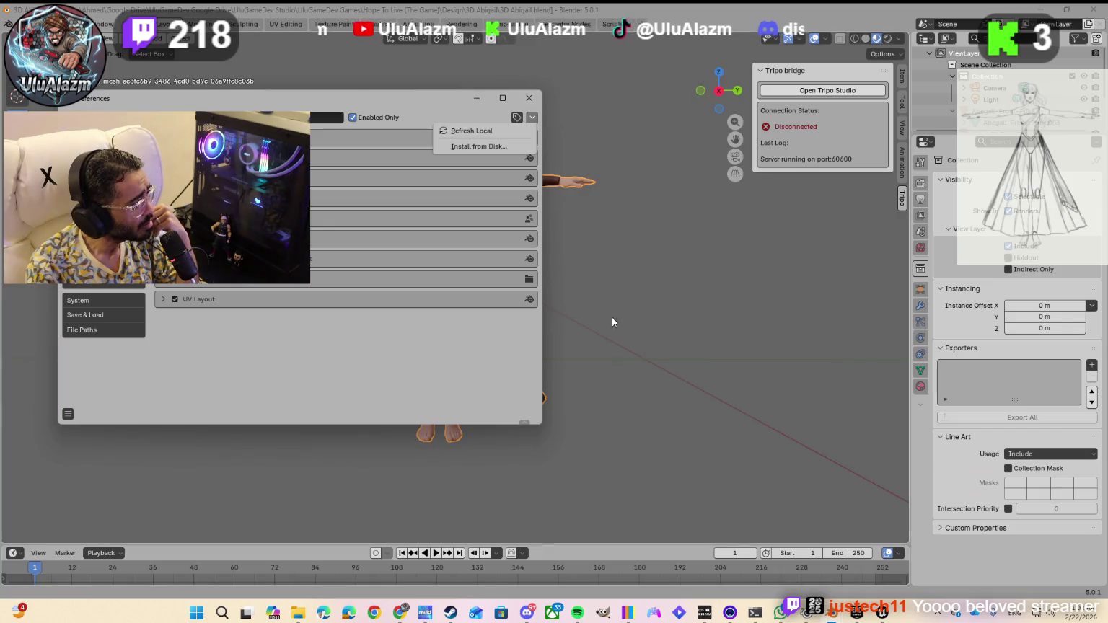
pyautogui.click(484, 147)
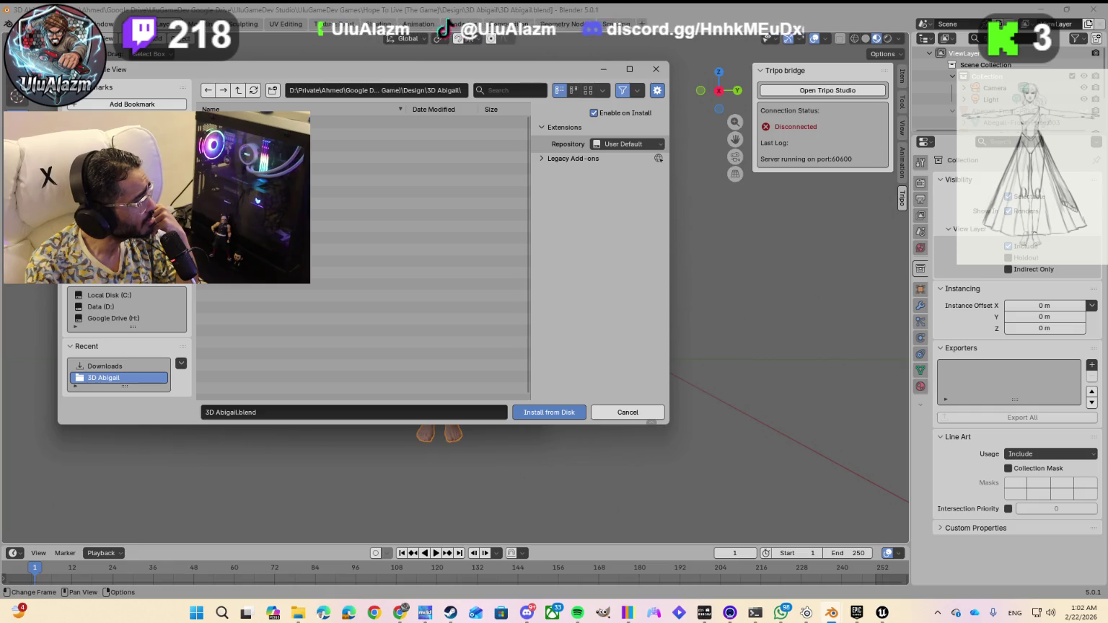
pyautogui.click(105, 366)
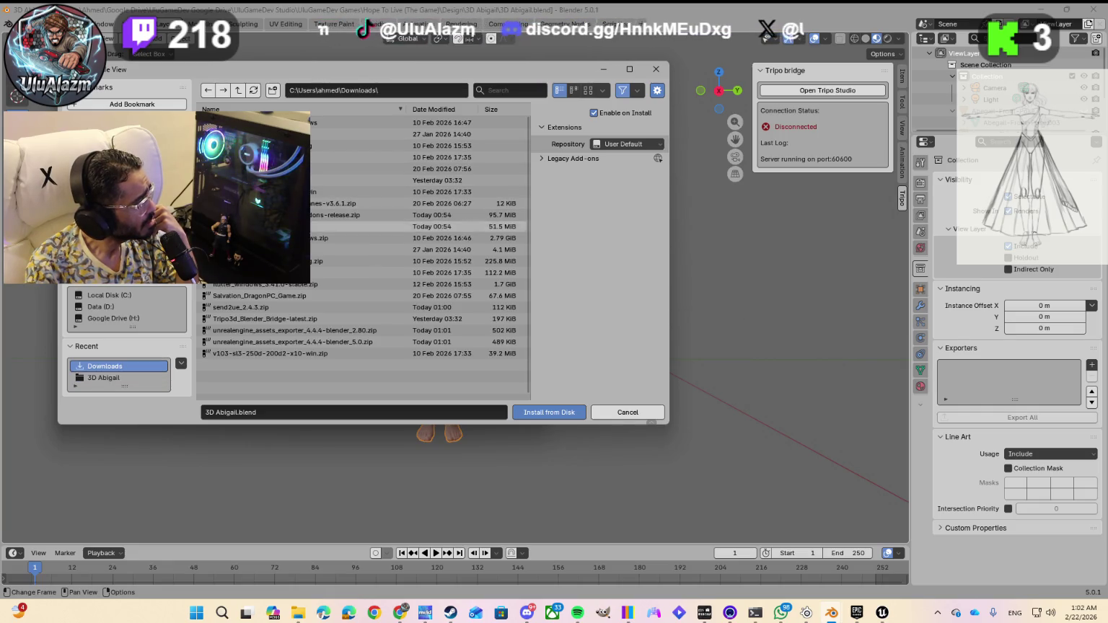
pyautogui.click(289, 307)
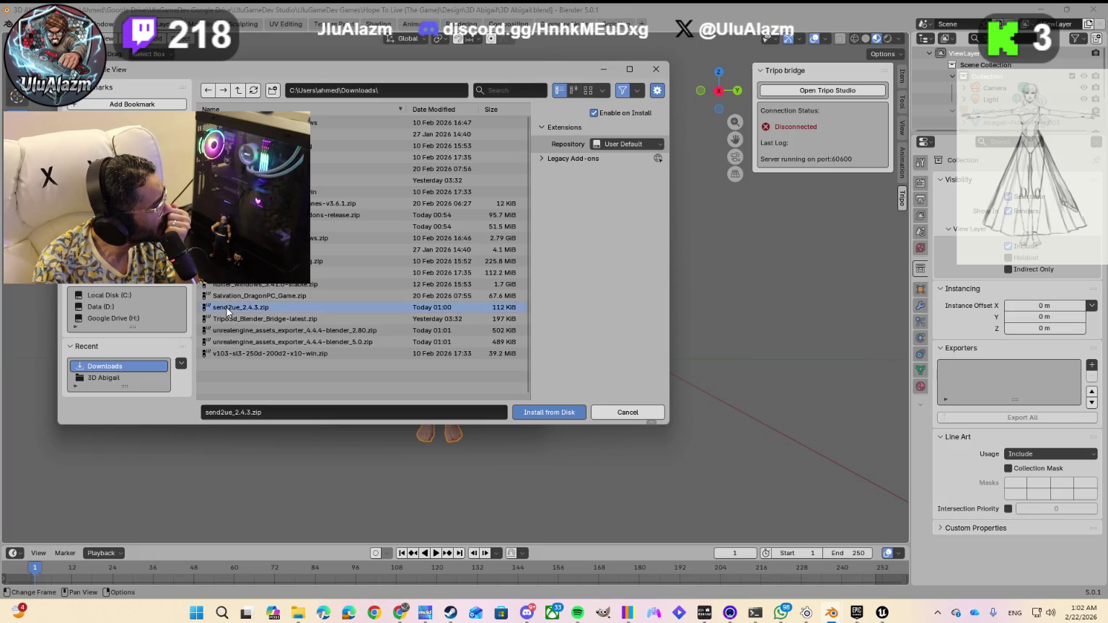
pyautogui.click(518, 412)
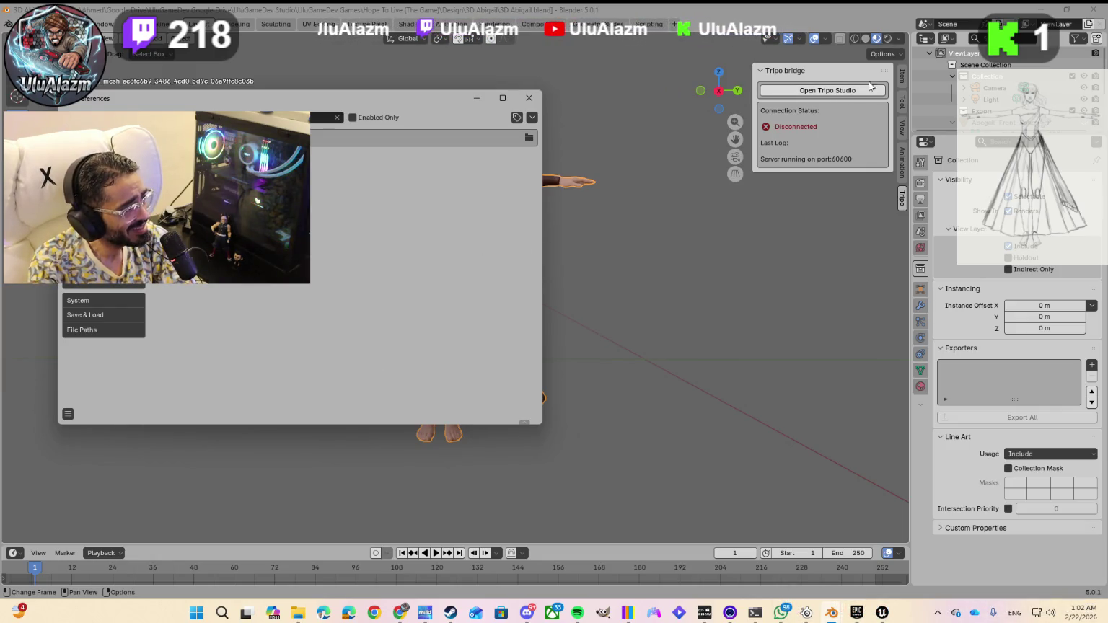
pyautogui.click(902, 81)
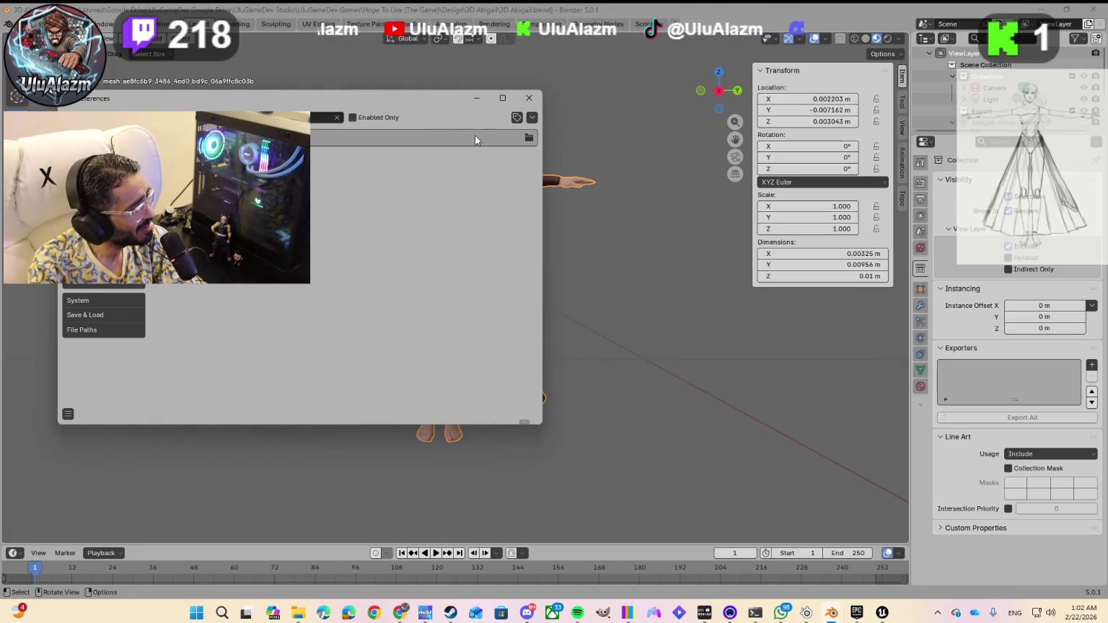
# - Review the send2ue add-on in Preferences, check the File > Export formats, then reopen Preferences
pyautogui.click(388, 145)
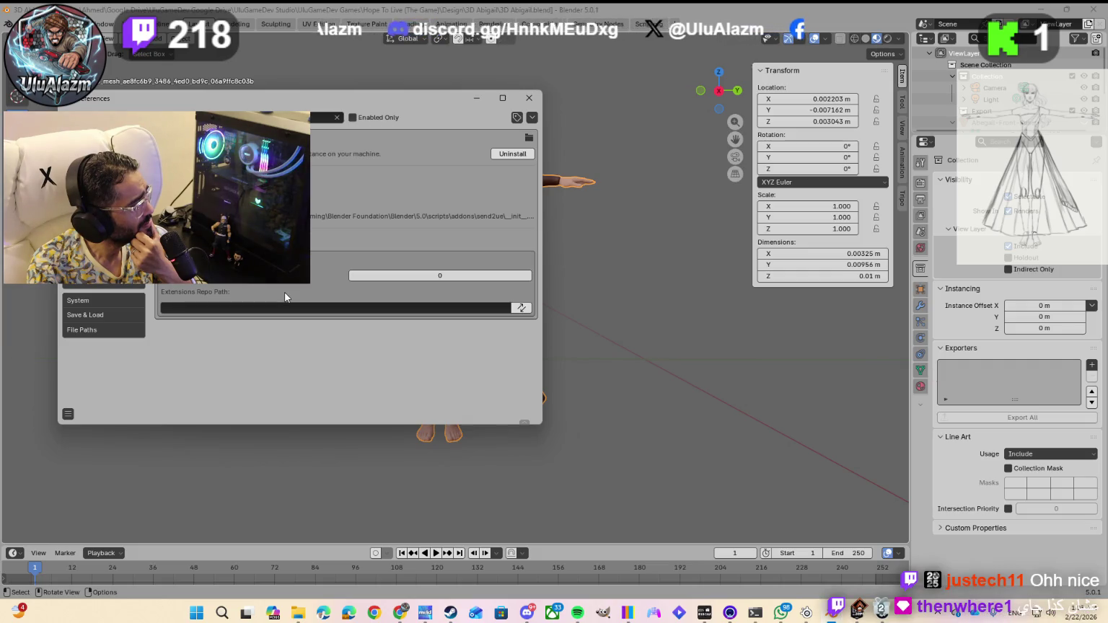
pyautogui.click(525, 97)
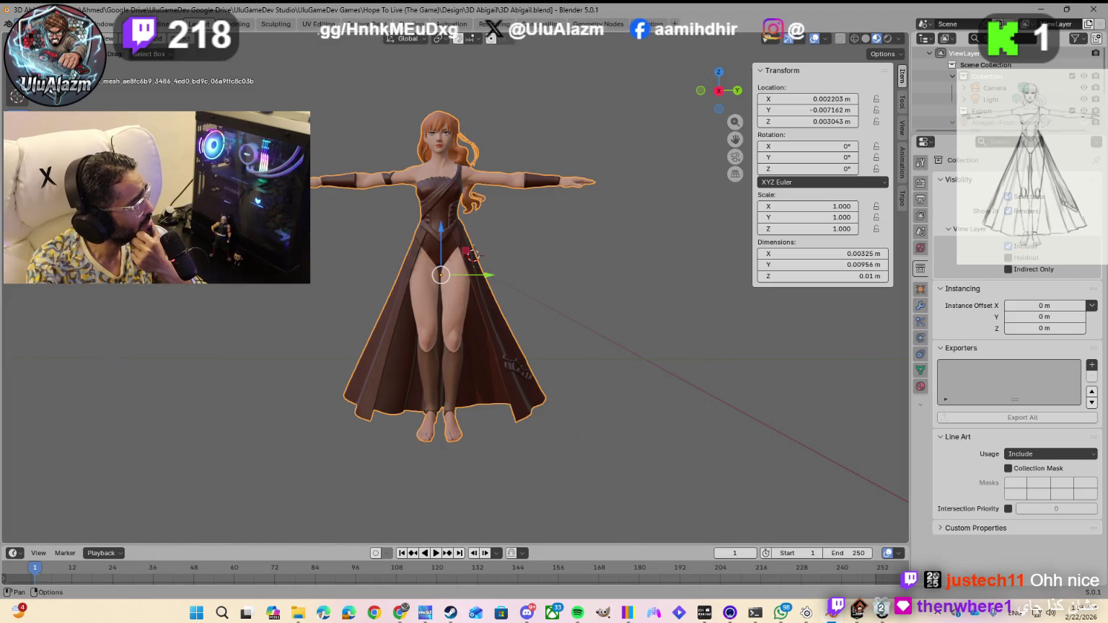
pyautogui.click(26, 24)
pyautogui.moveTo(65, 274)
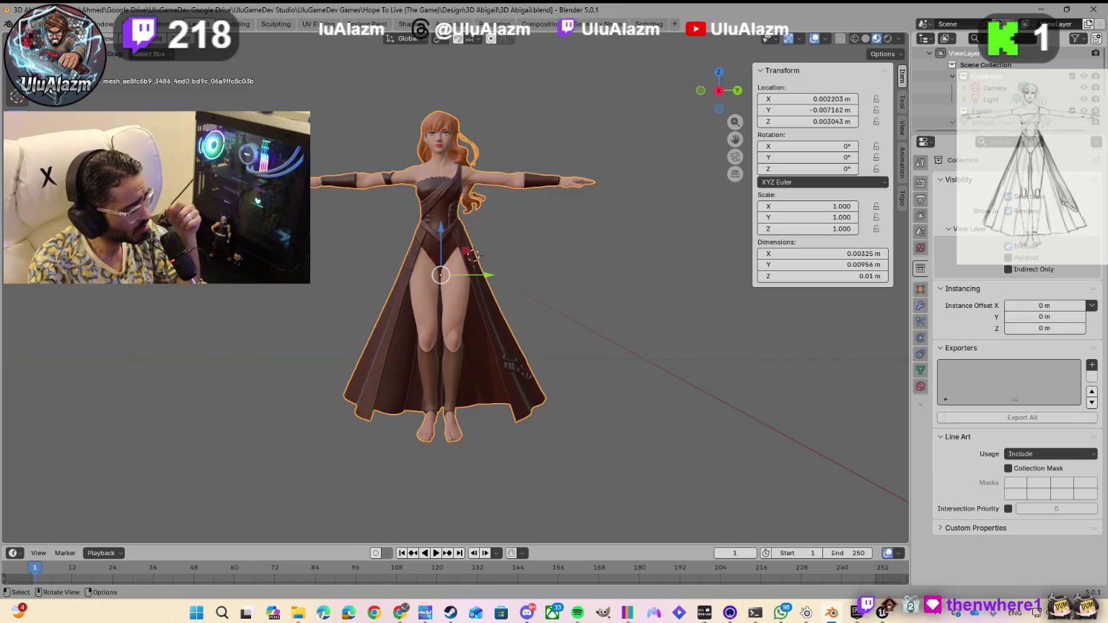
pyautogui.hotkey('ctrl', ',')
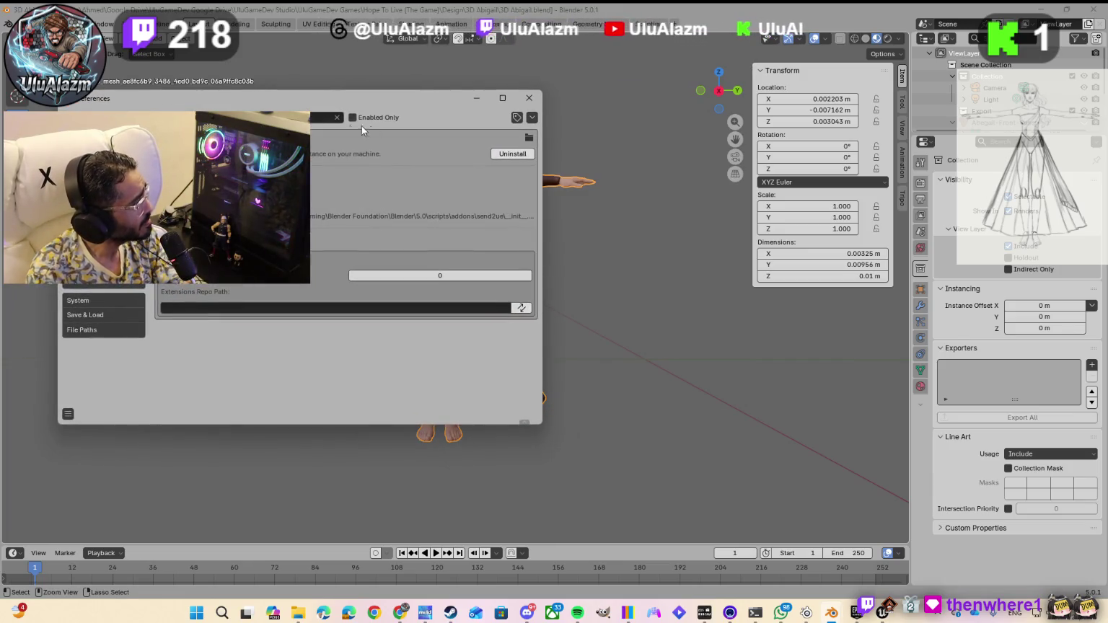
# - Install unrealengine_assets_exporter_4.4.4-blender_5.0.zip from the Downloads folder using Install from Disk
pyautogui.click(532, 118)
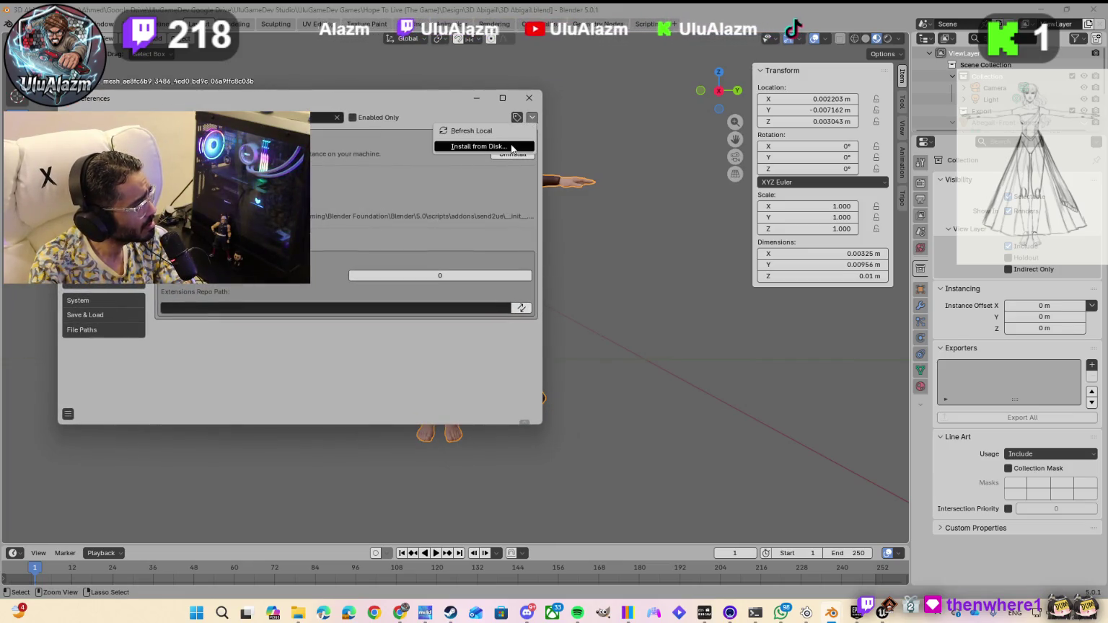
pyautogui.click(511, 149)
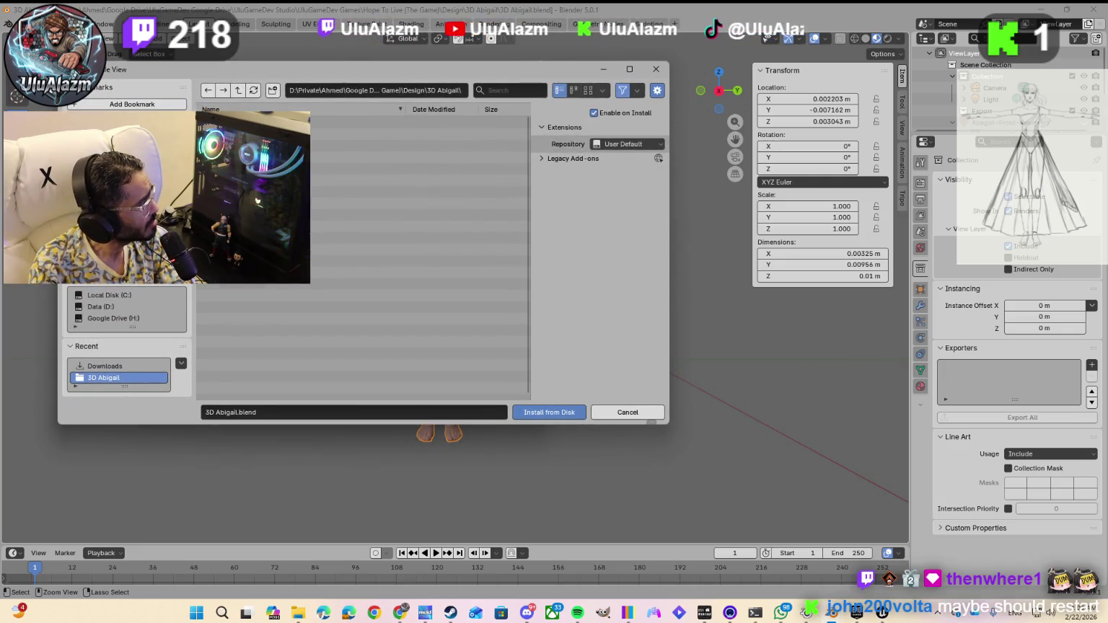
pyautogui.click(105, 366)
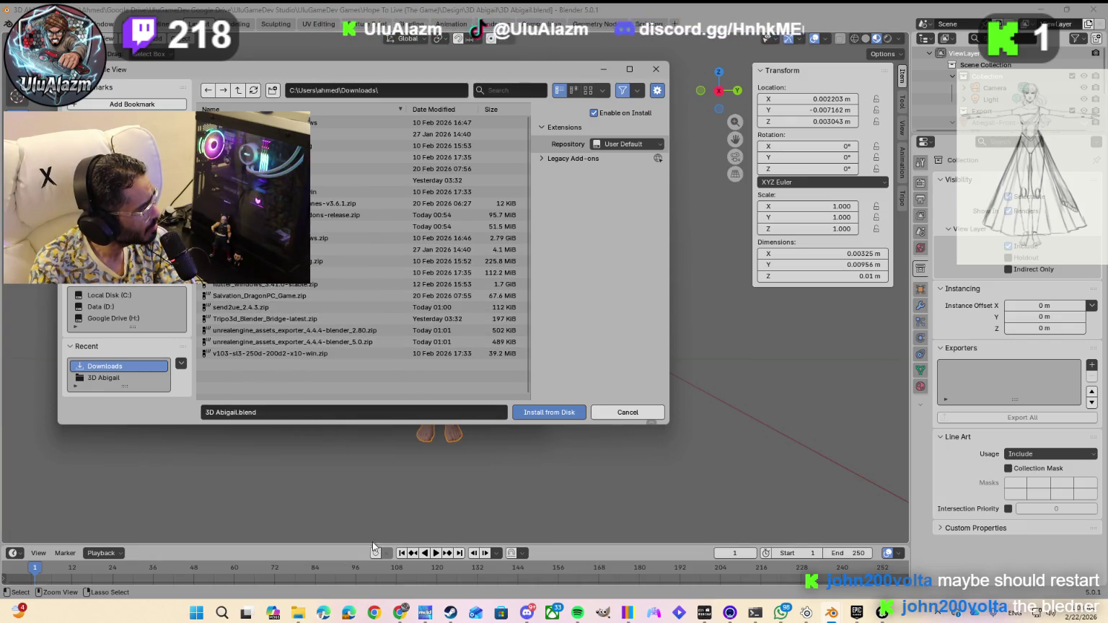
pyautogui.moveTo(399, 613)
pyautogui.click(463, 560)
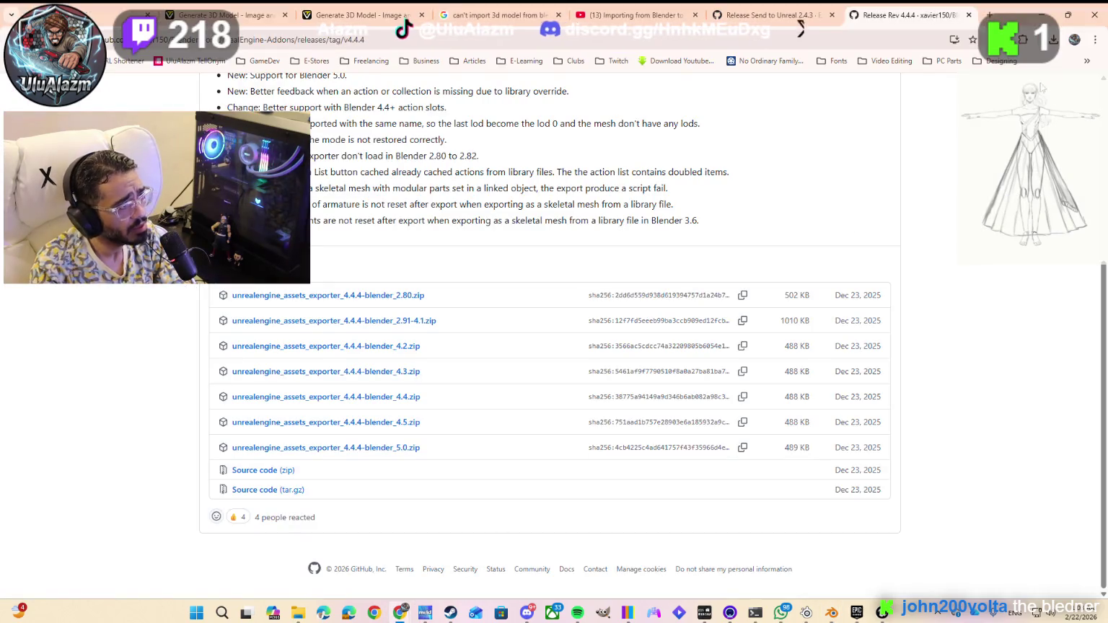
pyautogui.click(1055, 40)
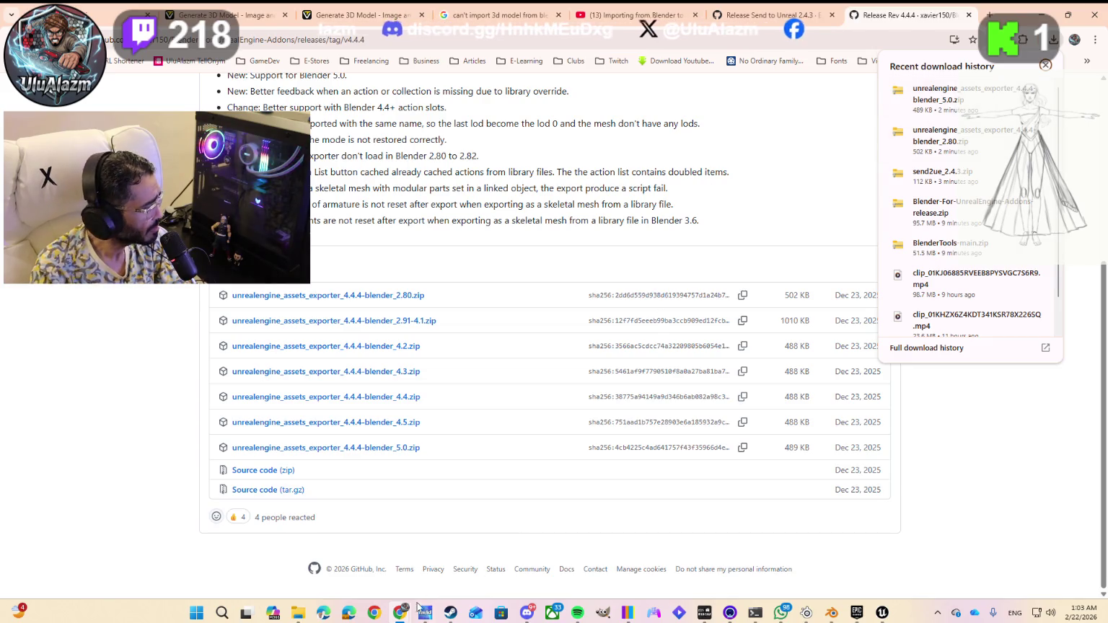
pyautogui.moveTo(829, 615)
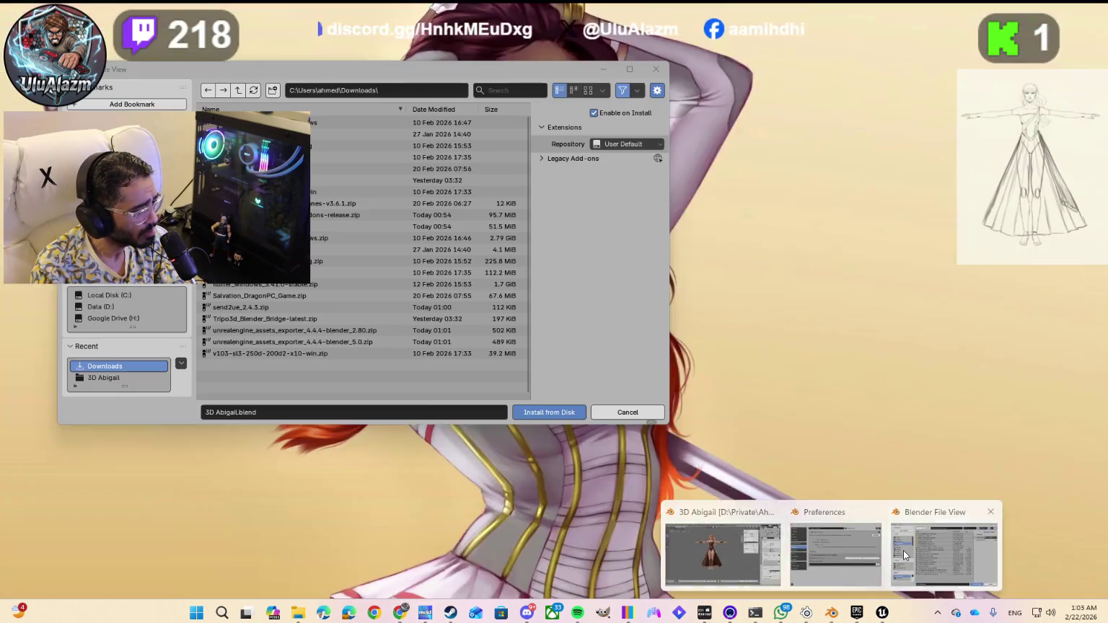
pyautogui.click(945, 571)
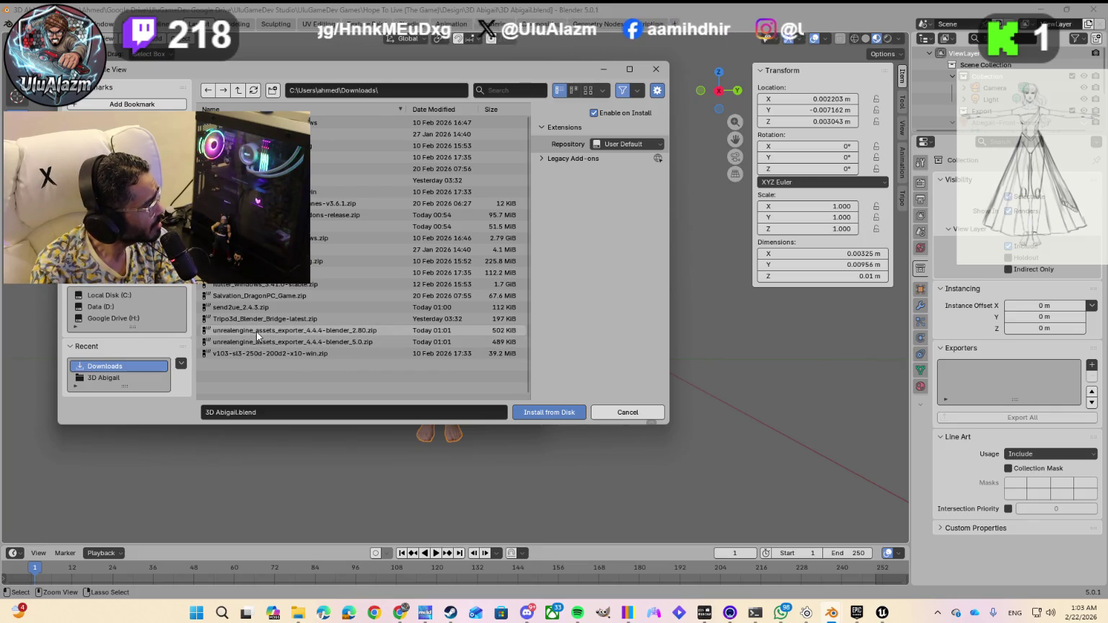
pyautogui.click(326, 343)
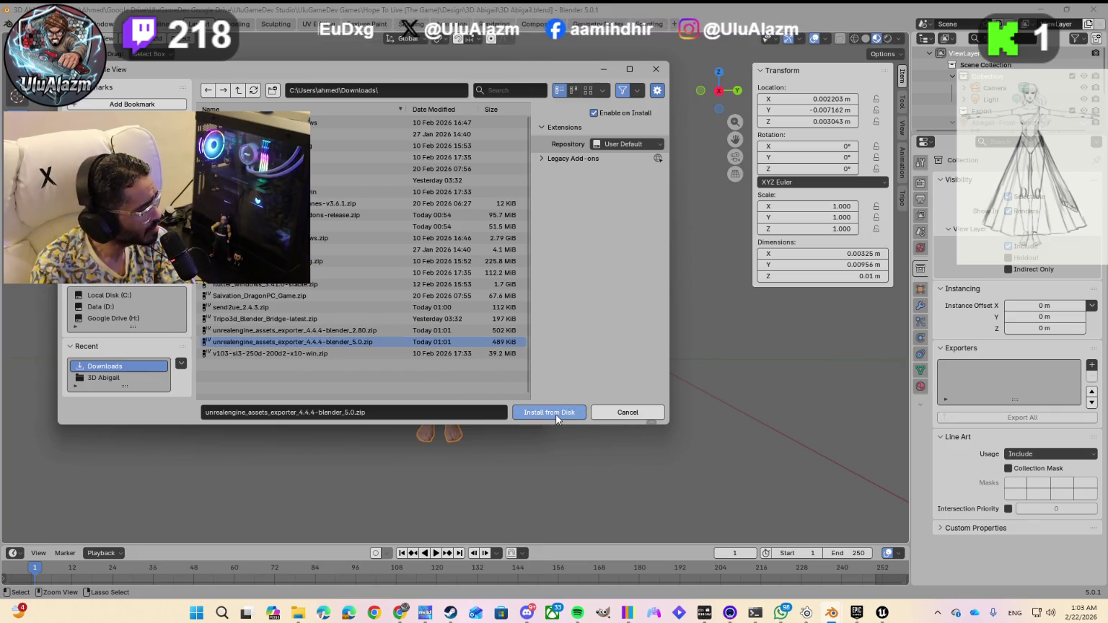
pyautogui.click(557, 413)
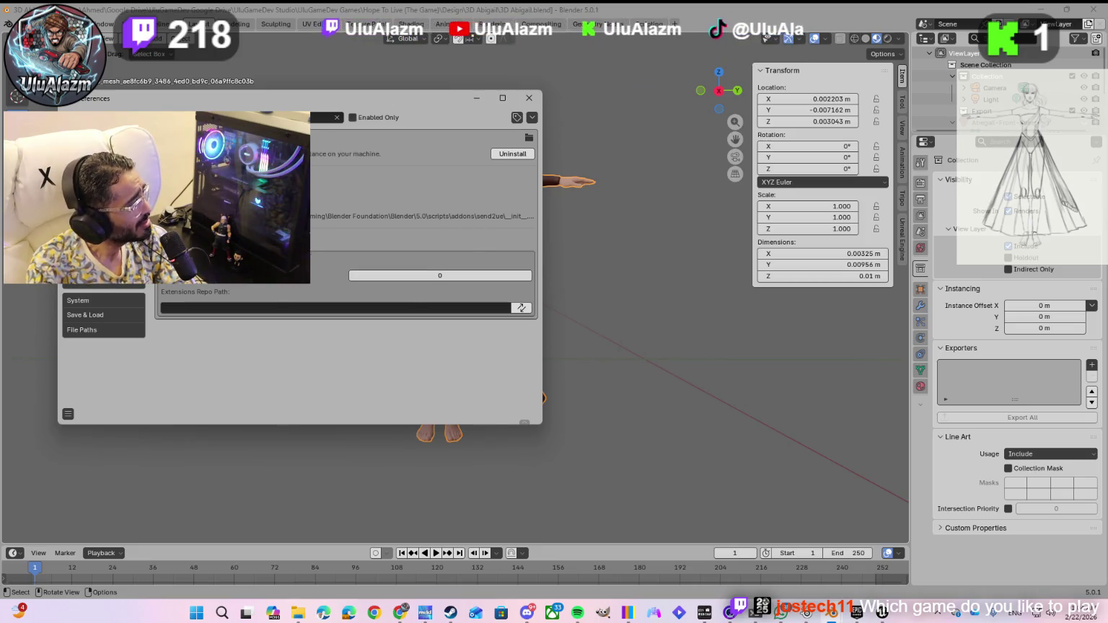
# - Close Preferences and expand Object Properties in the Unreal Engine exporter sidebar panel
pyautogui.click(903, 238)
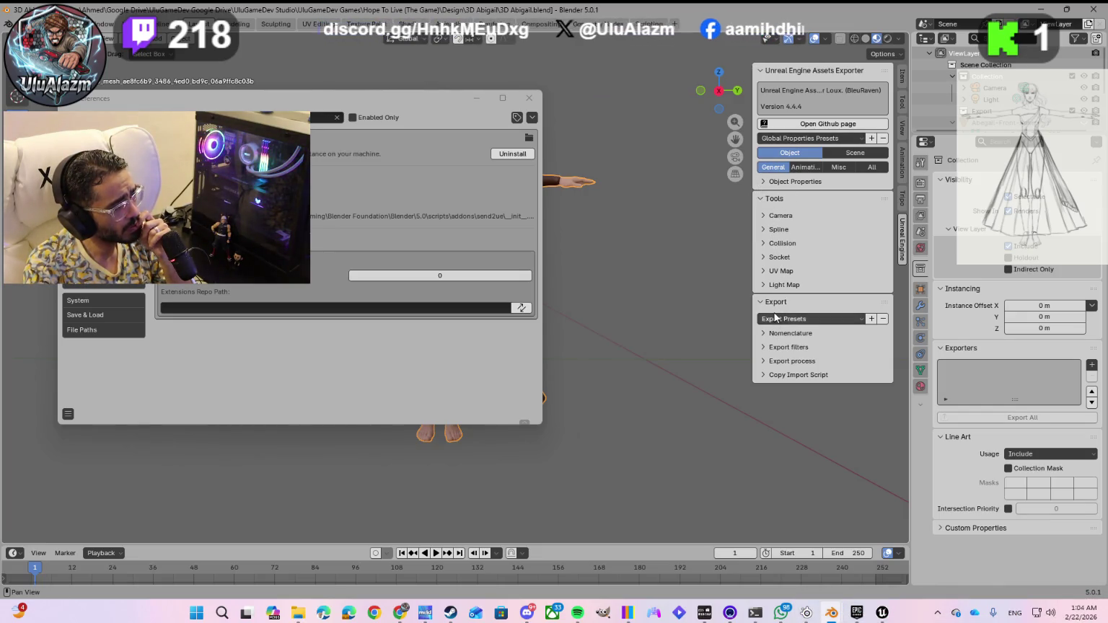
pyautogui.click(818, 319)
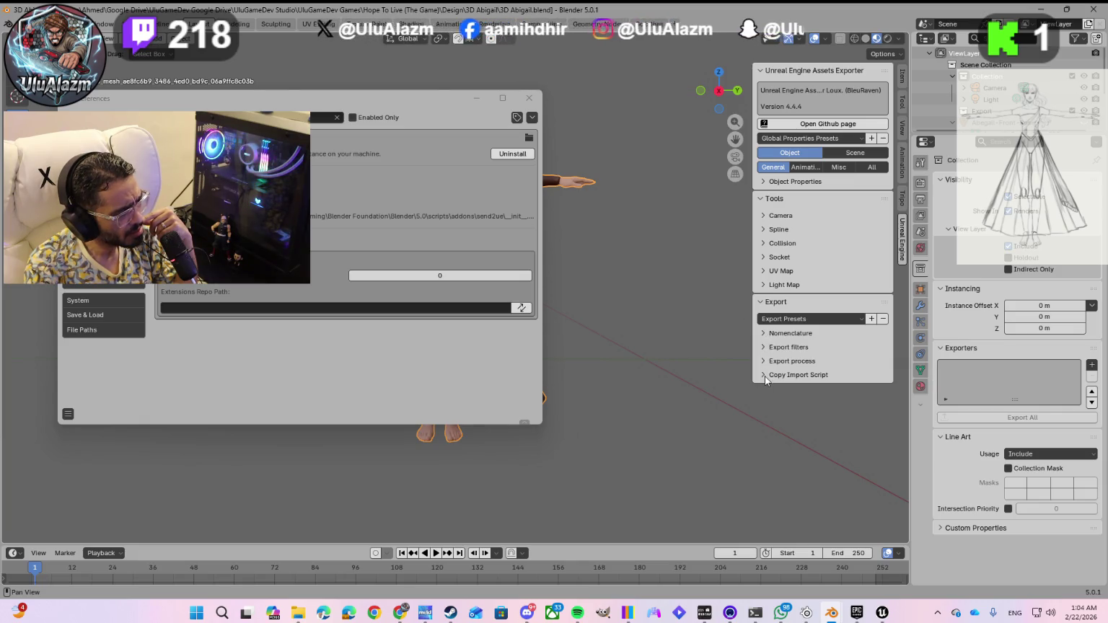
pyautogui.click(528, 98)
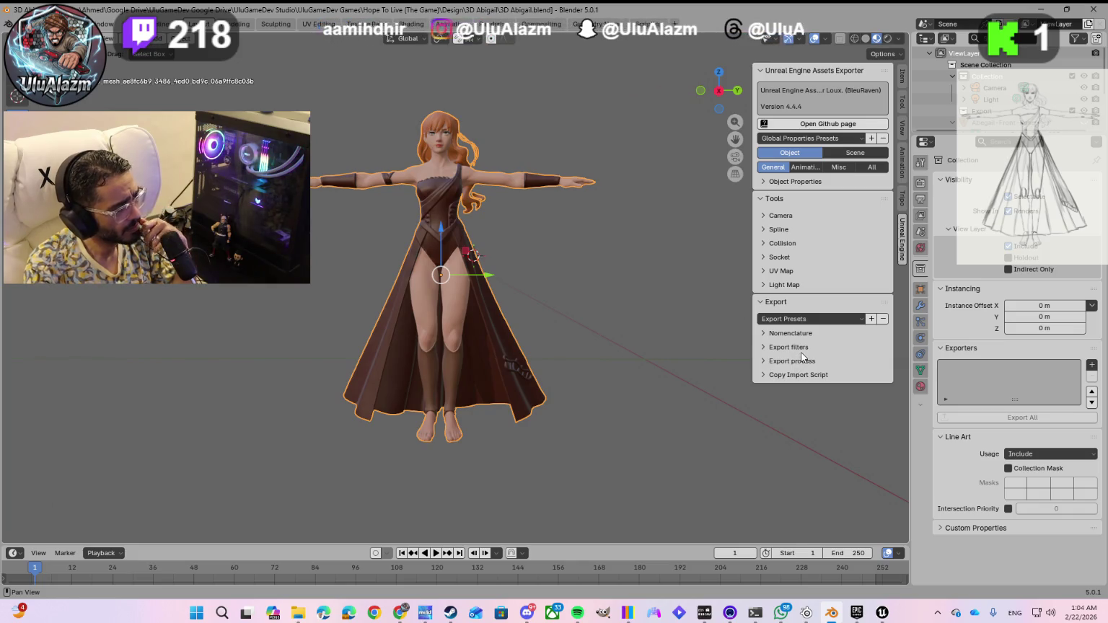
pyautogui.click(844, 321)
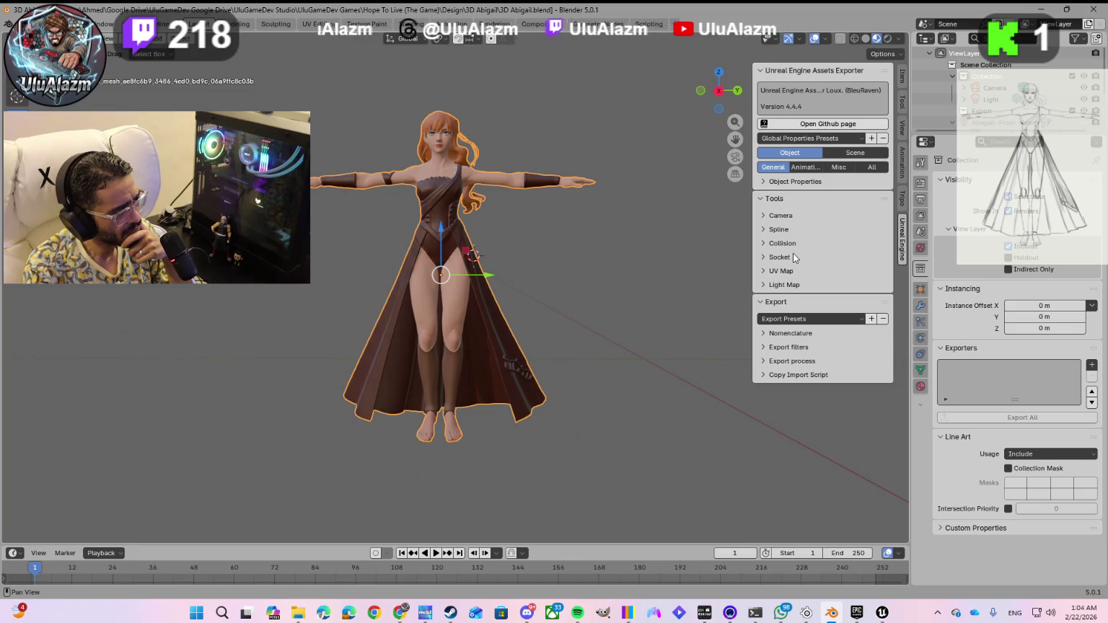
pyautogui.click(764, 182)
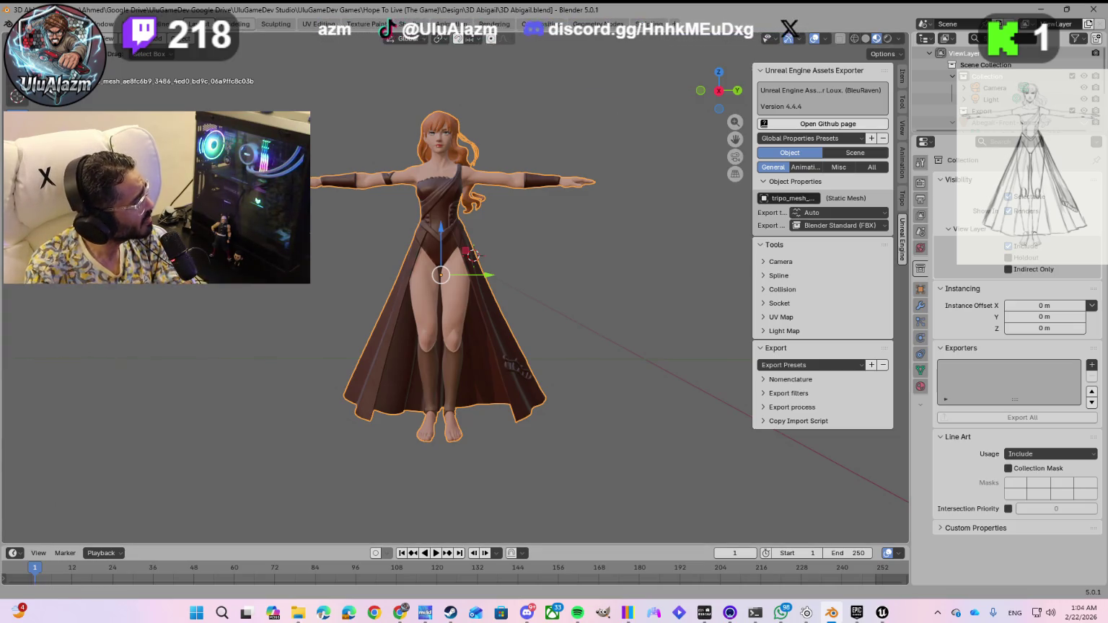
pyautogui.click(26, 24)
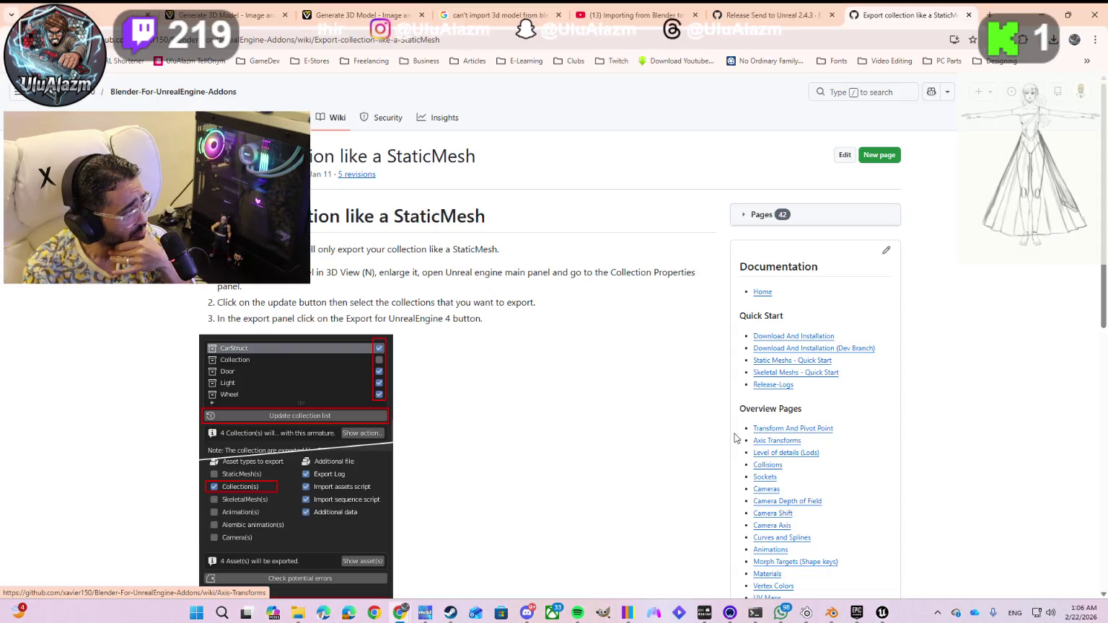
# - Snap Chrome's 'Export collection like a StaticMesh' wiki page to the right half of the screen
pyautogui.scroll(-2, 303, 456)
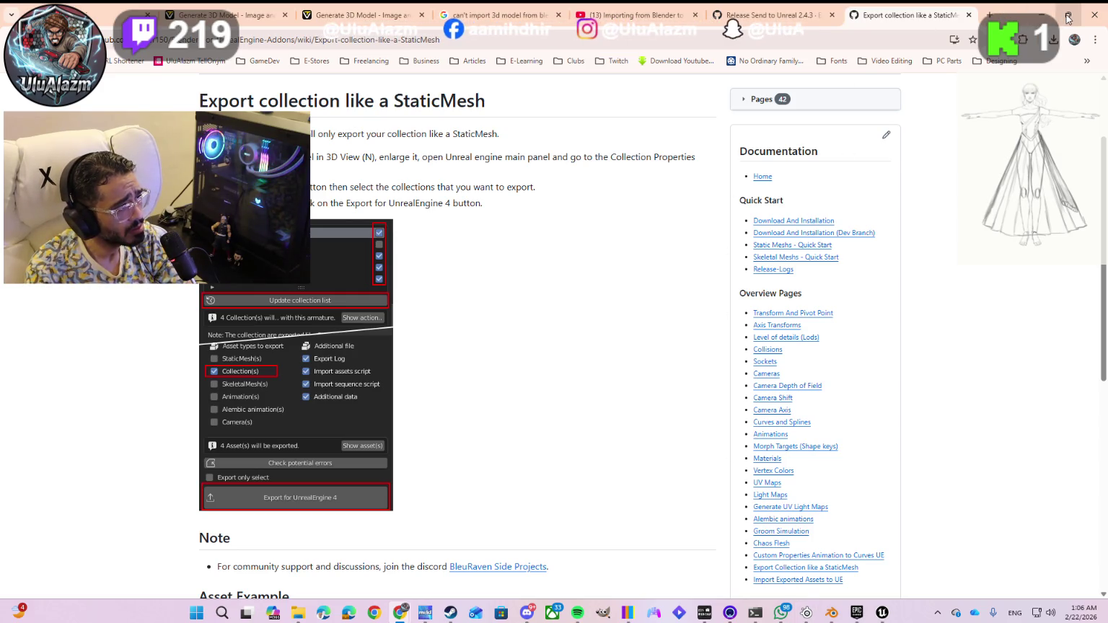
pyautogui.moveTo(1068, 18)
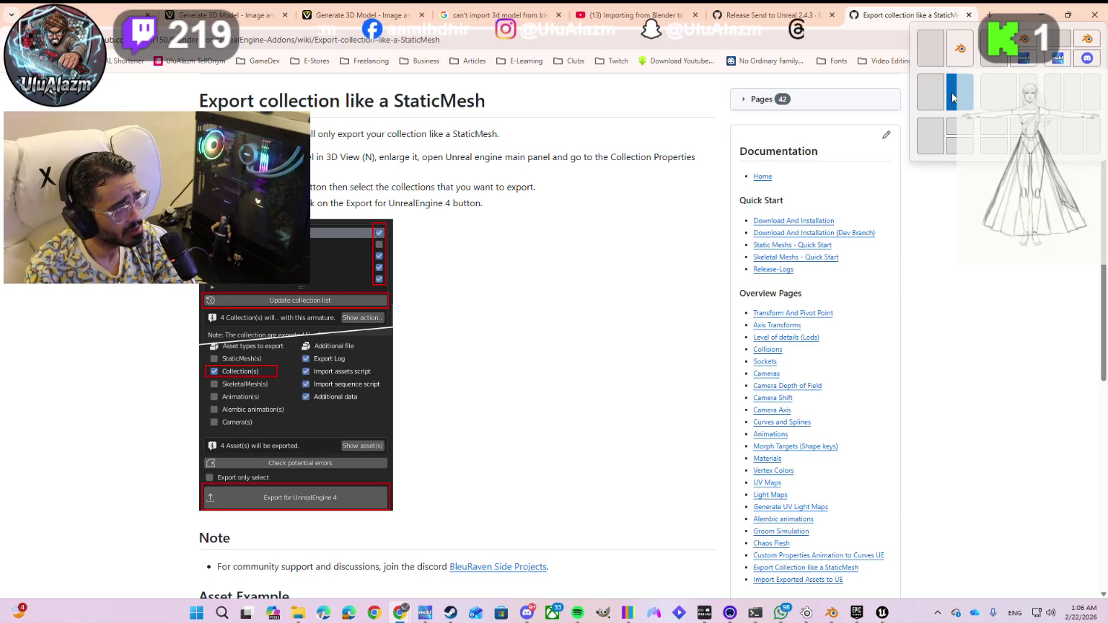
pyautogui.click(952, 98)
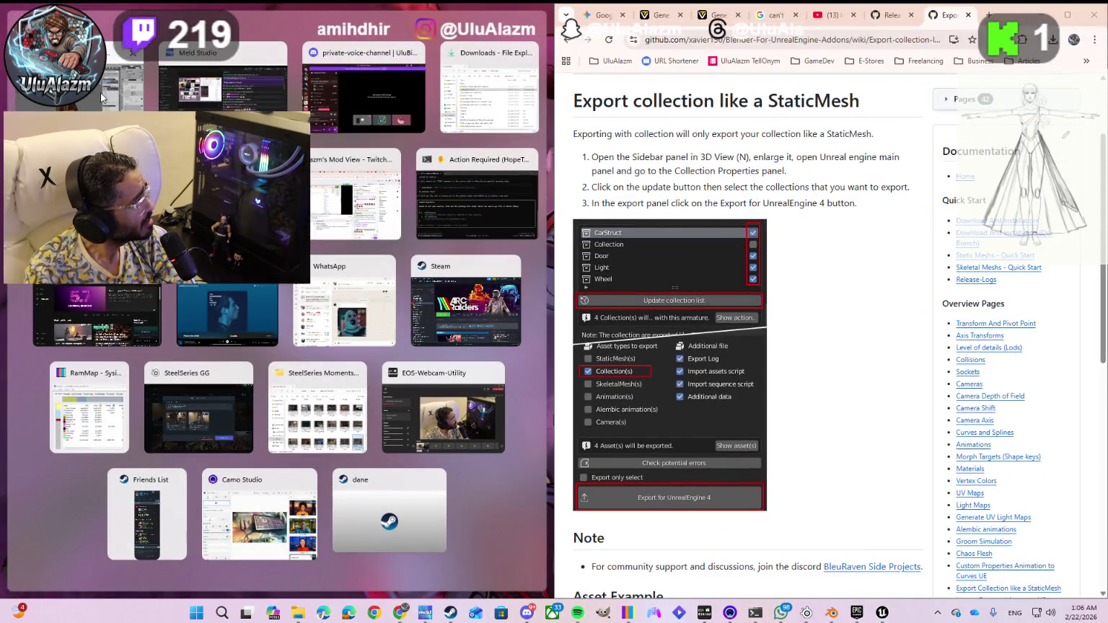
# - Snap Blender into the left half and widen the Outliner and Properties editors
pyautogui.click(101, 92)
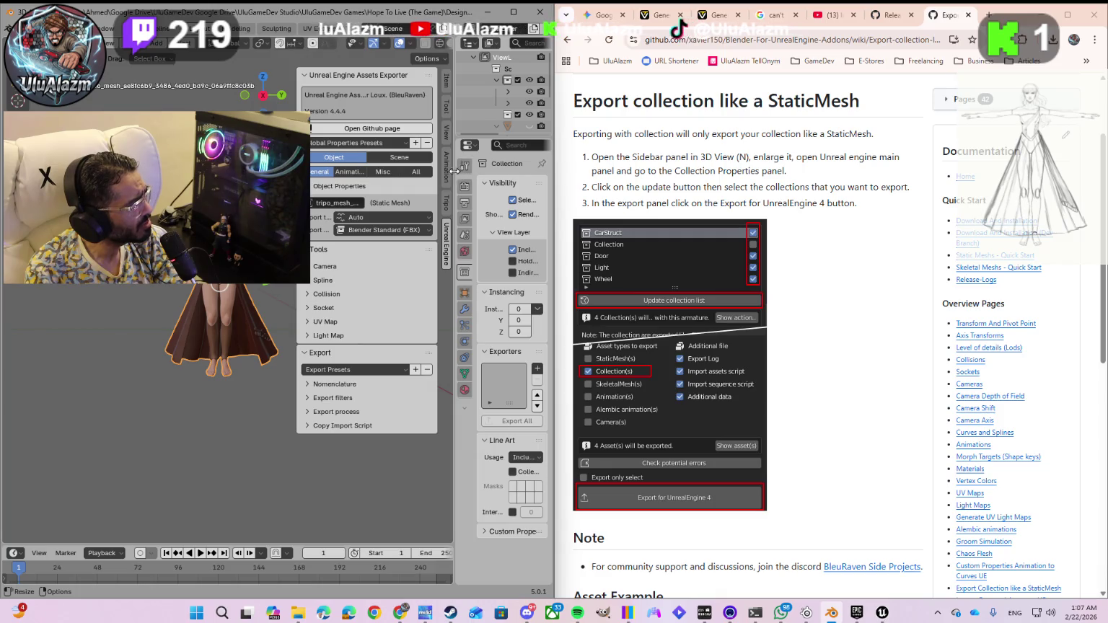
pyautogui.moveTo(453, 170); pyautogui.dragTo(406, 178)
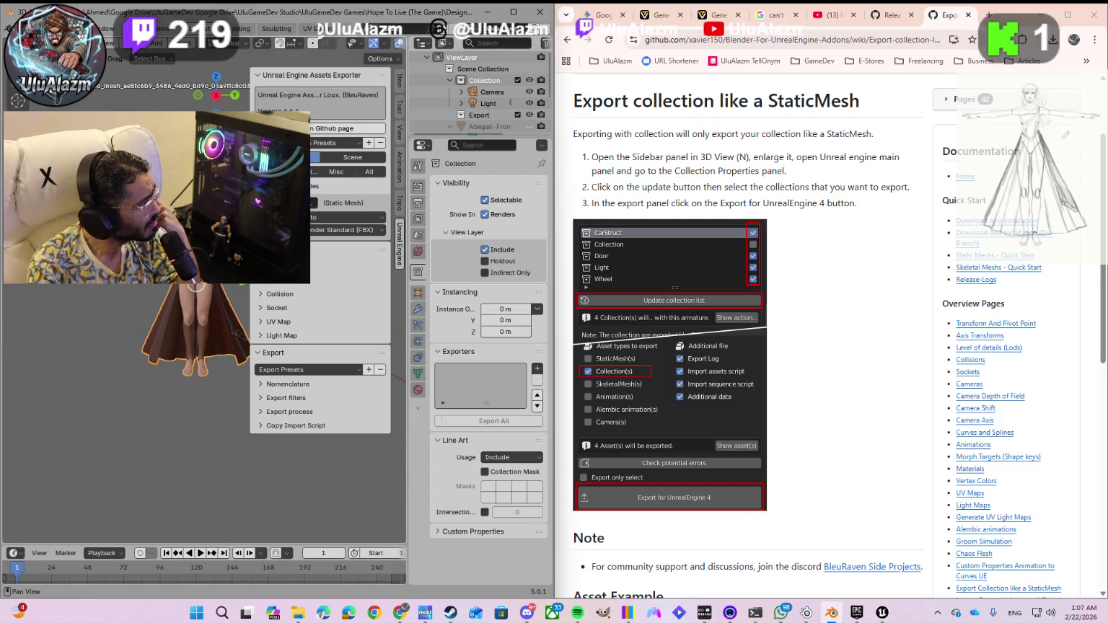
# - Inspect the FBX export format dropdown options without changing them
pyautogui.click(316, 231)
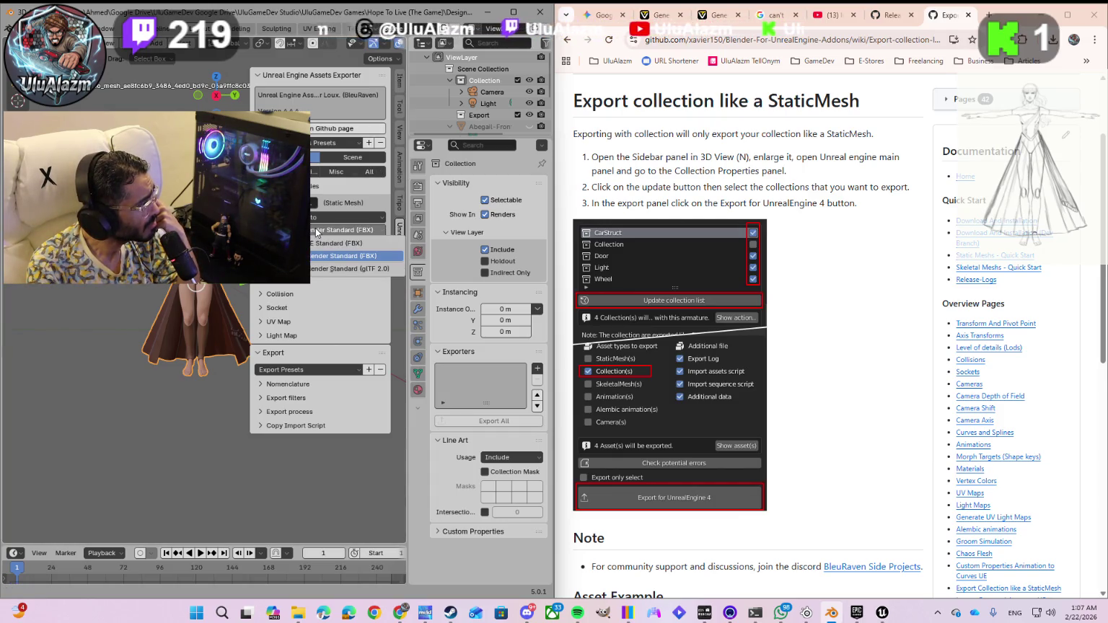
pyautogui.click(316, 231)
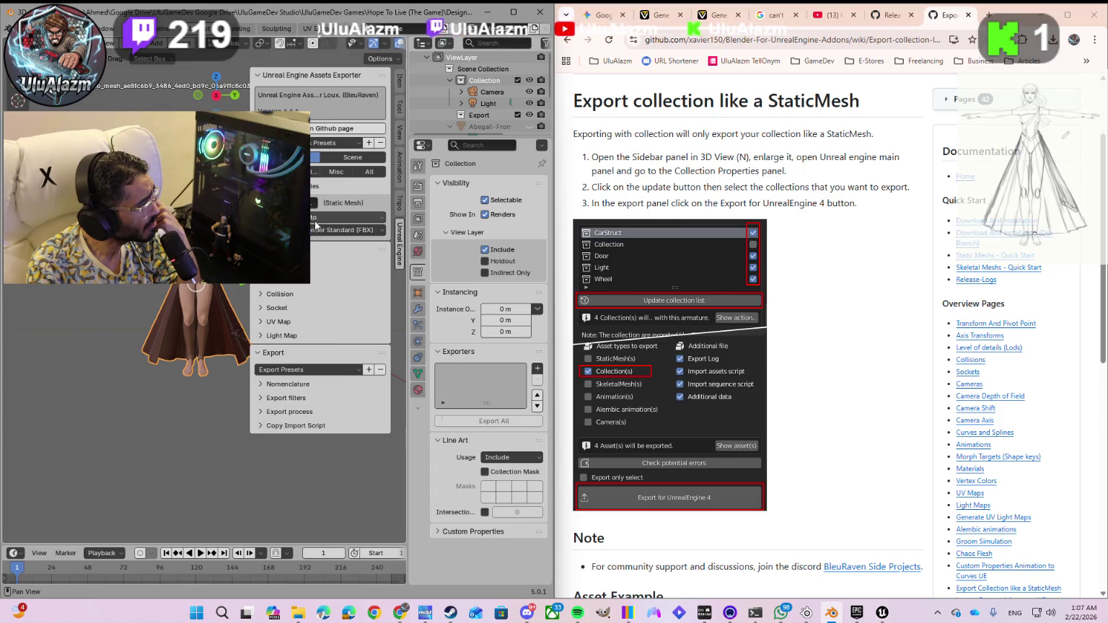
pyautogui.scroll(1, 321, 325)
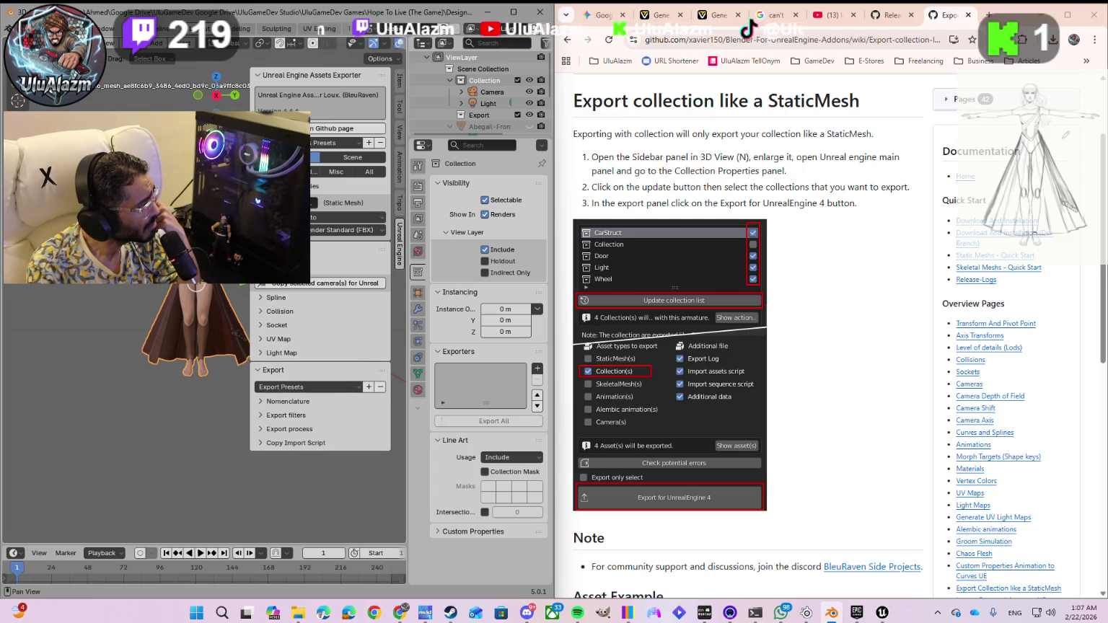
pyautogui.scroll(-1, 291, 366)
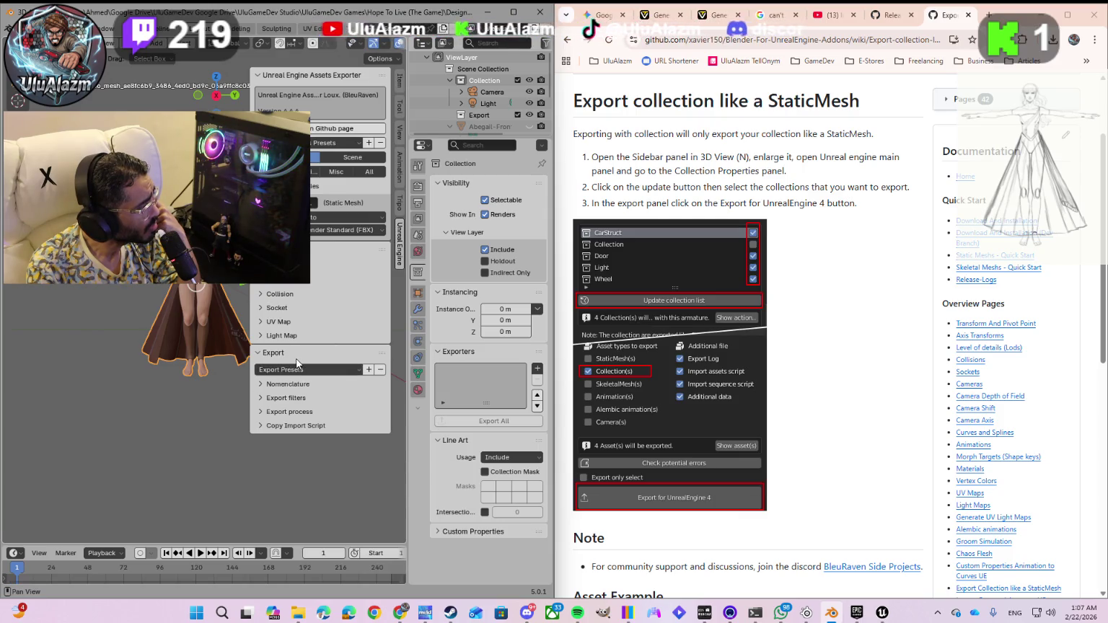
# - Check the Tripo and Item tabs, then set the Unreal Engine exporter to Scene properties
pyautogui.click(398, 204)
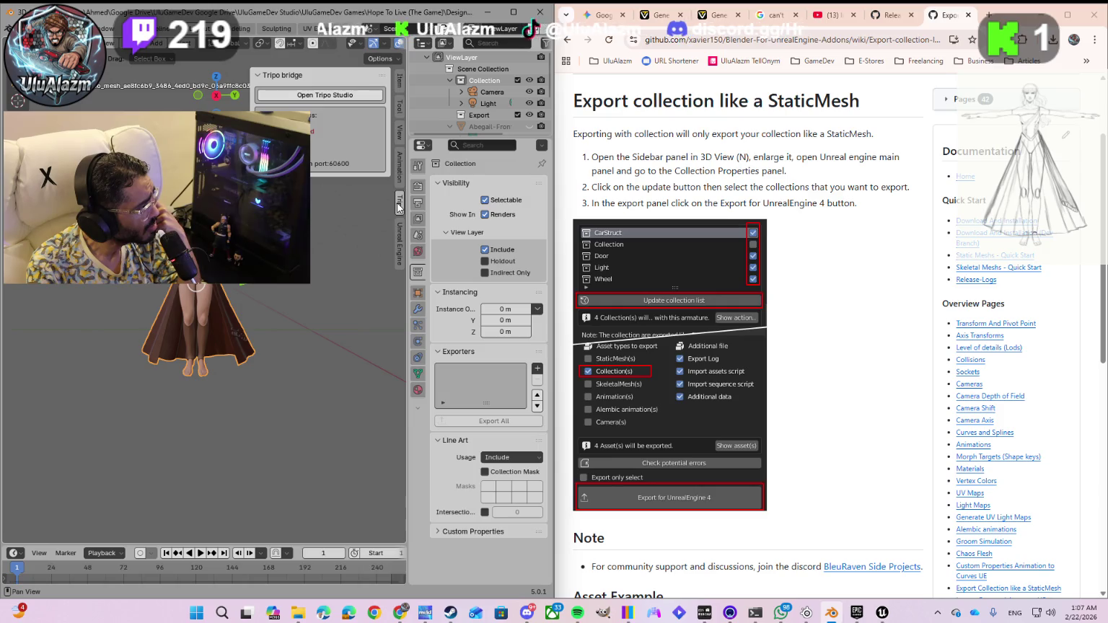
pyautogui.click(399, 245)
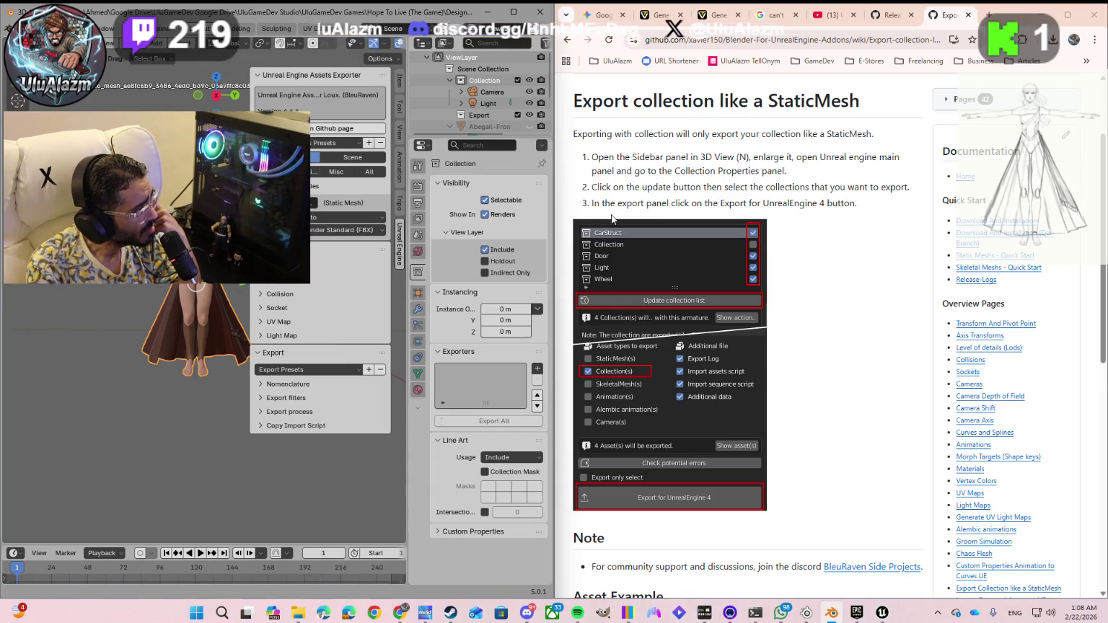
pyautogui.click(400, 81)
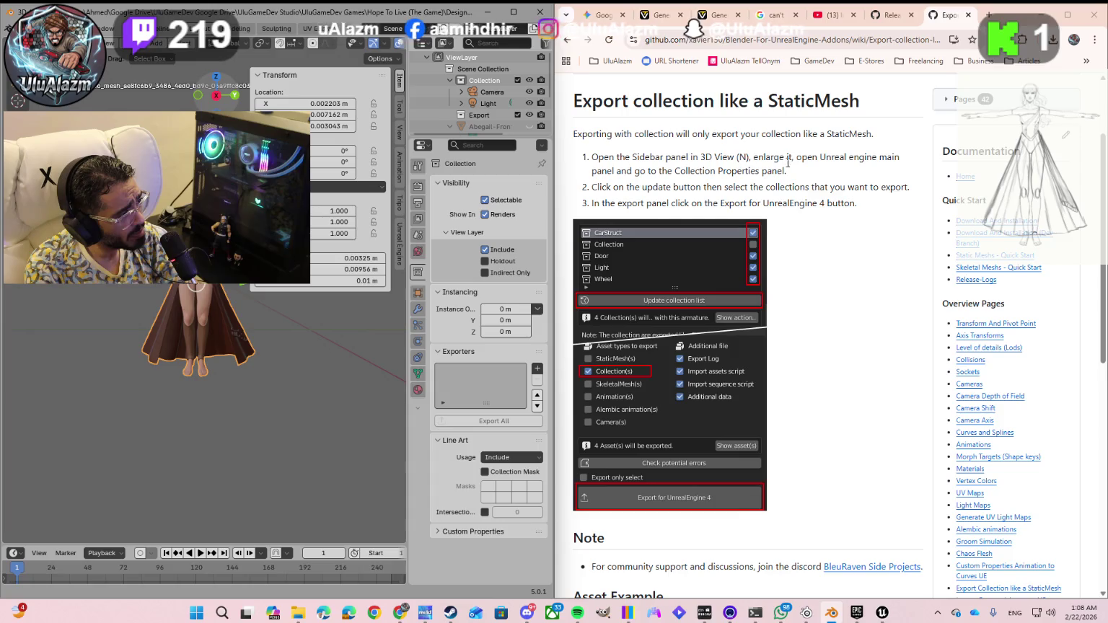
pyautogui.click(399, 238)
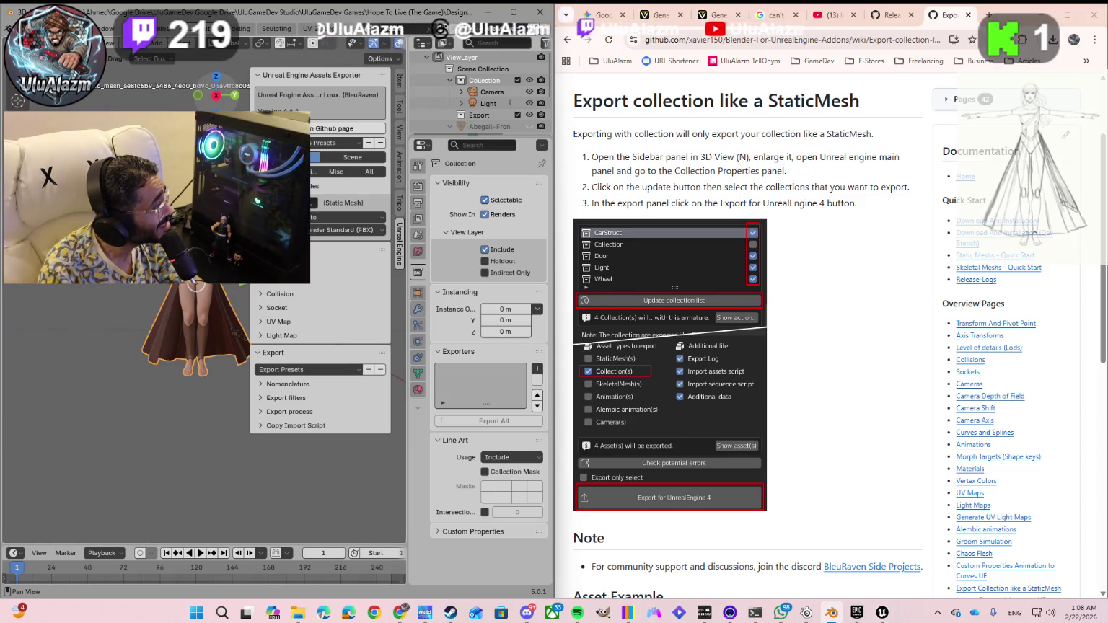
pyautogui.click(348, 158)
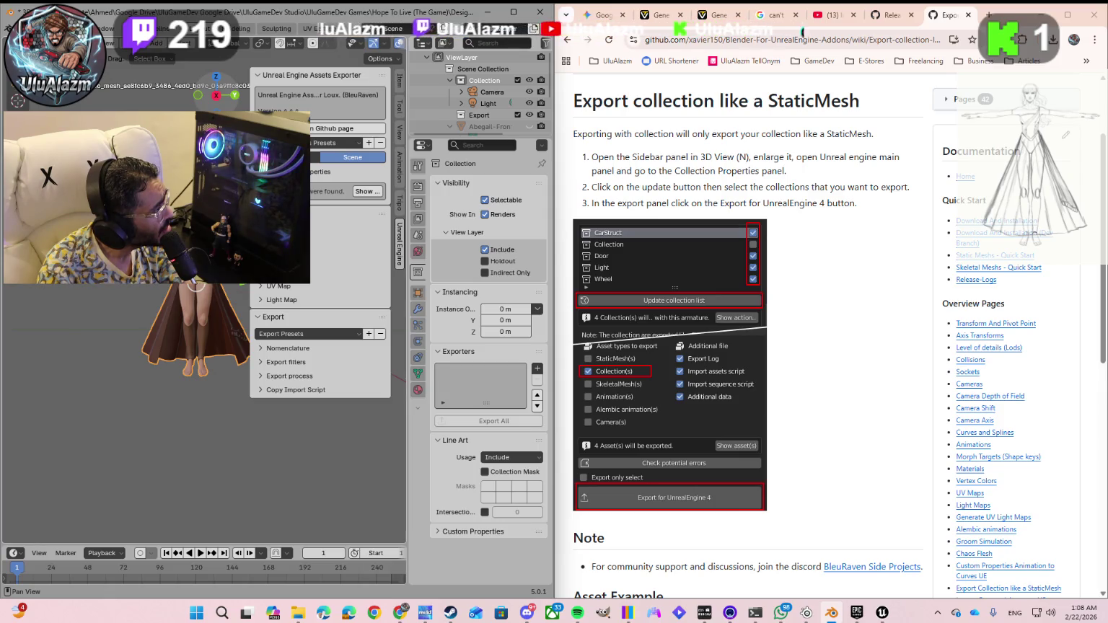
pyautogui.scroll(4, 321, 259)
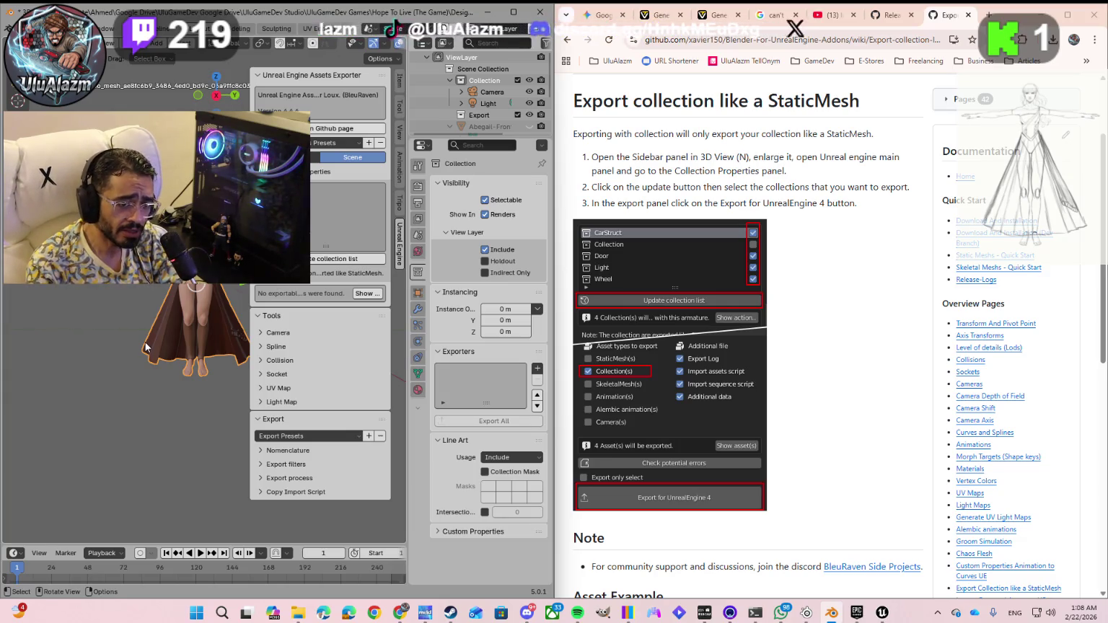
# - Refresh the collection list, mark both collections, and run Export for Unreal Engine
pyautogui.click(330, 261)
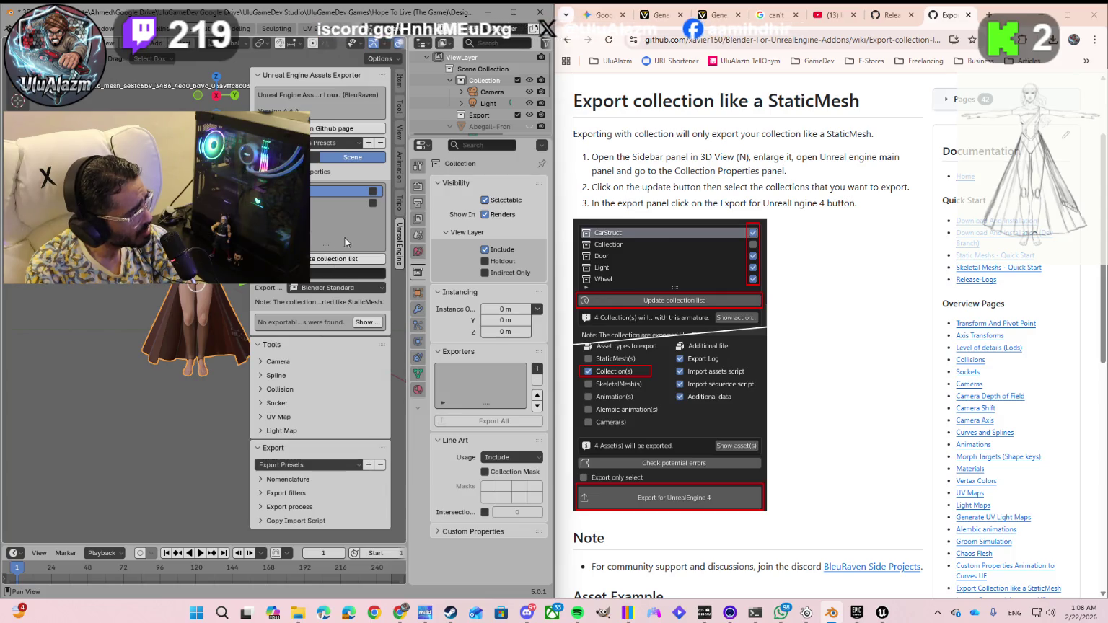
pyautogui.click(373, 192)
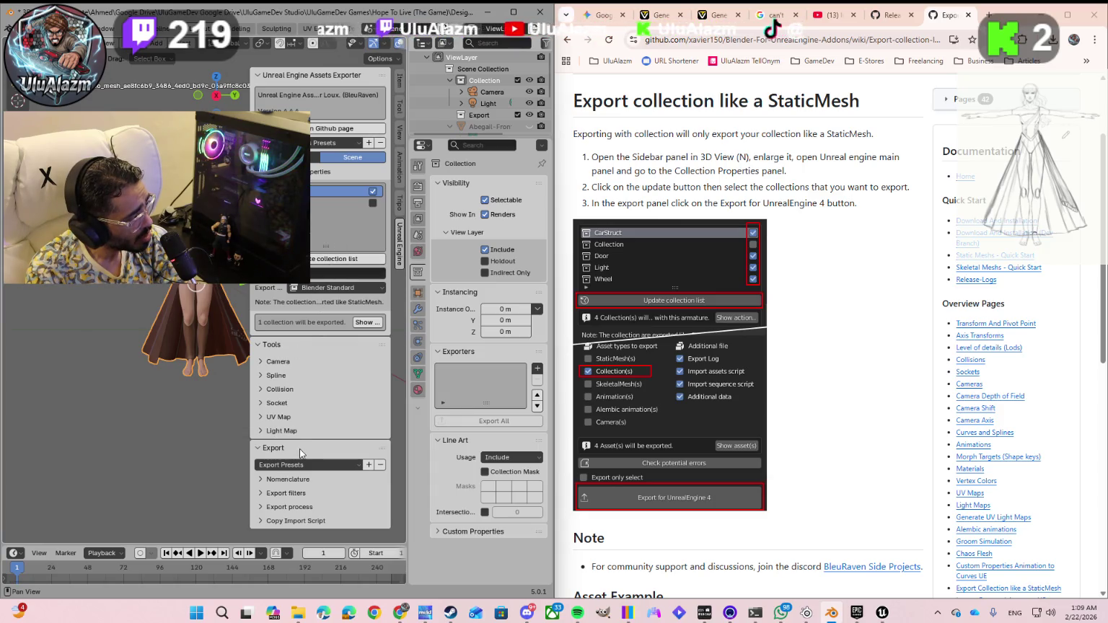
pyautogui.click(261, 508)
pyautogui.scroll(-2, 271, 498)
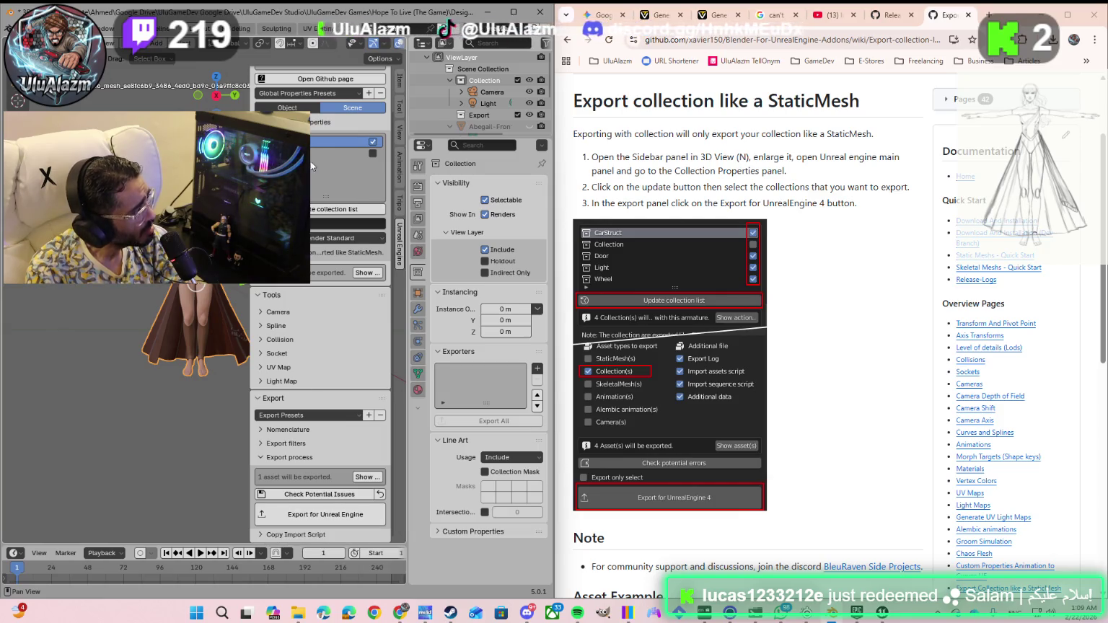
pyautogui.click(373, 154)
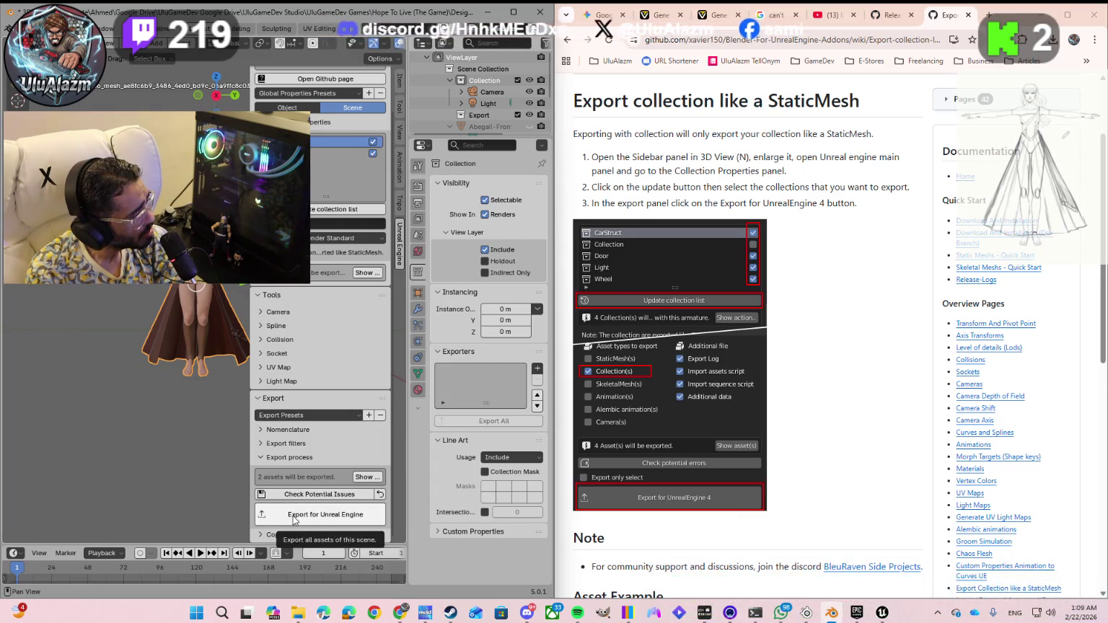
pyautogui.click(294, 518)
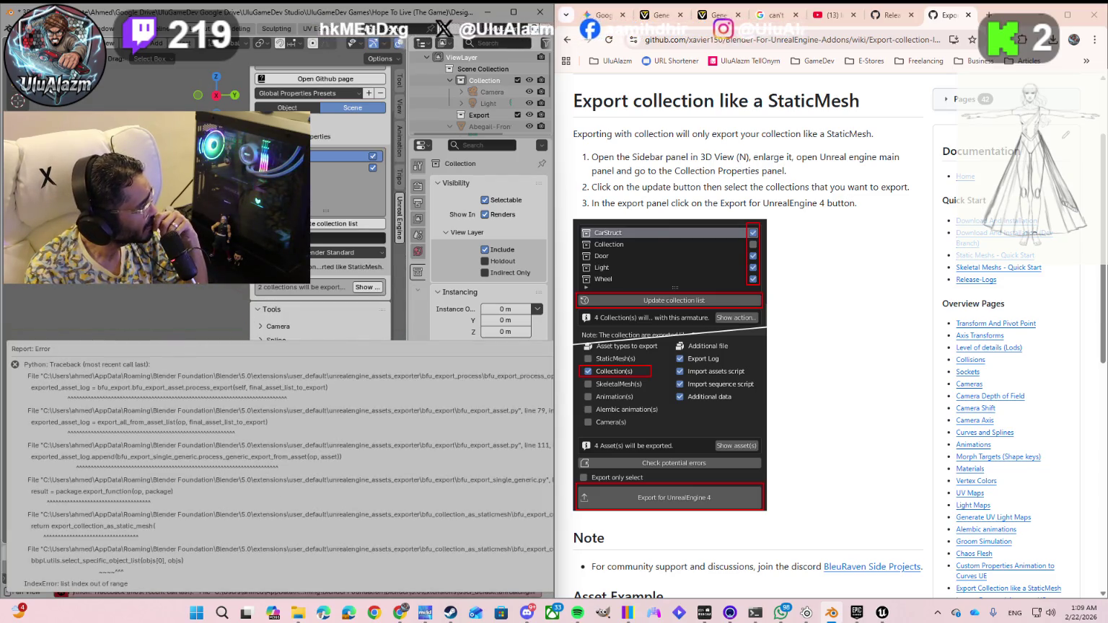
# - Untick the second collection and re-export, exporting 1 asset successfully
pyautogui.click(372, 170)
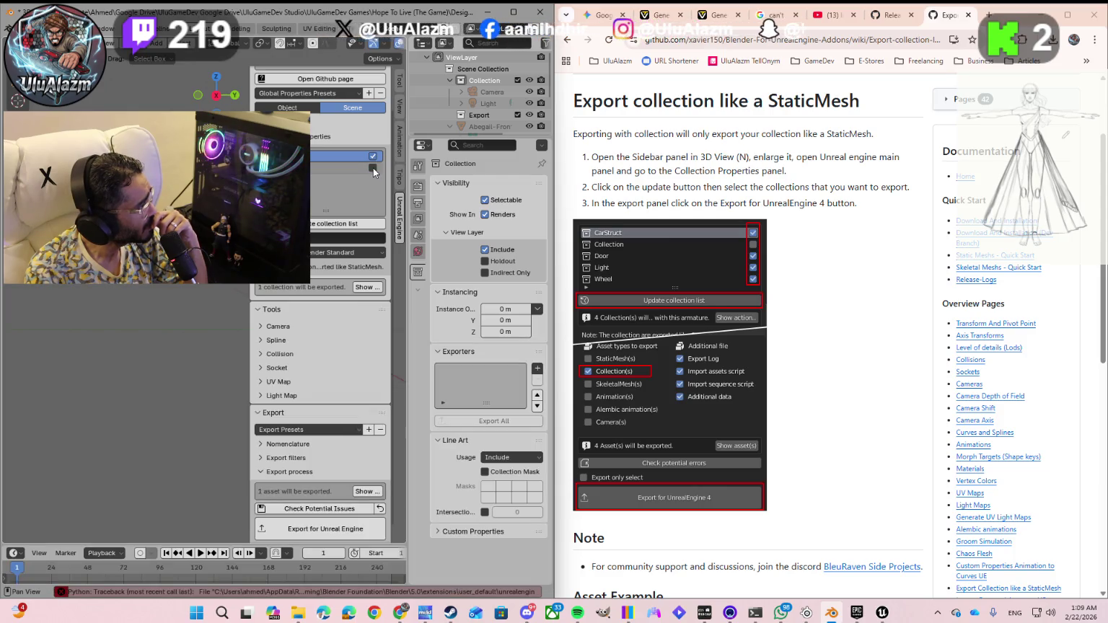
pyautogui.click(317, 535)
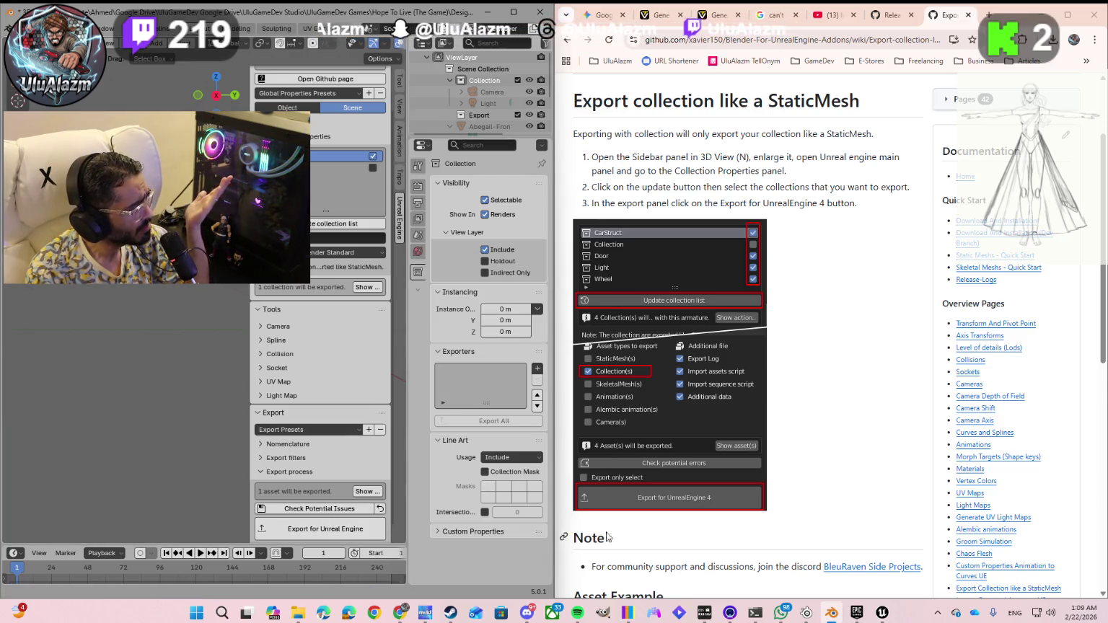
# - Scroll the wiki page down to the Asset Example and its example .blend download
pyautogui.scroll(-4, 722, 487)
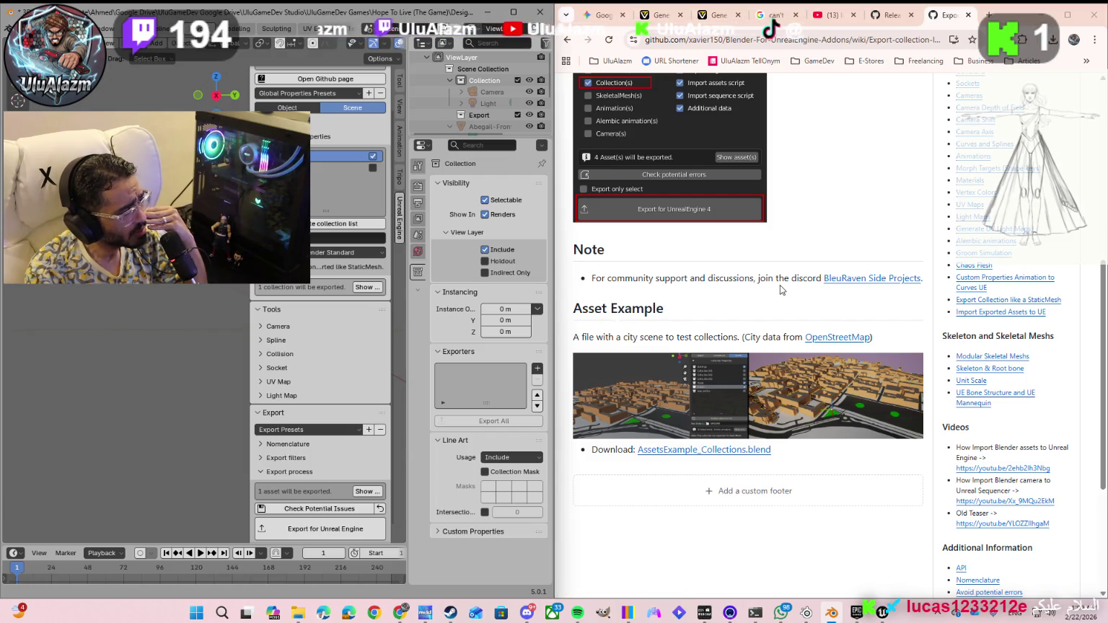
pyautogui.scroll(-2, 637, 337)
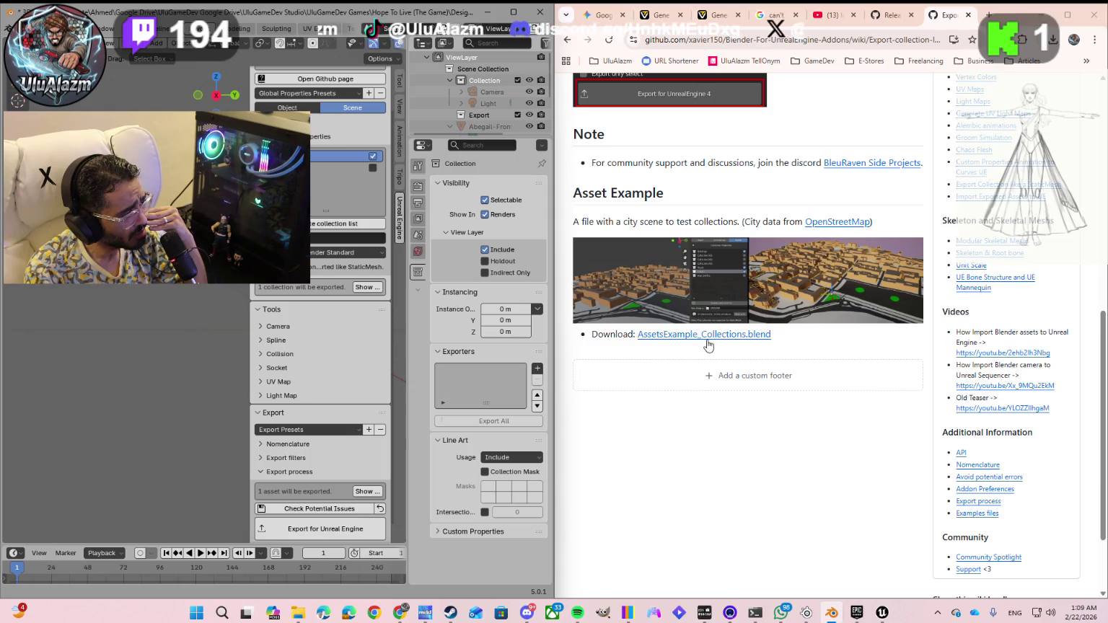
pyautogui.scroll(-3, 674, 392)
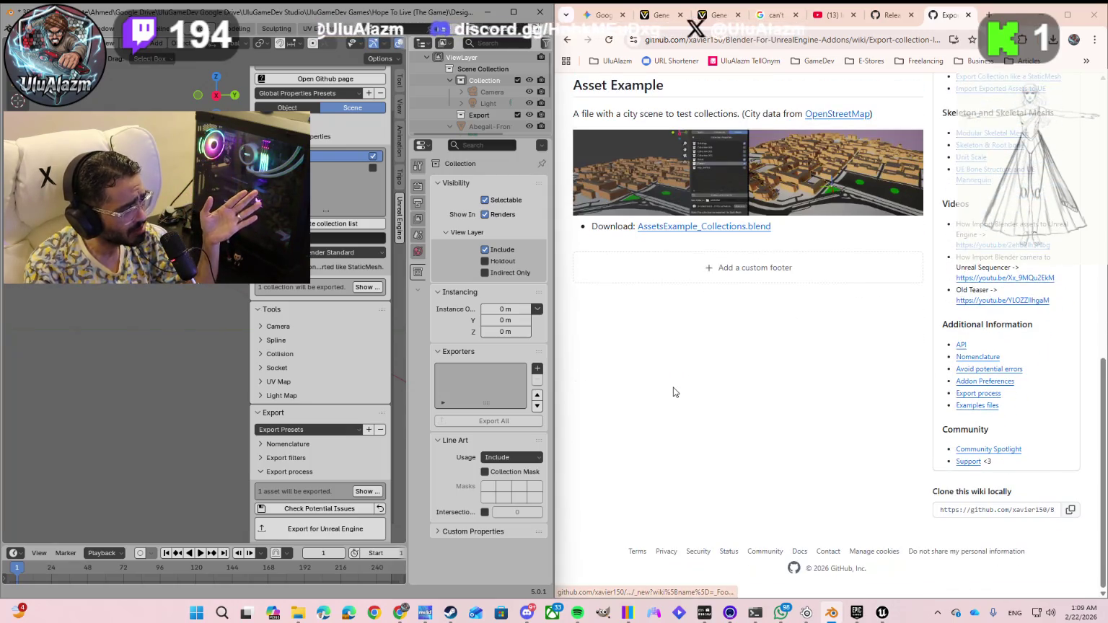
# - In the Unreal Editor, drag the Abigail assets into the level and zoom the viewport
pyautogui.click(883, 615)
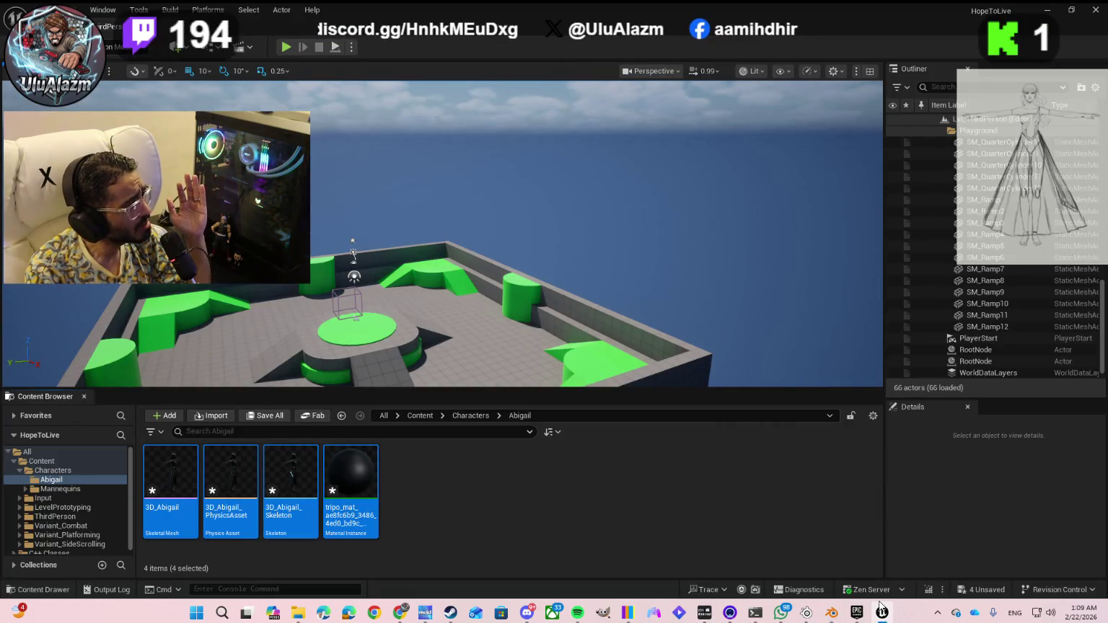
pyautogui.scroll(-1, 47, 493)
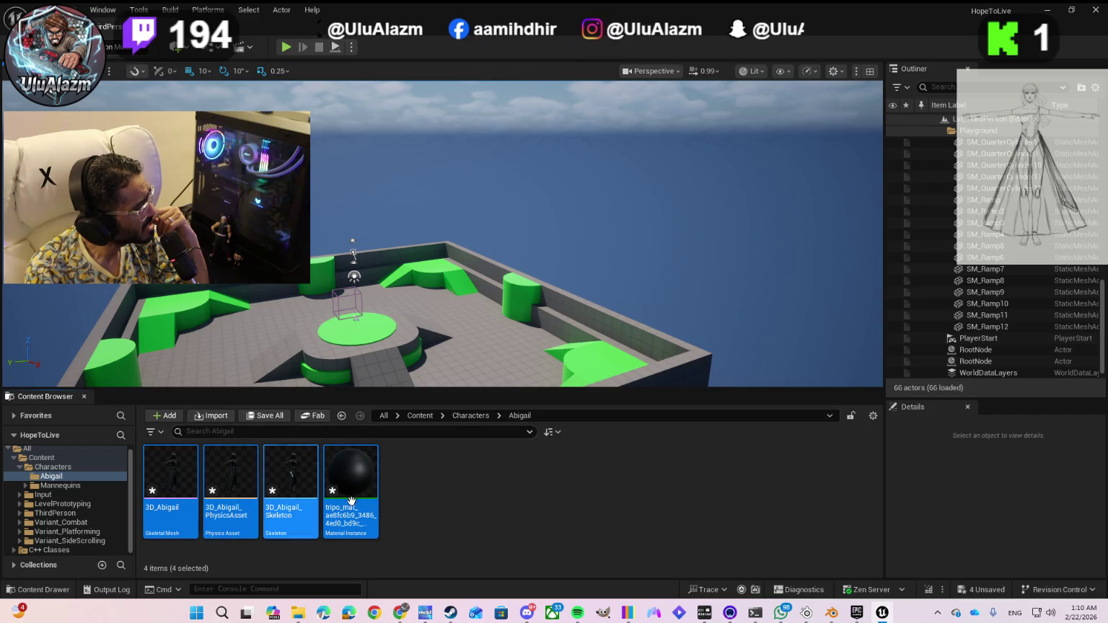
pyautogui.moveTo(345, 498)
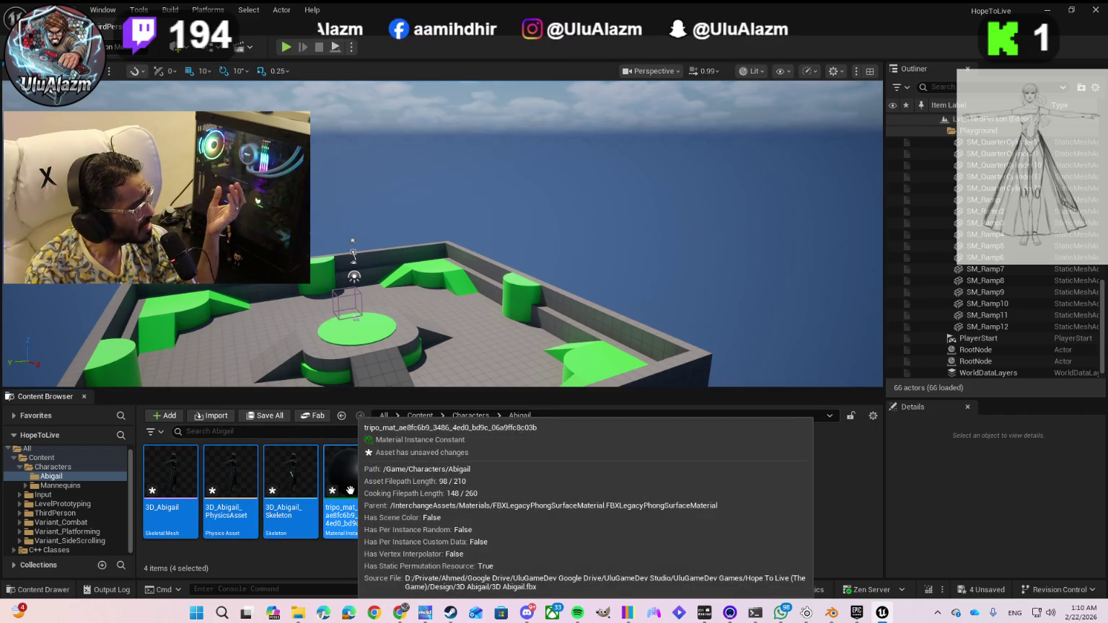
pyautogui.moveTo(440, 279); pyautogui.dragTo(441, 289)
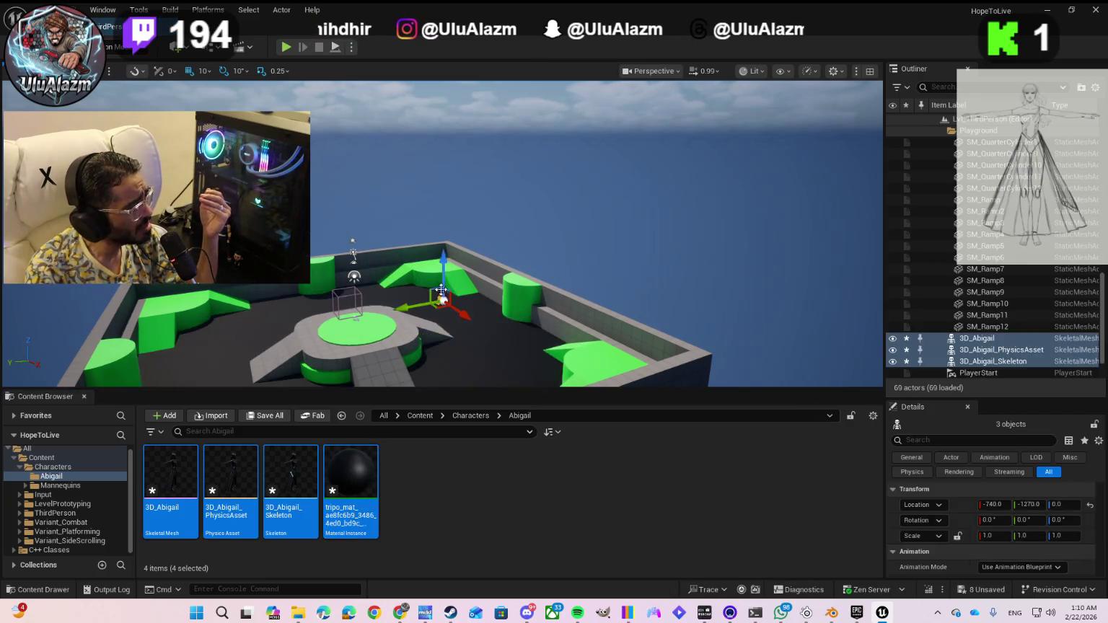
pyautogui.scroll(3, 431, 382)
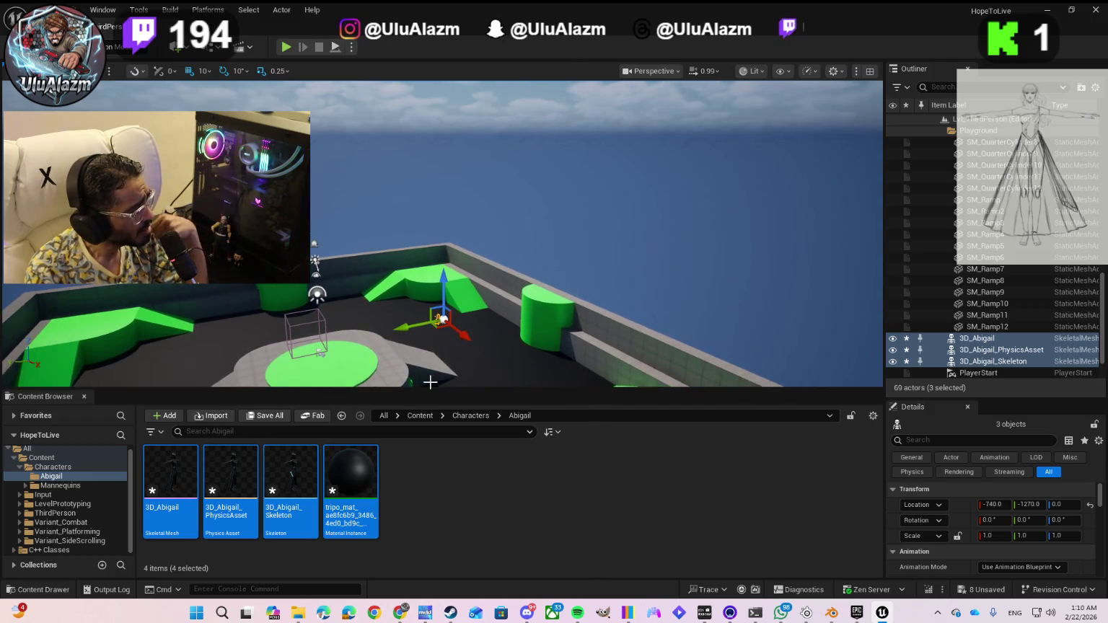
pyautogui.scroll(1, 431, 383)
pyautogui.scroll(-5, 386, 294)
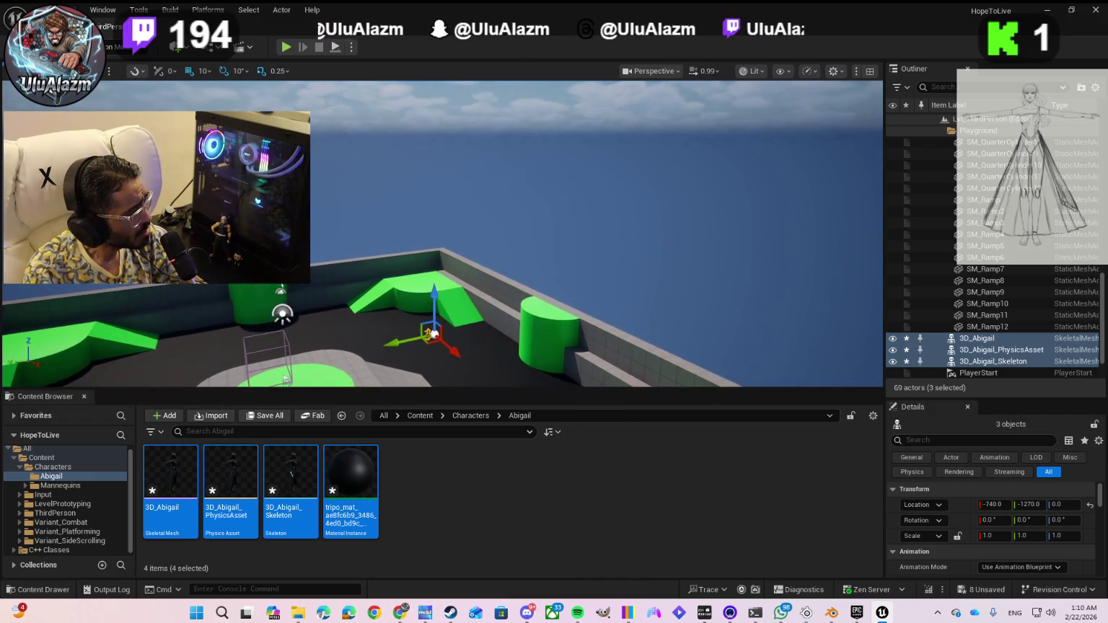
pyautogui.scroll(5, 386, 294)
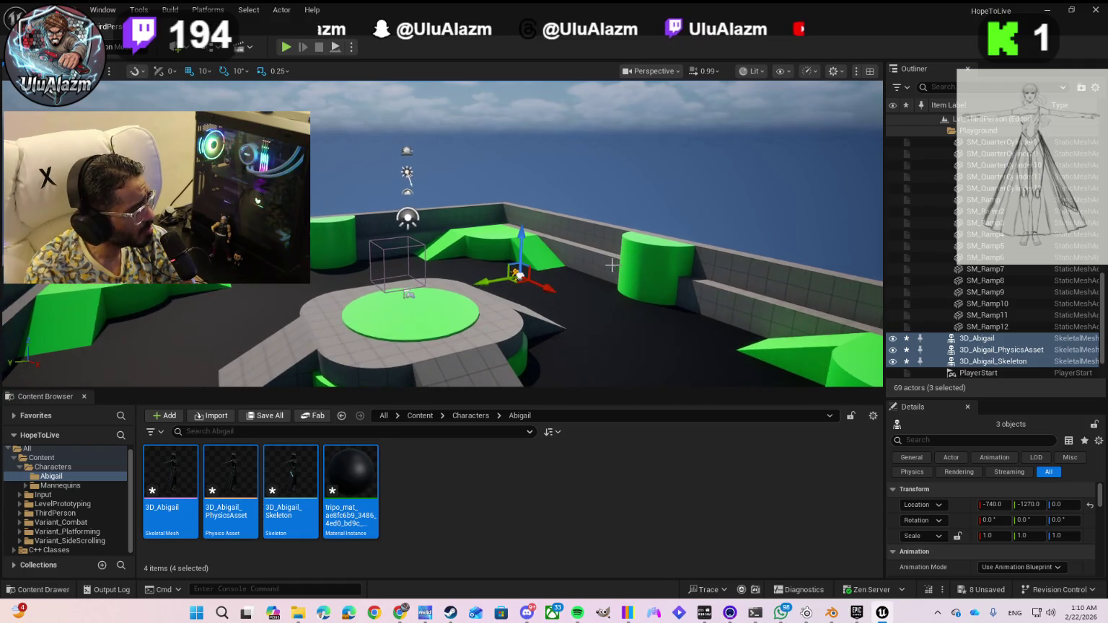
pyautogui.scroll(1, 572, 347)
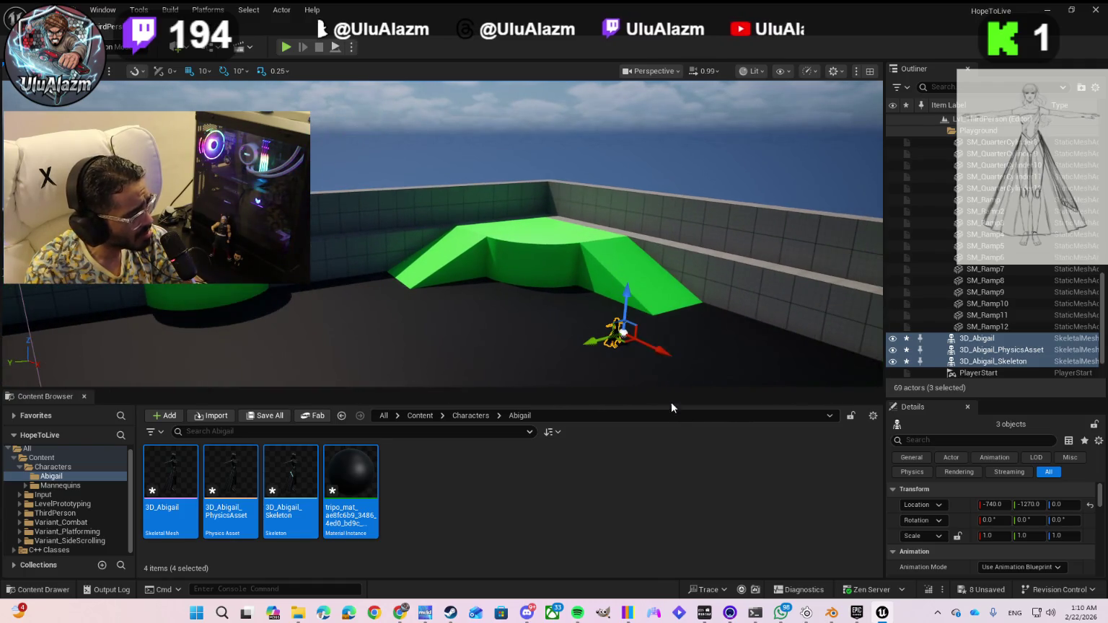
# - Undo the accidental Floor selection and navigate the view to 3D_Abigail beside the green ramp
pyautogui.rightClick(686, 346)
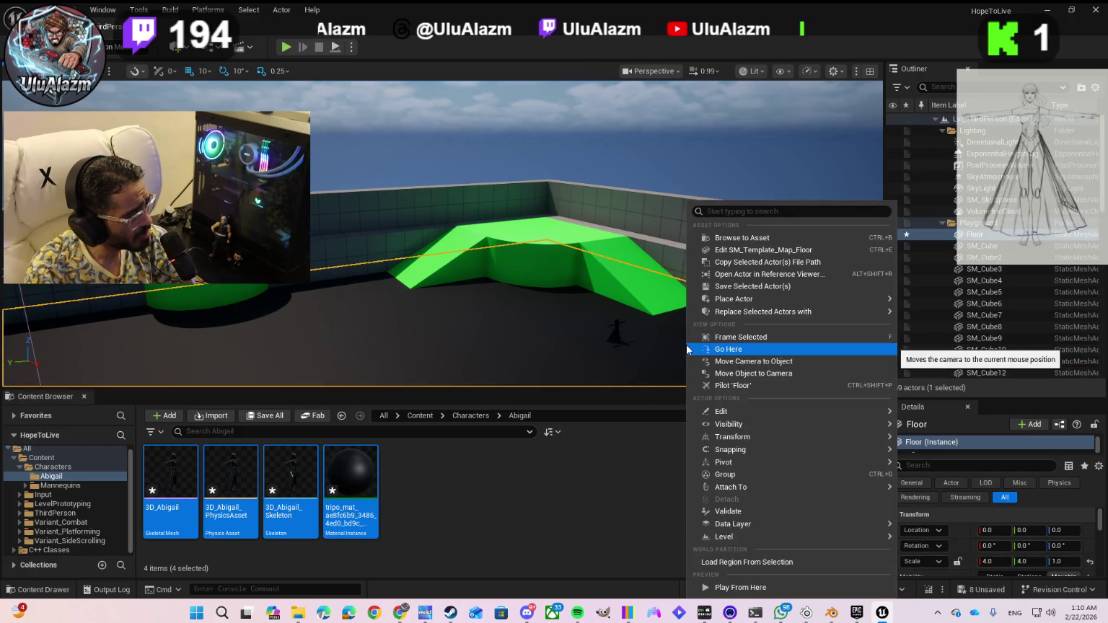
pyautogui.hotkey('ctrl', 'z')
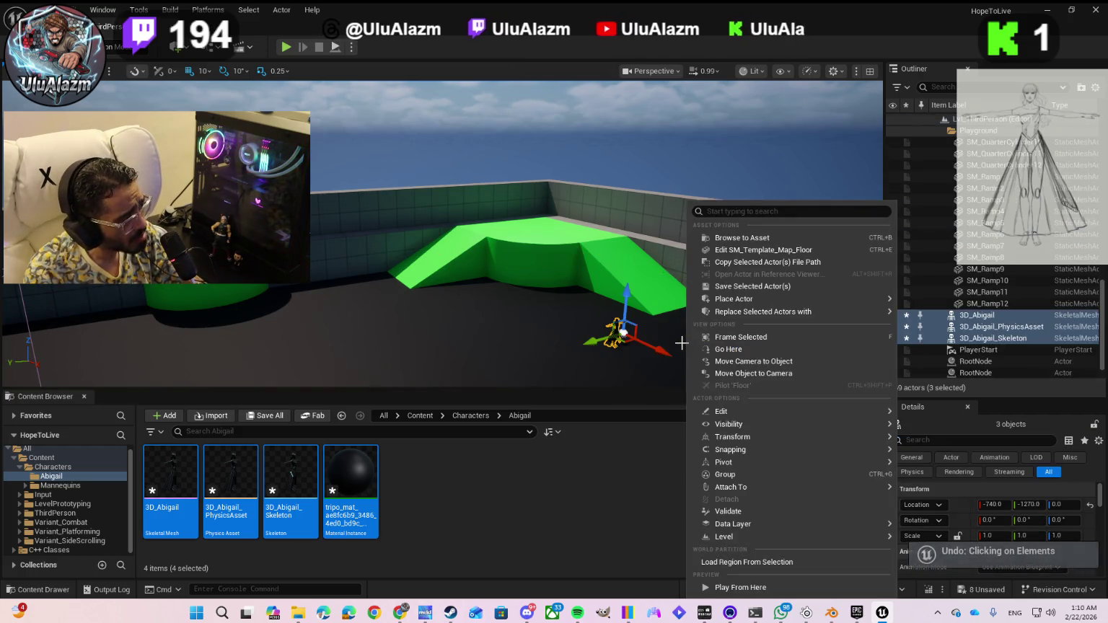
pyautogui.moveTo(632, 353); pyautogui.dragTo(578, 332)
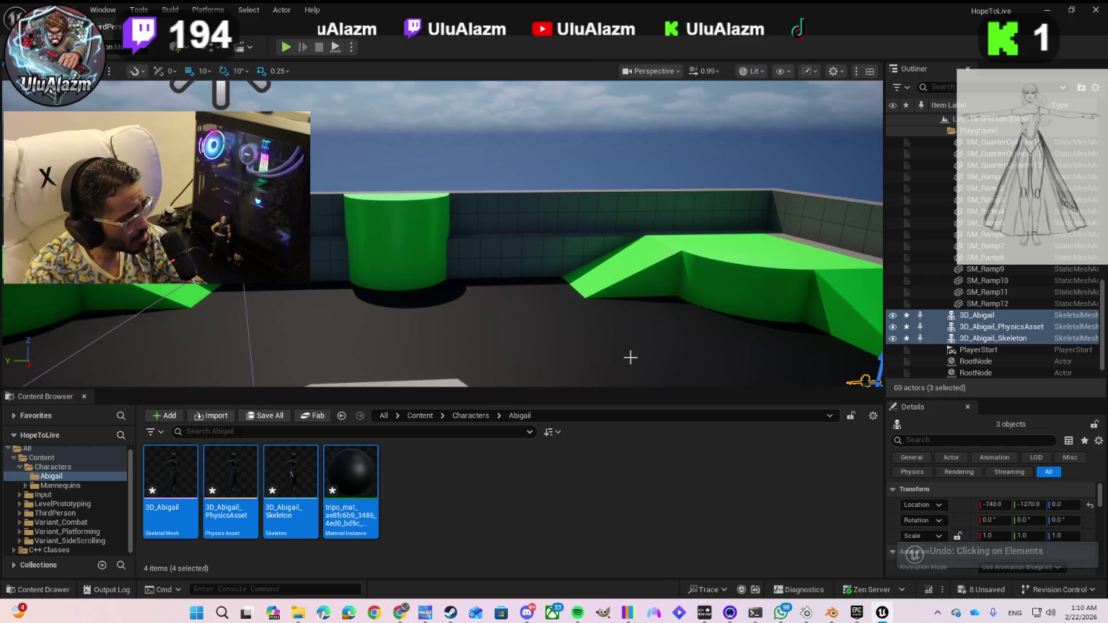
pyautogui.scroll(-1, 635, 359)
pyautogui.scroll(-1, 686, 371)
pyautogui.moveTo(635, 361); pyautogui.dragTo(664, 303)
pyautogui.scroll(5, 619, 312)
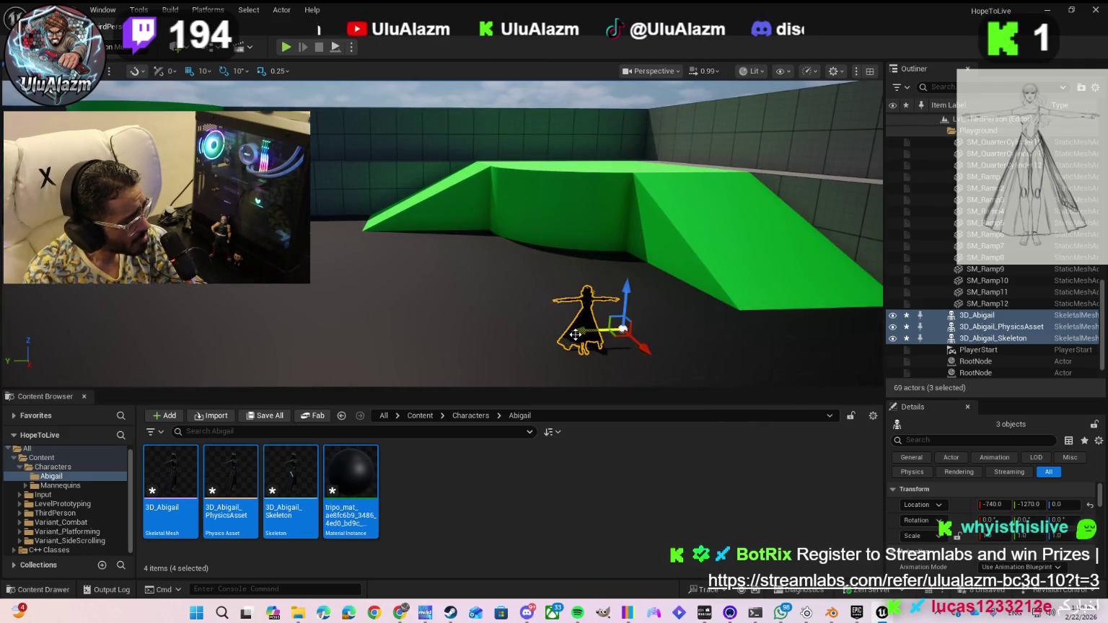
pyautogui.moveTo(588, 358); pyautogui.dragTo(588, 357)
pyautogui.moveTo(570, 312); pyautogui.dragTo(571, 312)
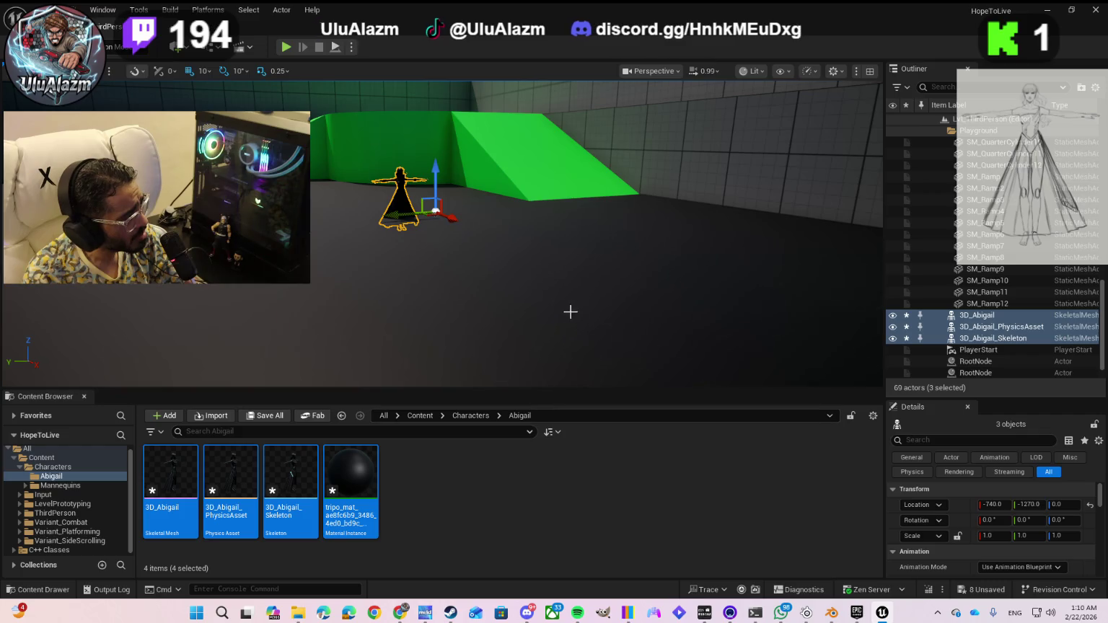
pyautogui.moveTo(571, 257); pyautogui.dragTo(571, 256)
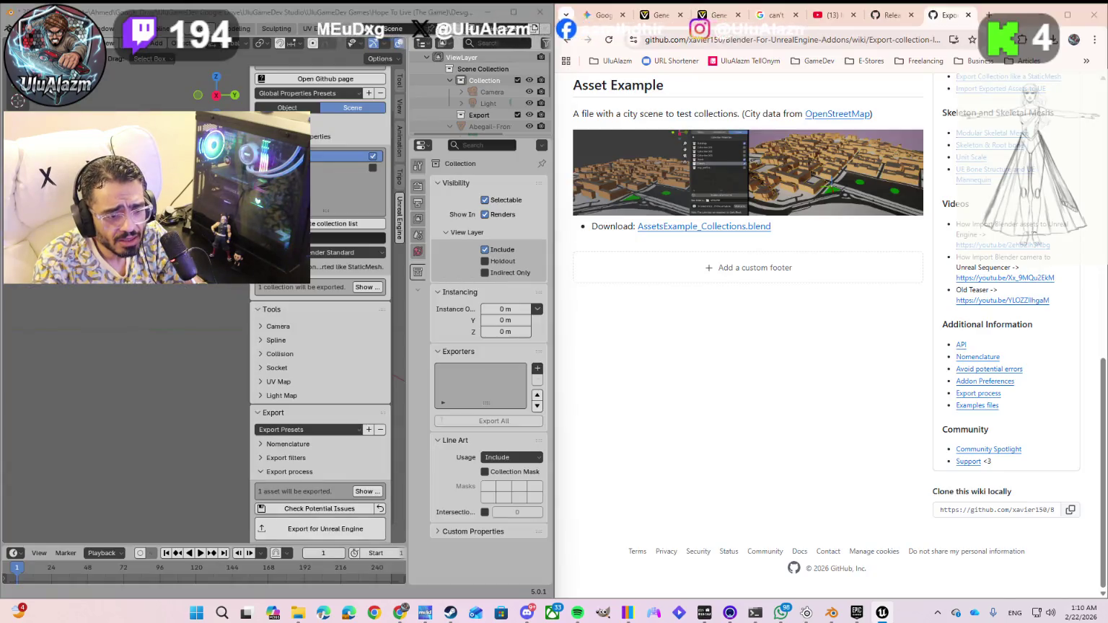
# - Bring the Unreal Engine 5 editor back in front with Abigail showing in the level
pyautogui.press('super+d')
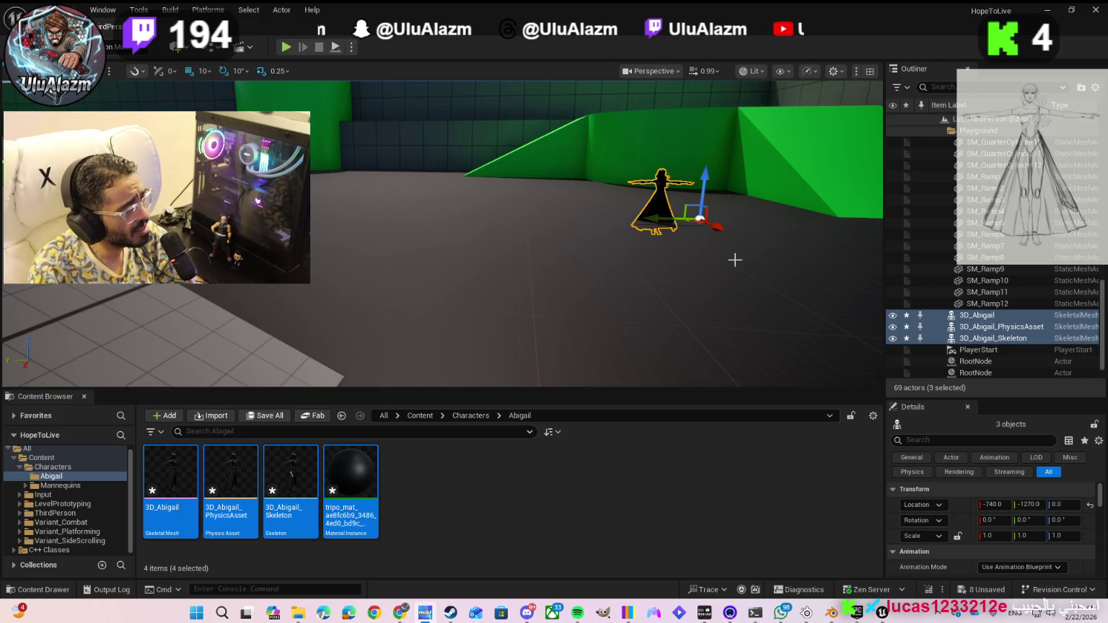
# - Move 3D_Abigail onto the green platform at 120, -240, 340, then select the quarter-cylinder wall below it
pyautogui.moveTo(704, 177); pyautogui.dragTo(704, 144)
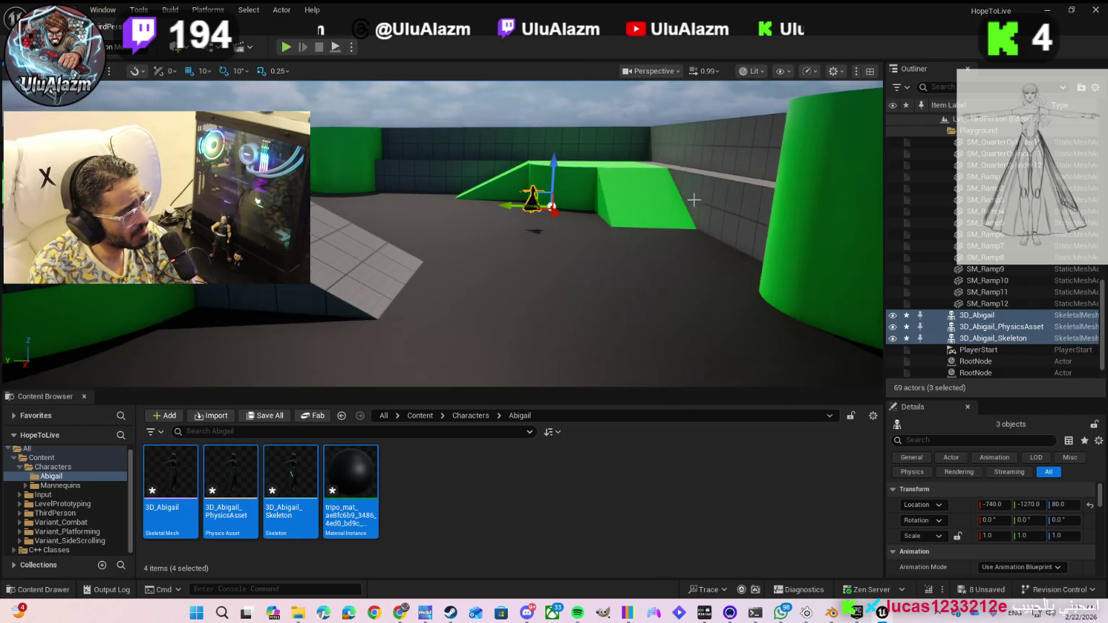
pyautogui.moveTo(696, 196); pyautogui.dragTo(545, 166)
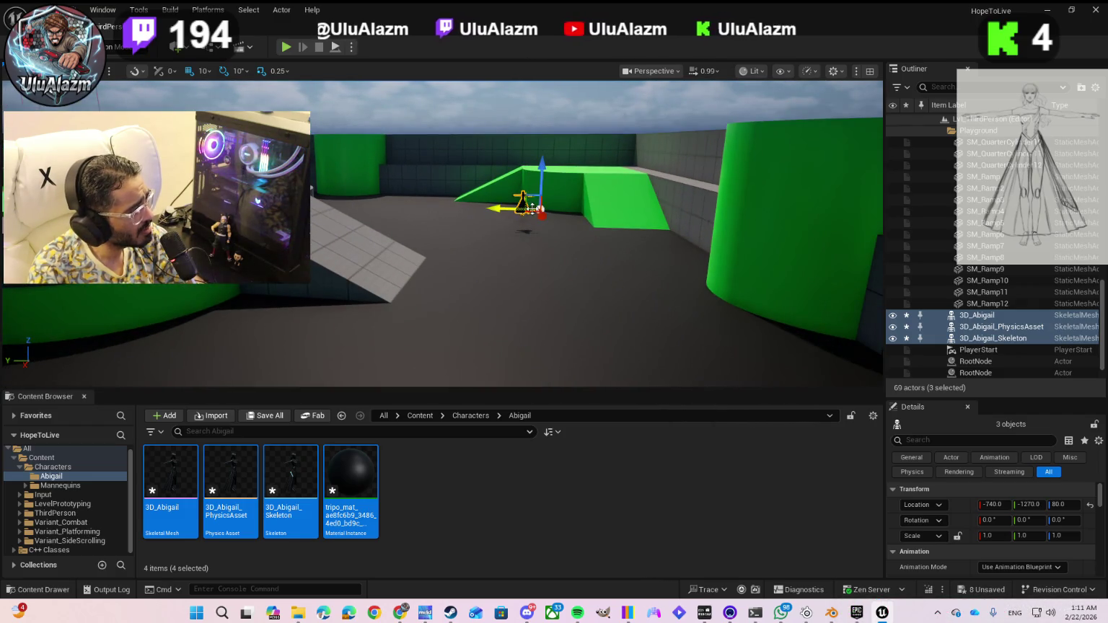
pyautogui.moveTo(540, 208)
pyautogui.mouseDown()
pyautogui.moveTo(525, 208)
pyautogui.moveTo(483, 279)
pyautogui.moveTo(528, 175)
pyautogui.moveTo(567, 155)
pyautogui.moveTo(379, 145)
pyautogui.moveTo(134, 108)
pyautogui.mouseUp()
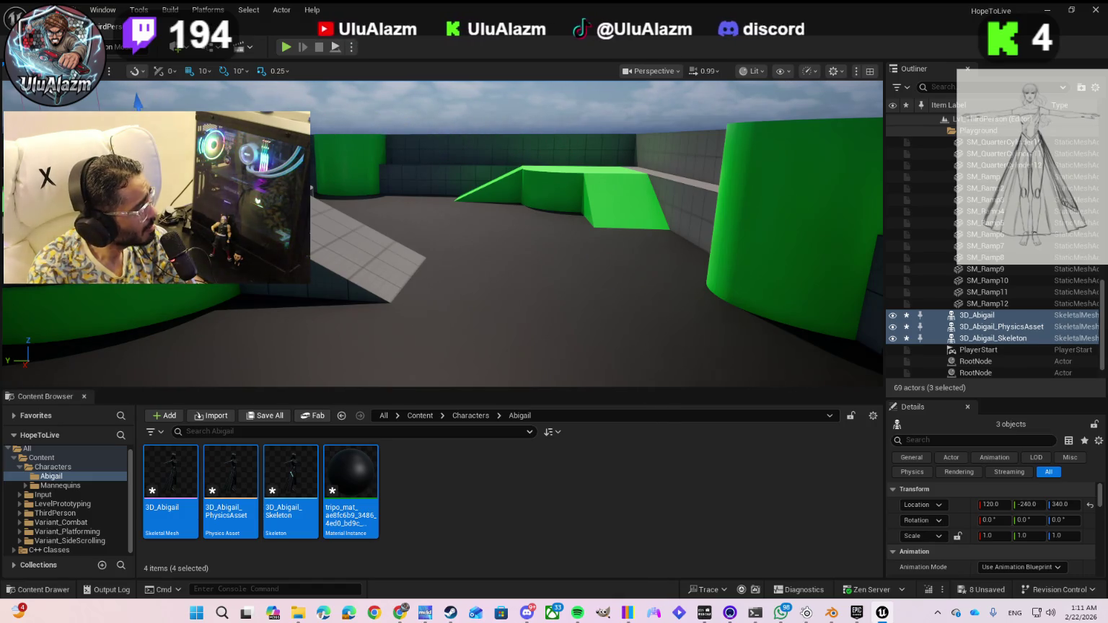
pyautogui.press('f')
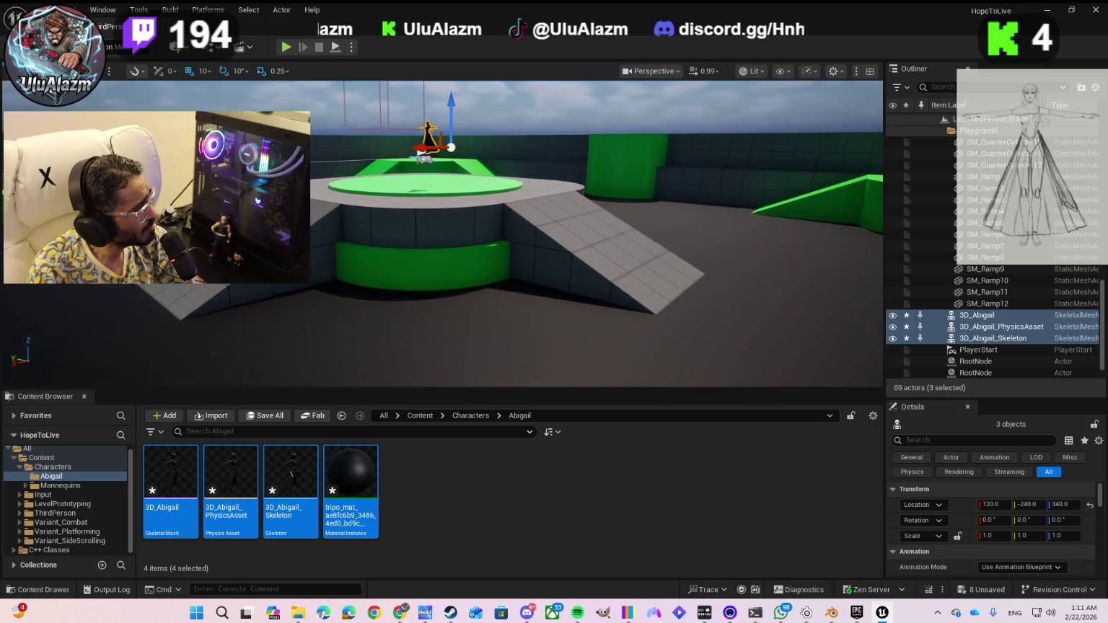
pyautogui.scroll(2, 442, 231)
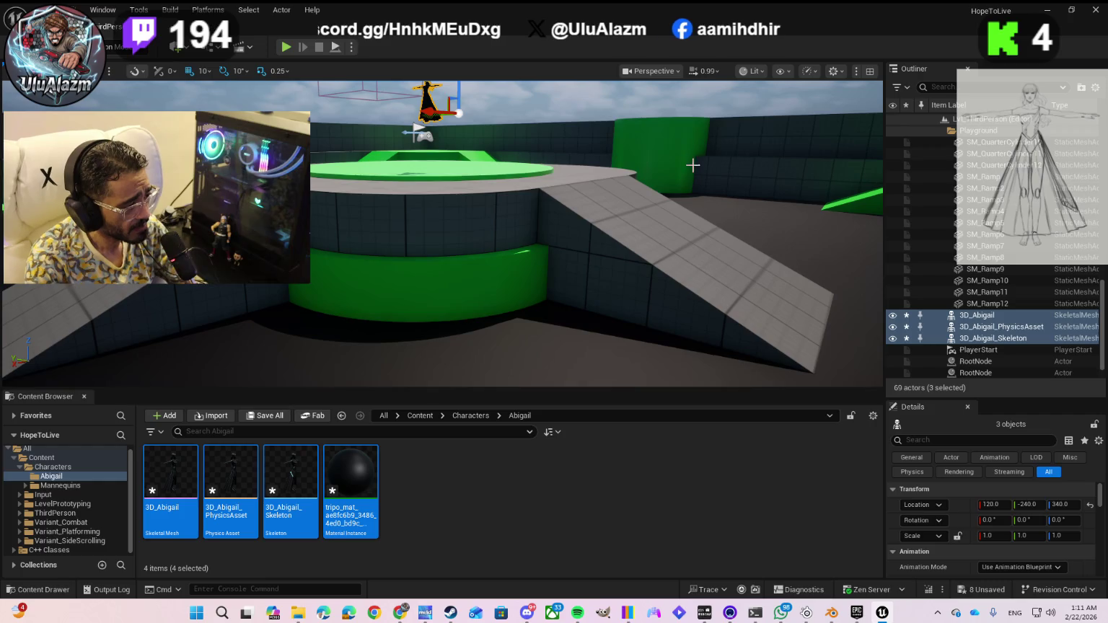
pyautogui.scroll(3, 425, 155)
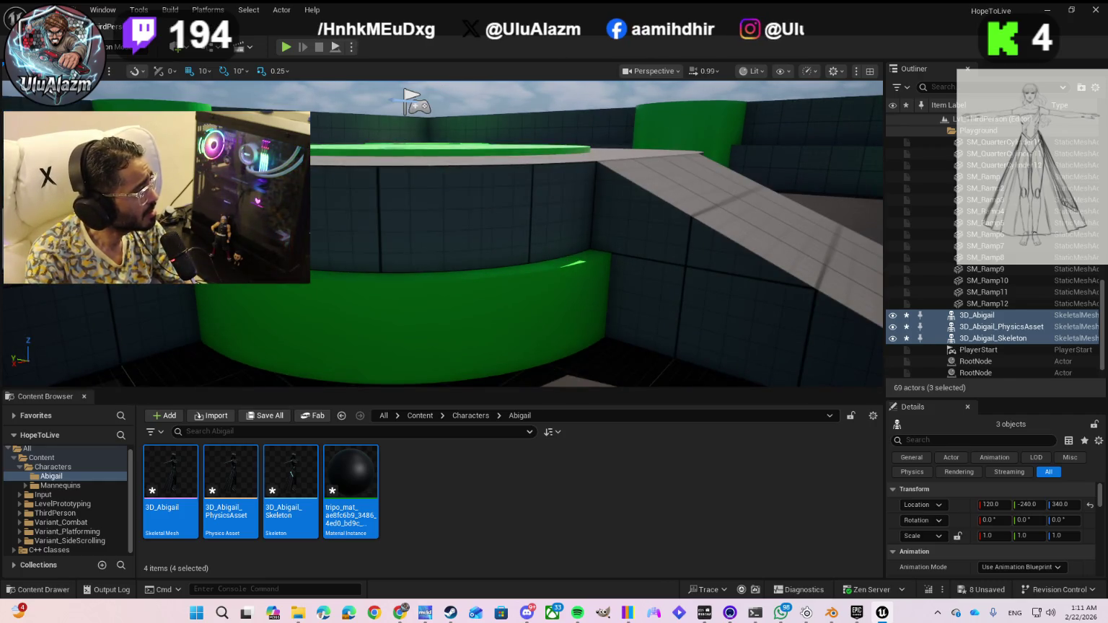
pyautogui.click(421, 279)
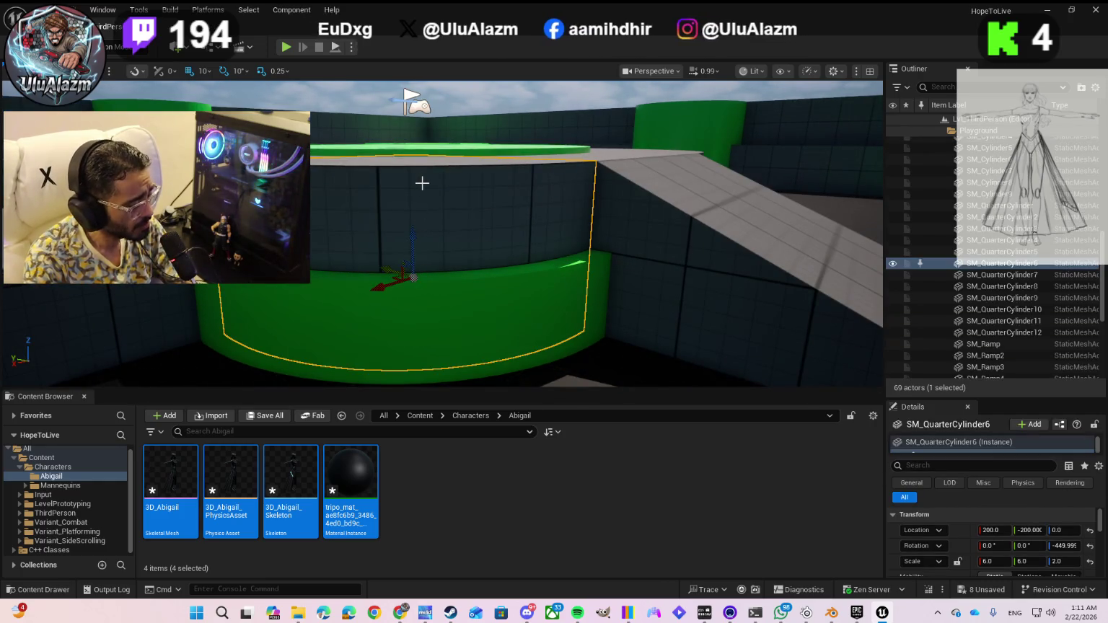
pyautogui.hotkey('ctrl', 'z')
pyautogui.moveTo(432, 167)
pyautogui.mouseDown()
pyautogui.moveTo(397, 253)
pyautogui.moveTo(513, 249)
pyautogui.moveTo(422, 228)
pyautogui.mouseUp()
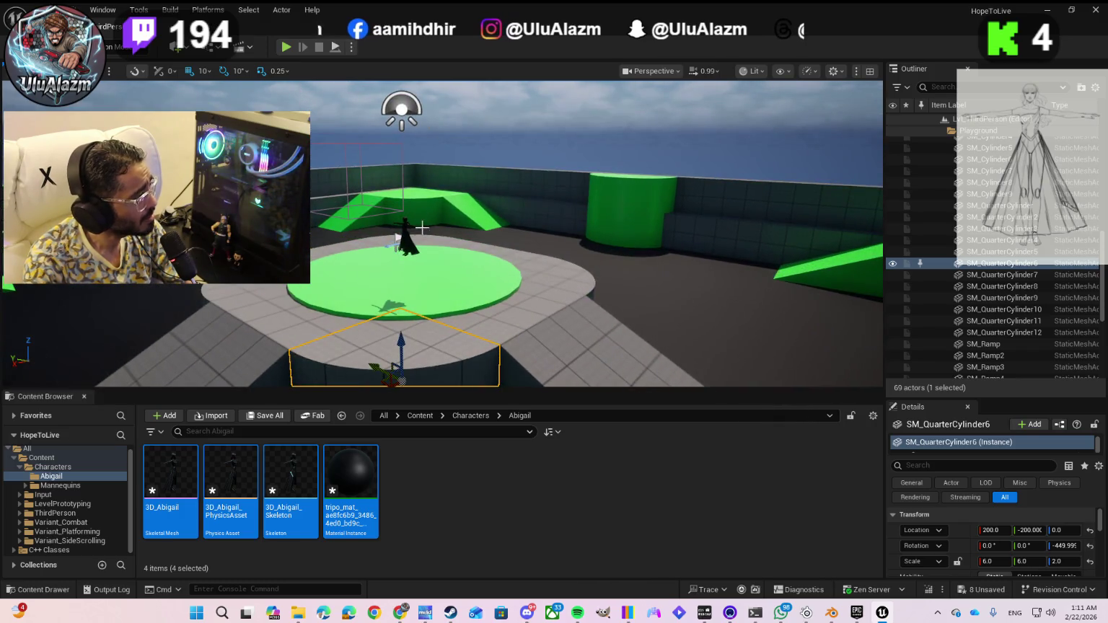
pyautogui.click(408, 246)
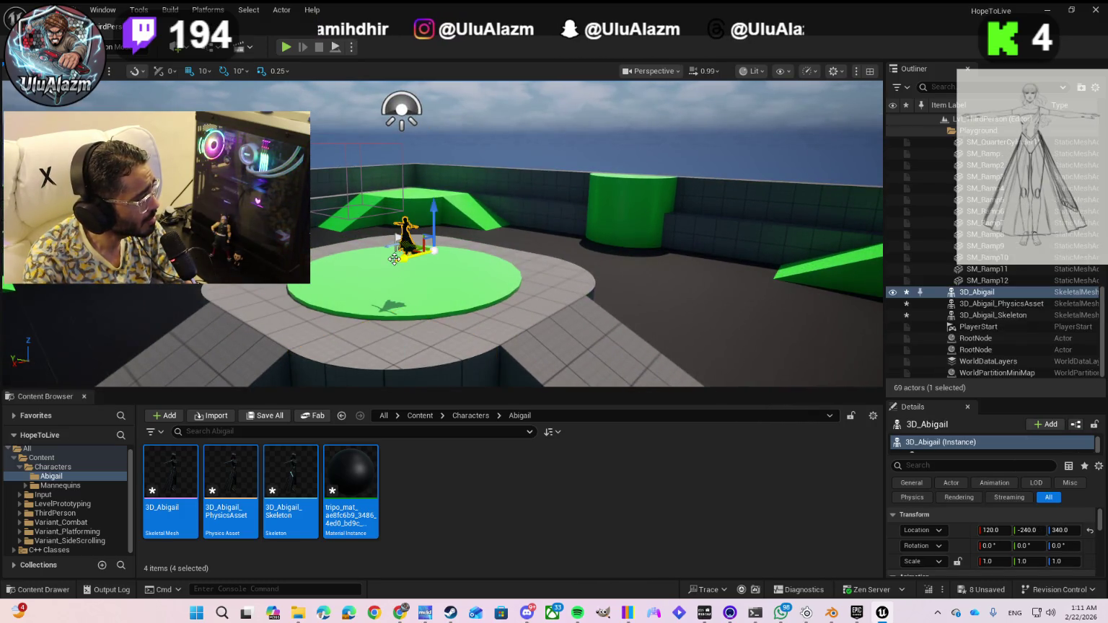
pyautogui.click(401, 109)
pyautogui.moveTo(401, 109)
pyautogui.mouseDown()
pyautogui.moveTo(358, 124)
pyautogui.moveTo(317, 185)
pyautogui.moveTo(308, 232)
pyautogui.moveTo(346, 179)
pyautogui.moveTo(421, 116)
pyautogui.moveTo(440, 163)
pyautogui.moveTo(377, 218)
pyautogui.moveTo(281, 242)
pyautogui.mouseUp()
pyautogui.hotkey('ctrl', 'z')
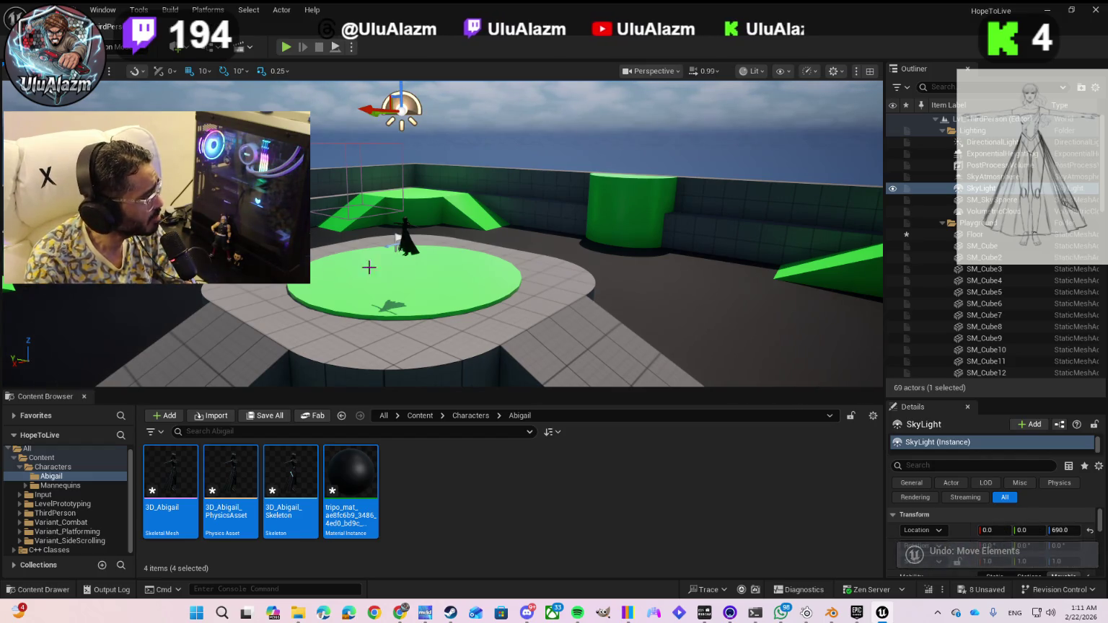
pyautogui.moveTo(420, 266)
pyautogui.mouseDown()
pyautogui.moveTo(325, 274)
pyautogui.moveTo(377, 271)
pyautogui.mouseUp()
pyautogui.scroll(4, 465, 244)
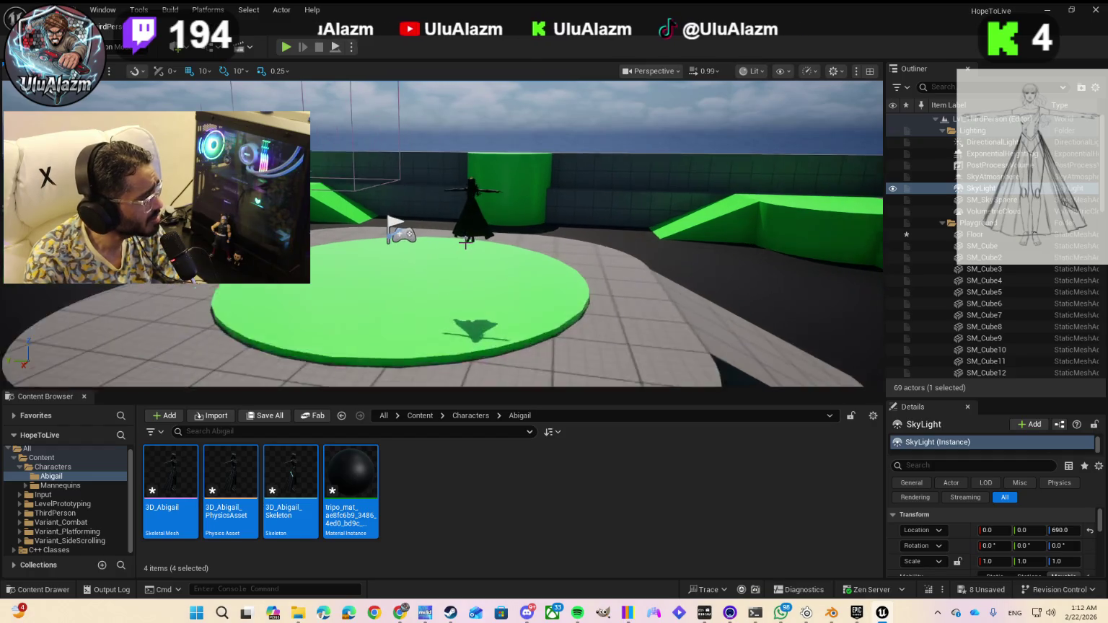
pyautogui.click(475, 214)
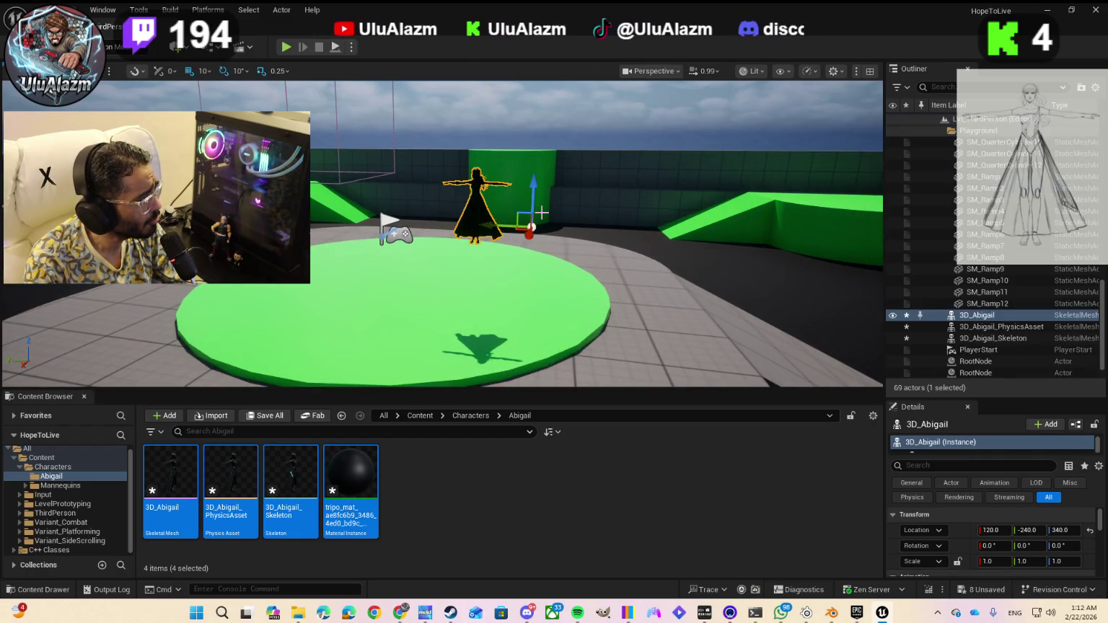
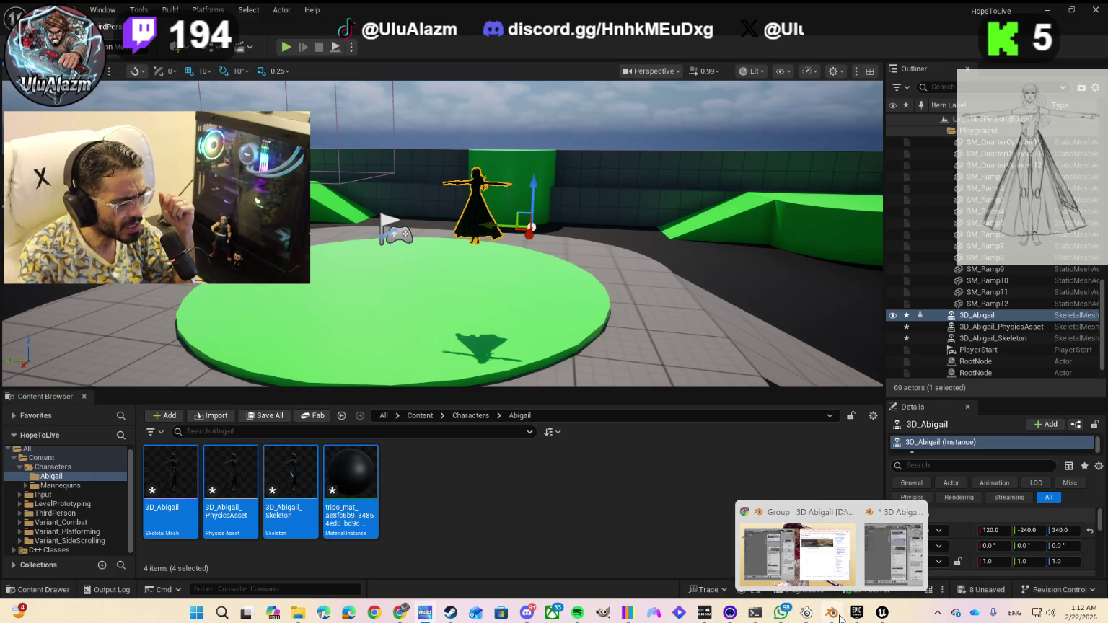
# - Browse the import dialog to ExportedAssets/StaticMesh, then close it without importing
pyautogui.click(215, 416)
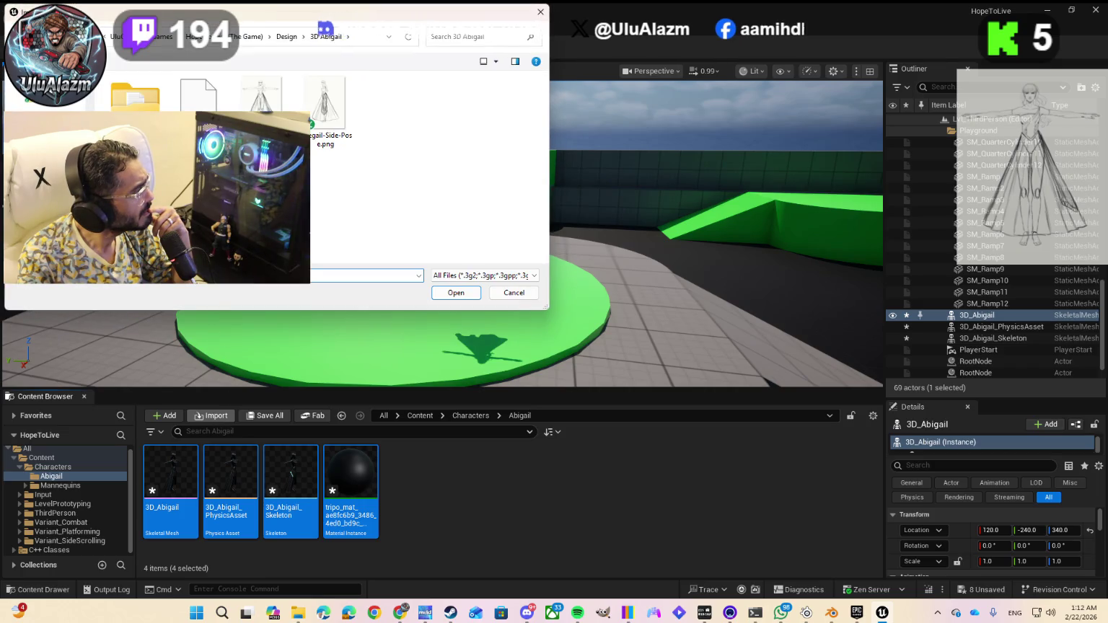
pyautogui.doubleClick(135, 97)
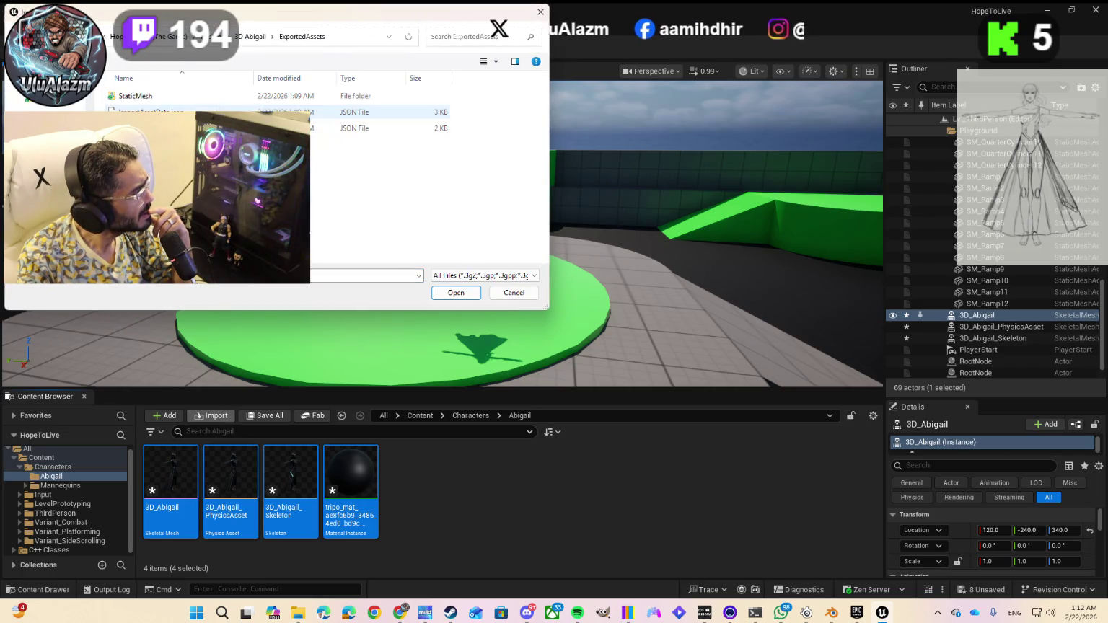
pyautogui.doubleClick(135, 96)
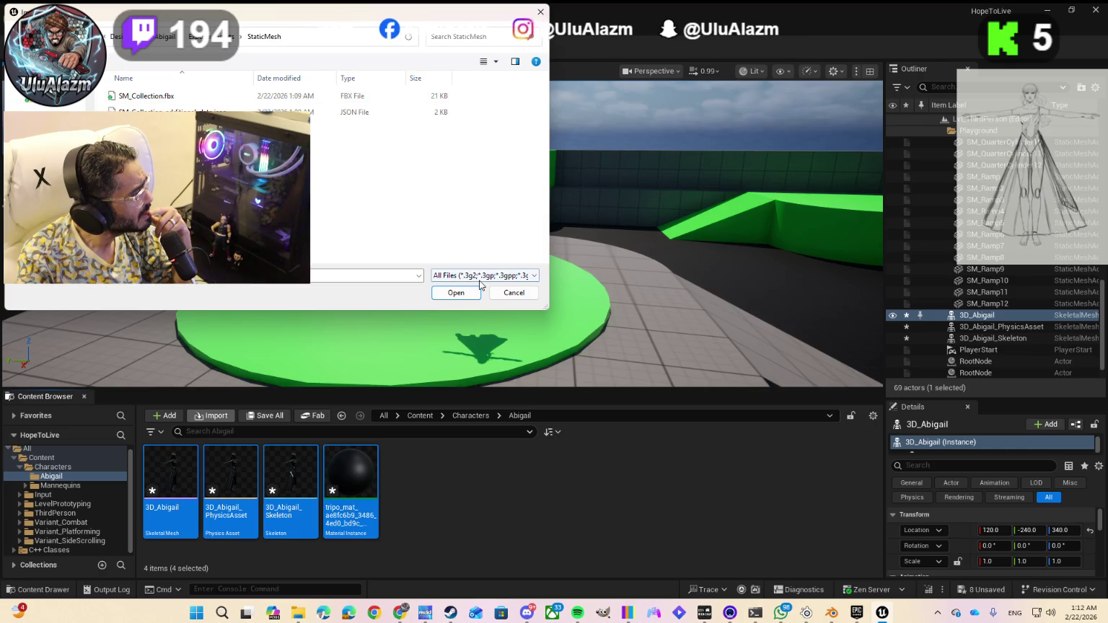
pyautogui.click(513, 293)
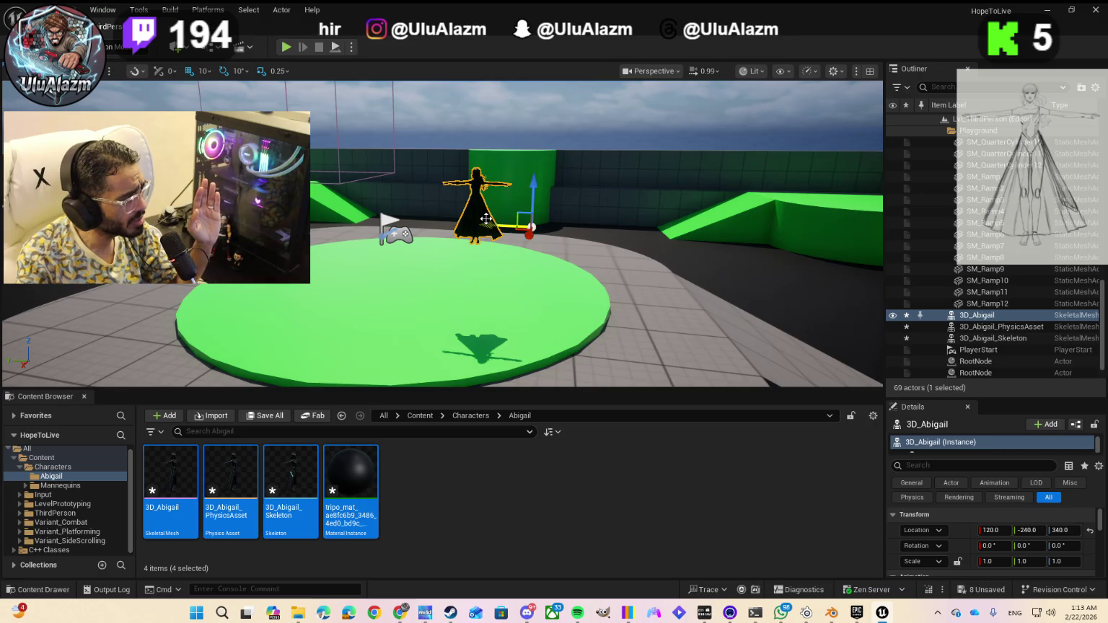
# - Delete the 3D_Abigail, physics asset and skeleton actors from the level
pyautogui.press('Delete')
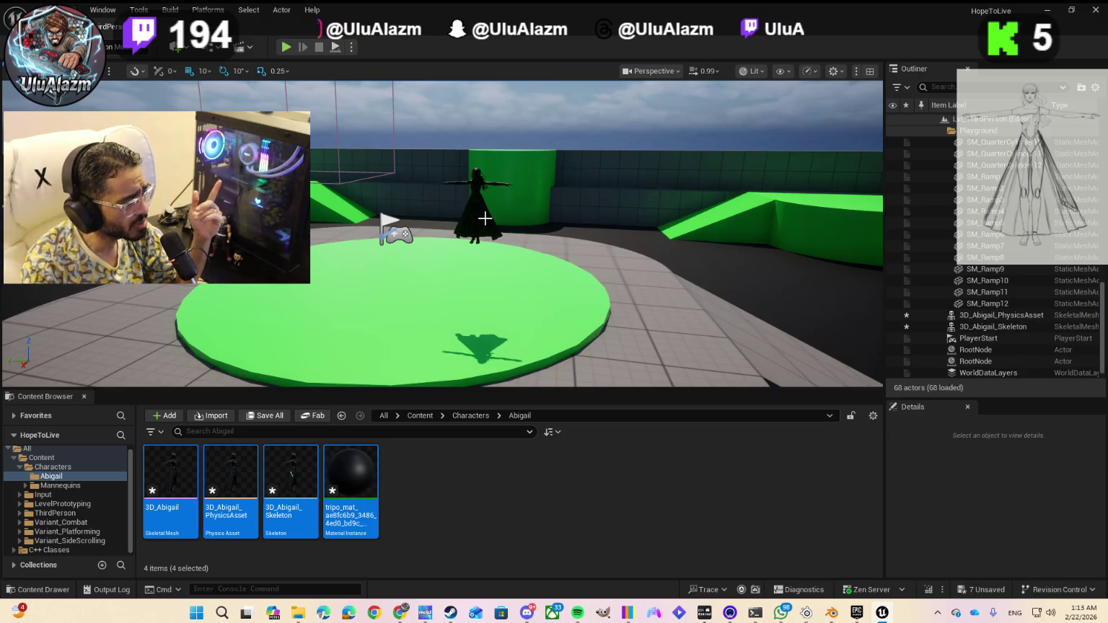
pyautogui.click(480, 220)
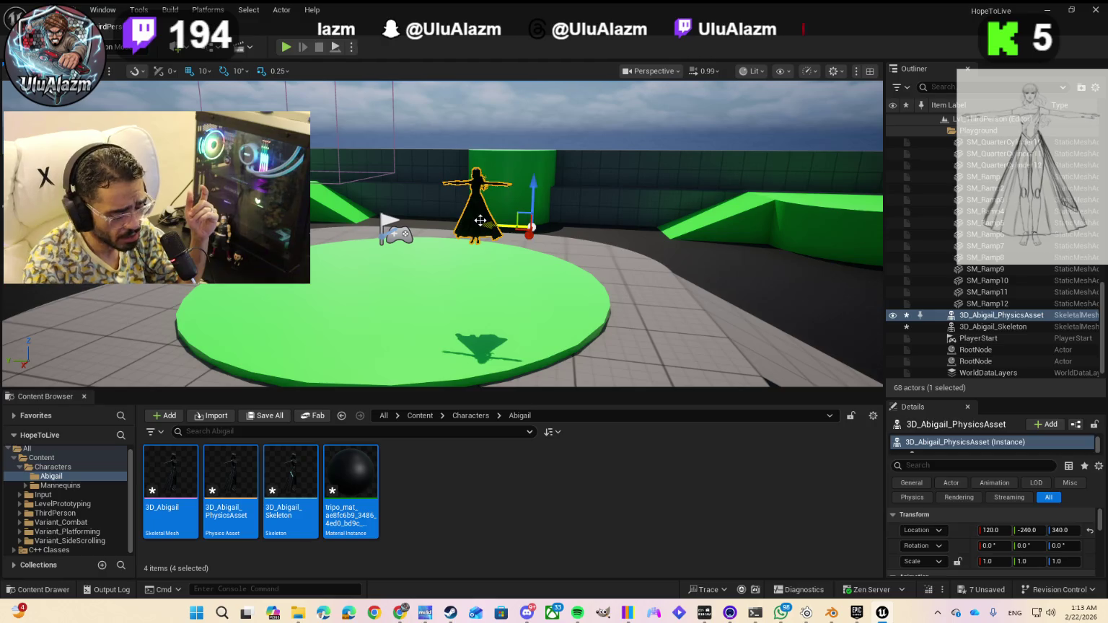
pyautogui.press('Delete')
pyautogui.click(480, 220)
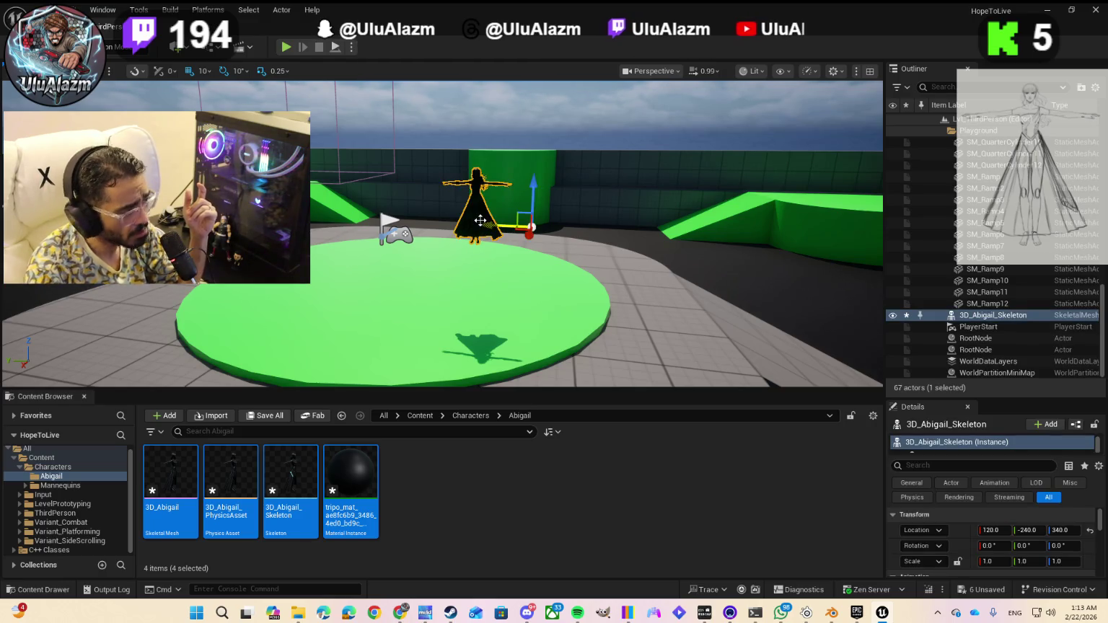
pyautogui.press('Delete')
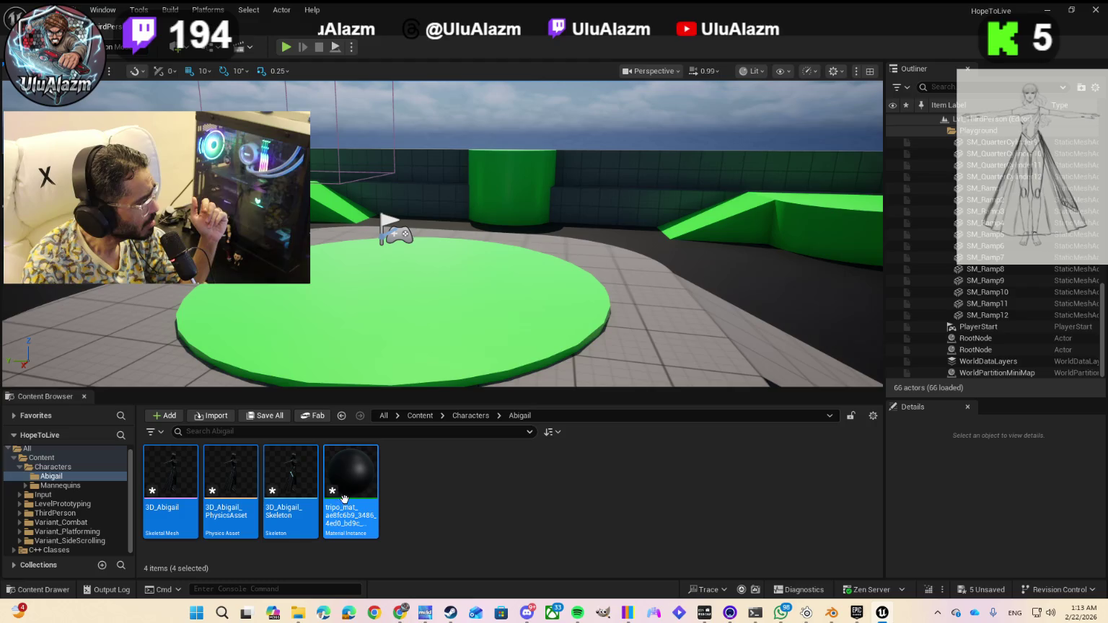
# - Force-delete all four Abigail assets from the Characters/Abigail folder
pyautogui.rightClick(344, 498)
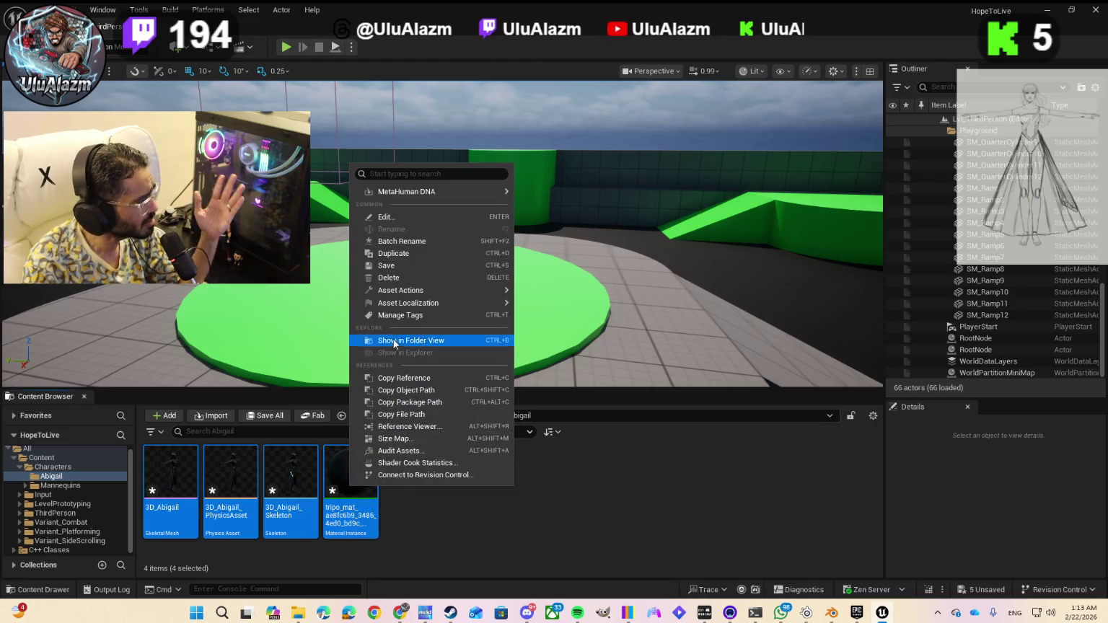
pyautogui.click(390, 277)
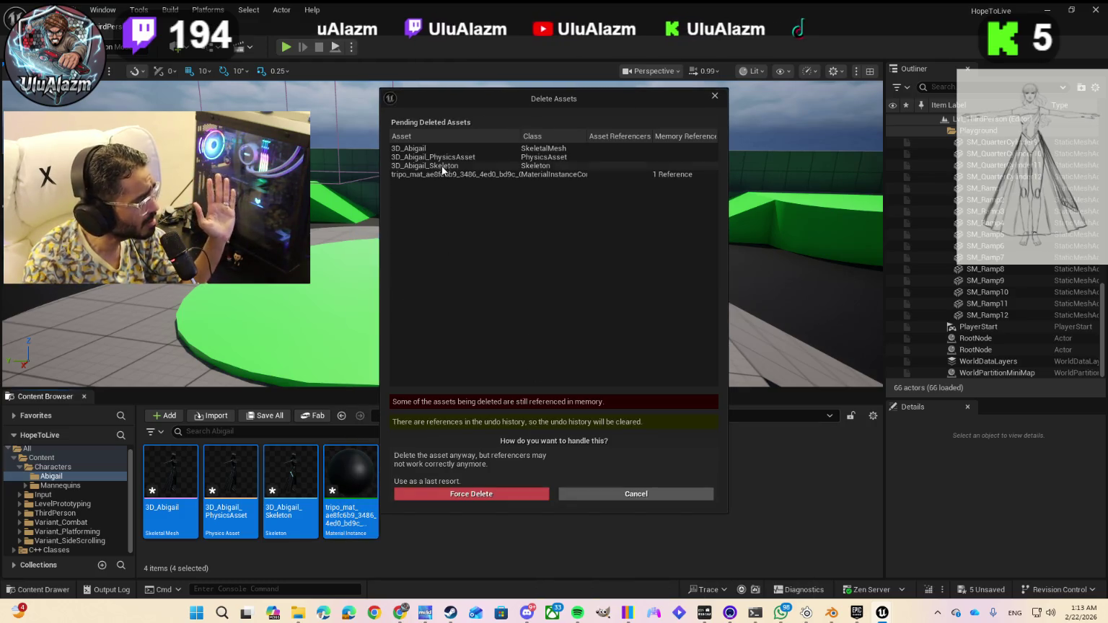
pyautogui.click(438, 149)
pyautogui.hotkey('shift', 'Down')
pyautogui.hotkey('shift', 'Down')
pyautogui.hotkey('shift', 'Down')
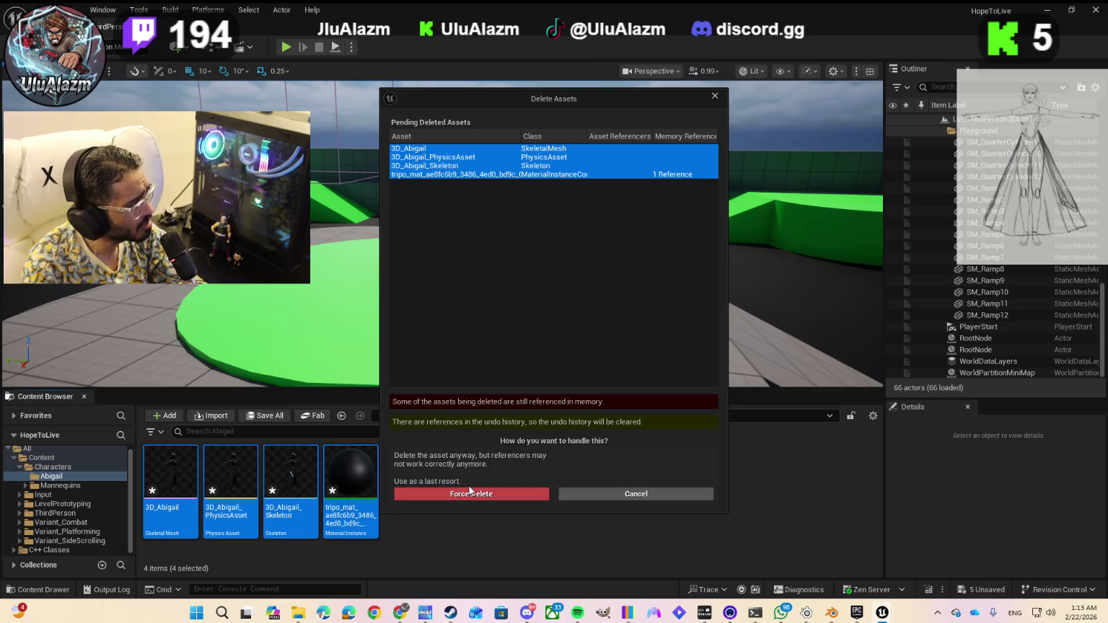
pyautogui.click(470, 493)
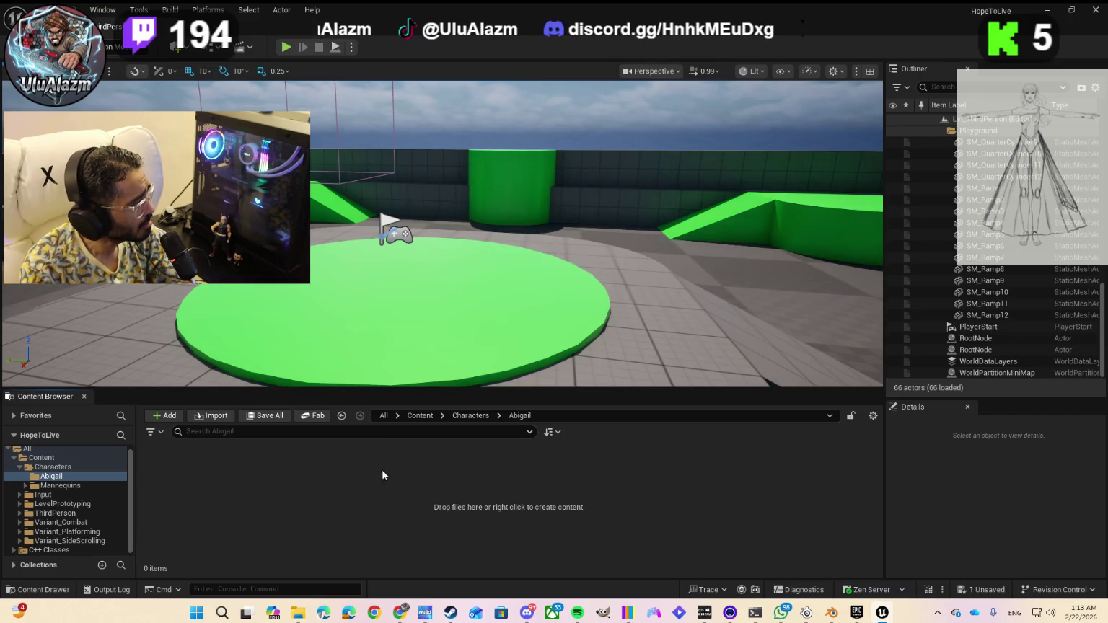
# - Browse to ExportedAssets/StaticMesh with the All Files filter and choose SM_Collection.fbx
pyautogui.click(195, 415)
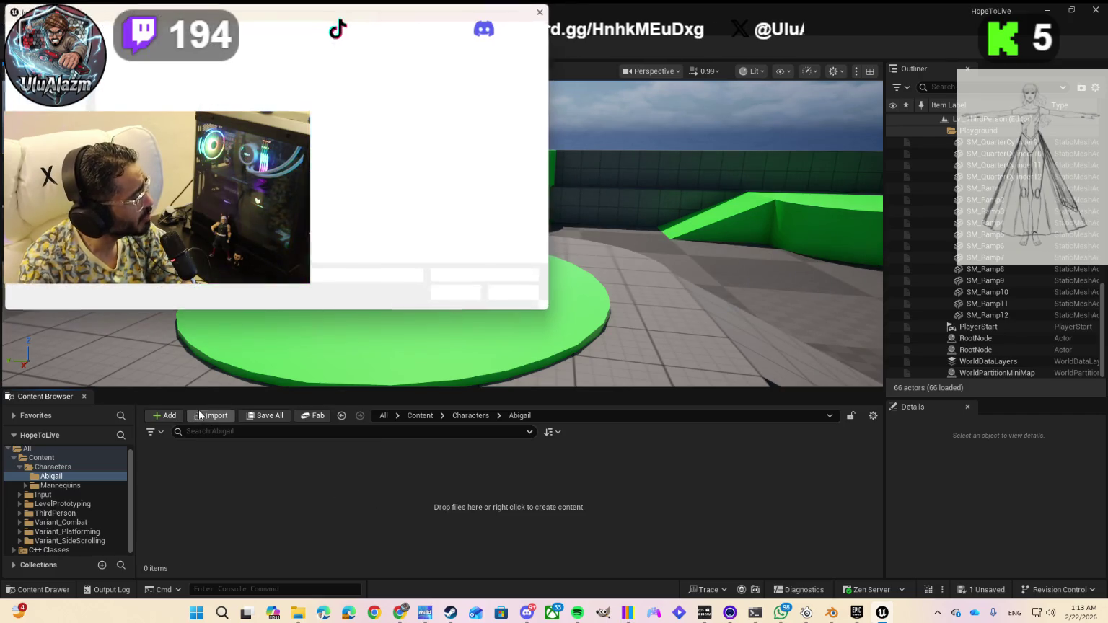
pyautogui.doubleClick(133, 97)
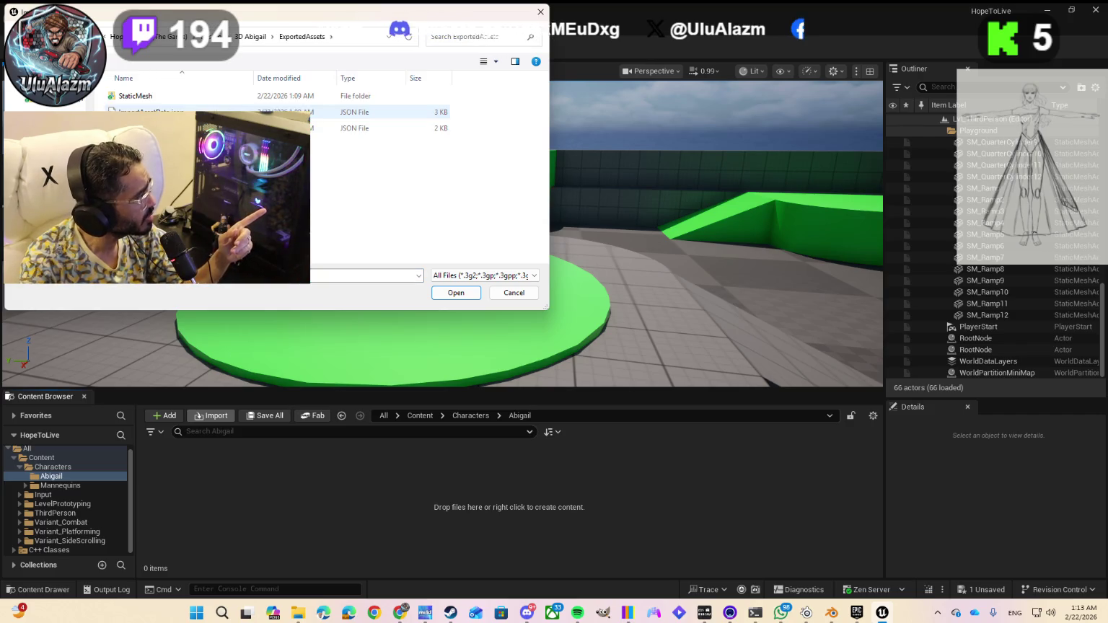
pyautogui.doubleClick(134, 96)
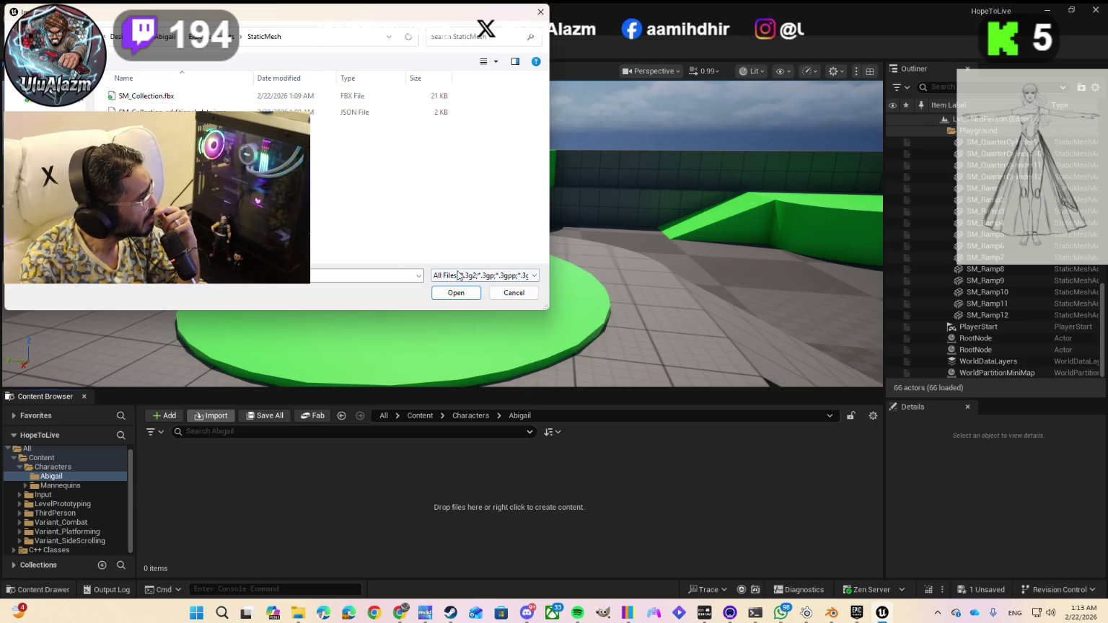
pyautogui.click(515, 276)
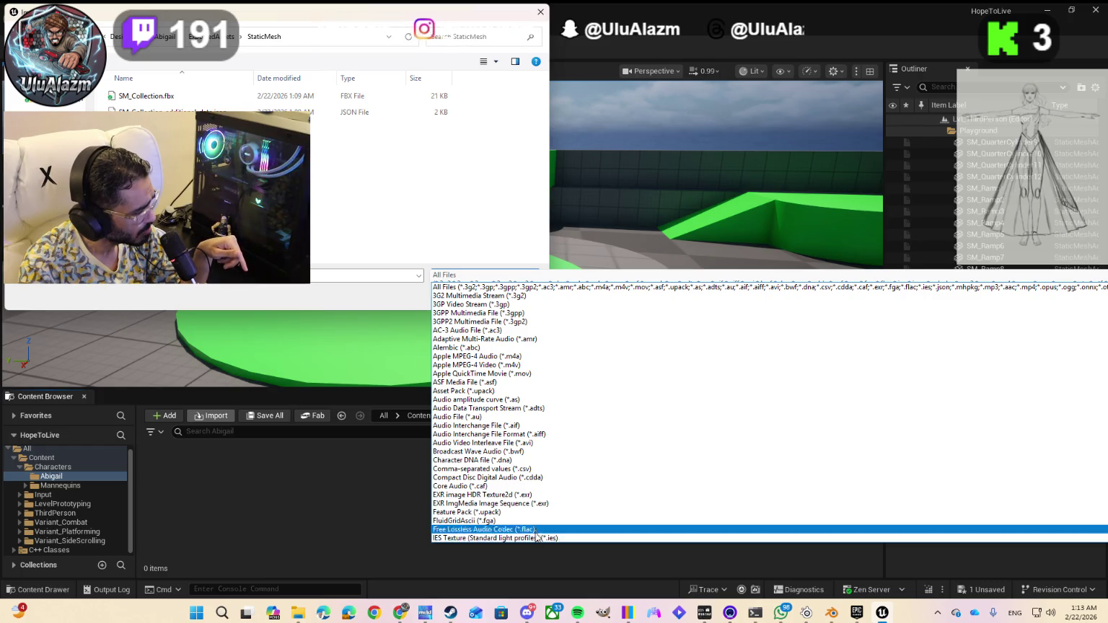
pyautogui.click(394, 305)
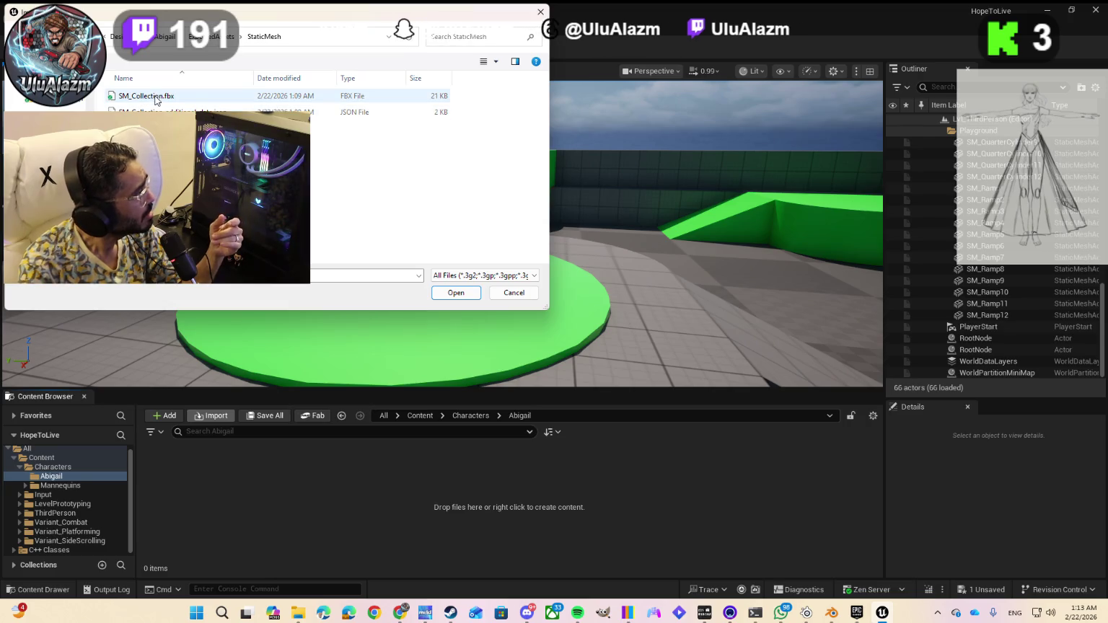
pyautogui.doubleClick(155, 98)
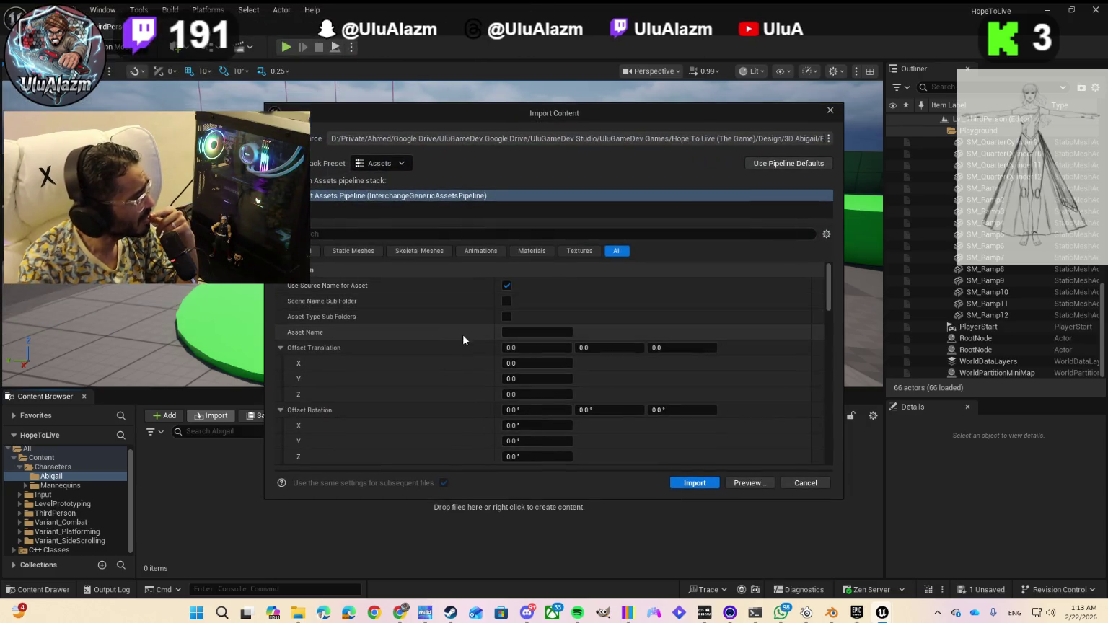
# - Set Force All Mesh as Type to Skeletal Mesh and submit the SM_Collection.fbx import
pyautogui.scroll(-2, 438, 345)
pyautogui.scroll(-4, 438, 345)
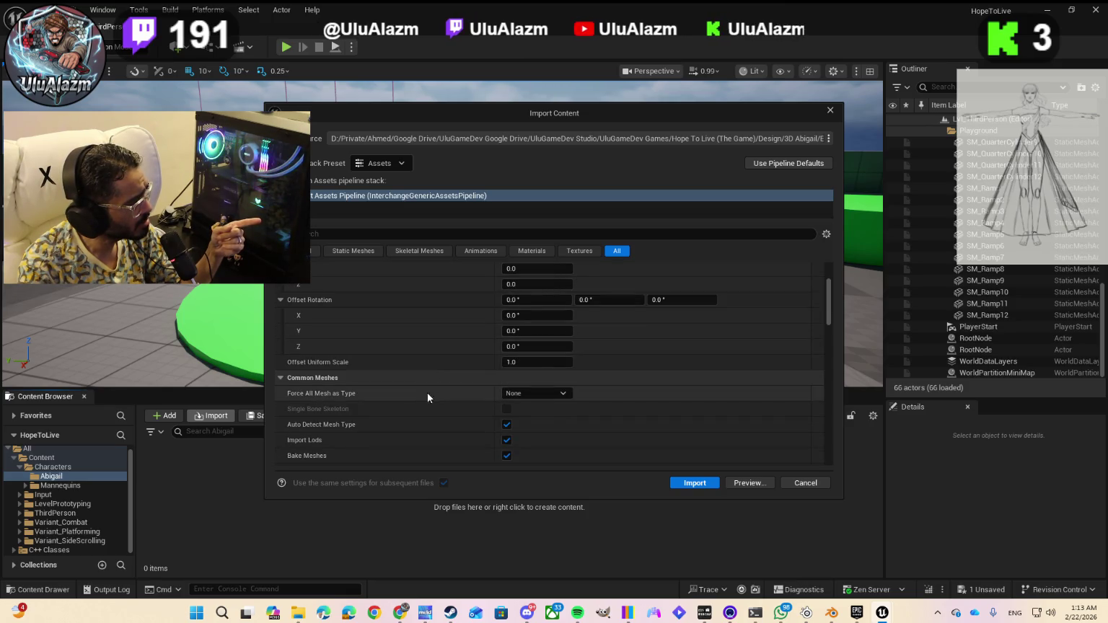
pyautogui.click(533, 393)
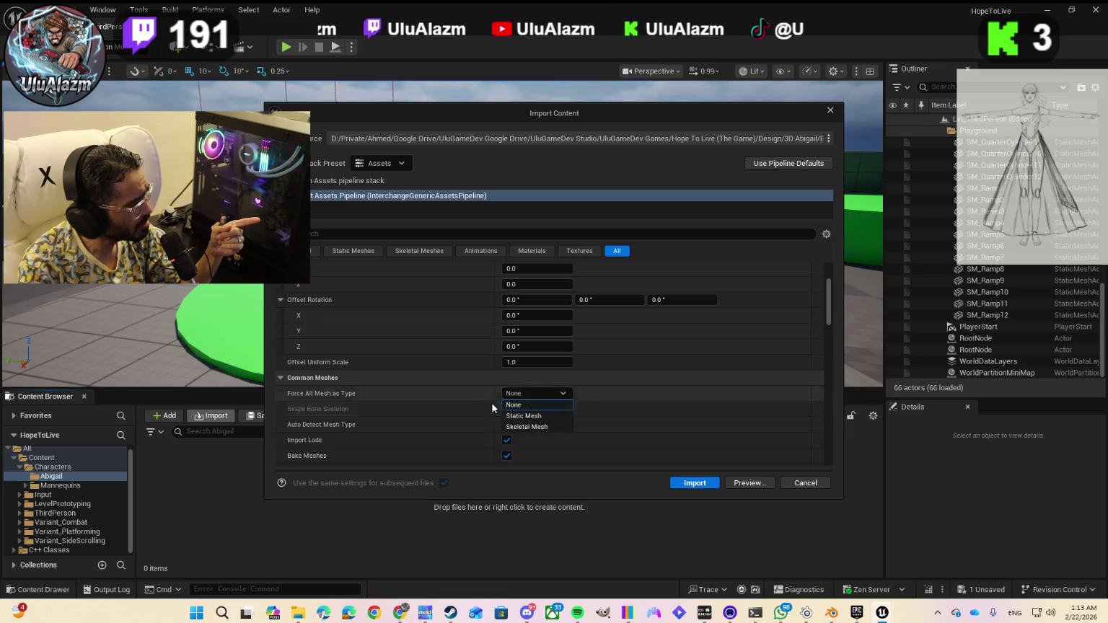
pyautogui.click(518, 429)
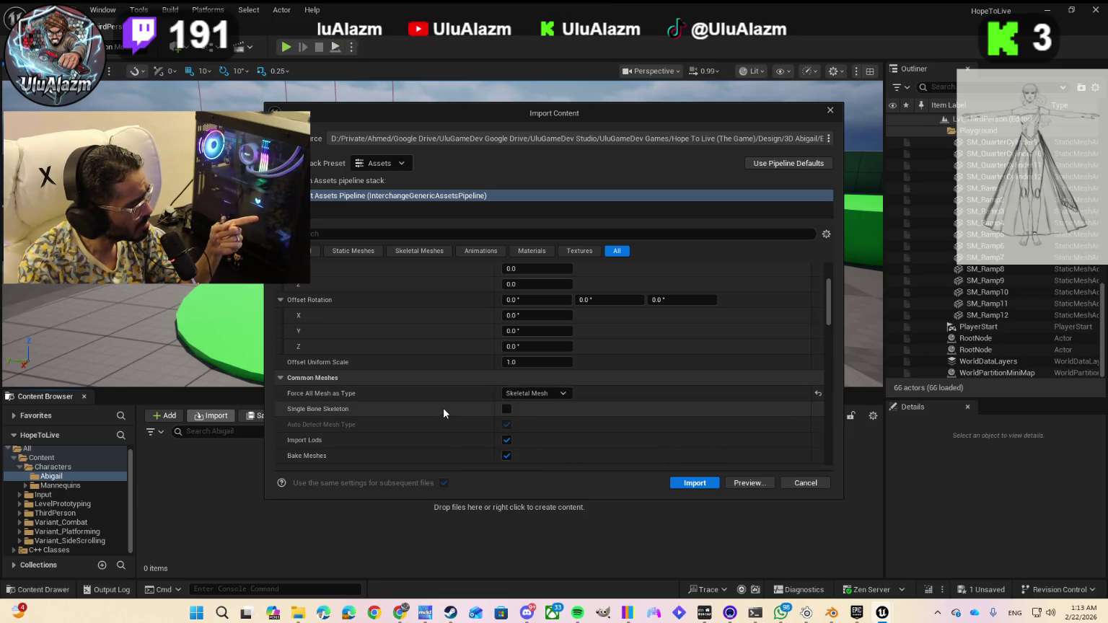
pyautogui.scroll(-5, 432, 406)
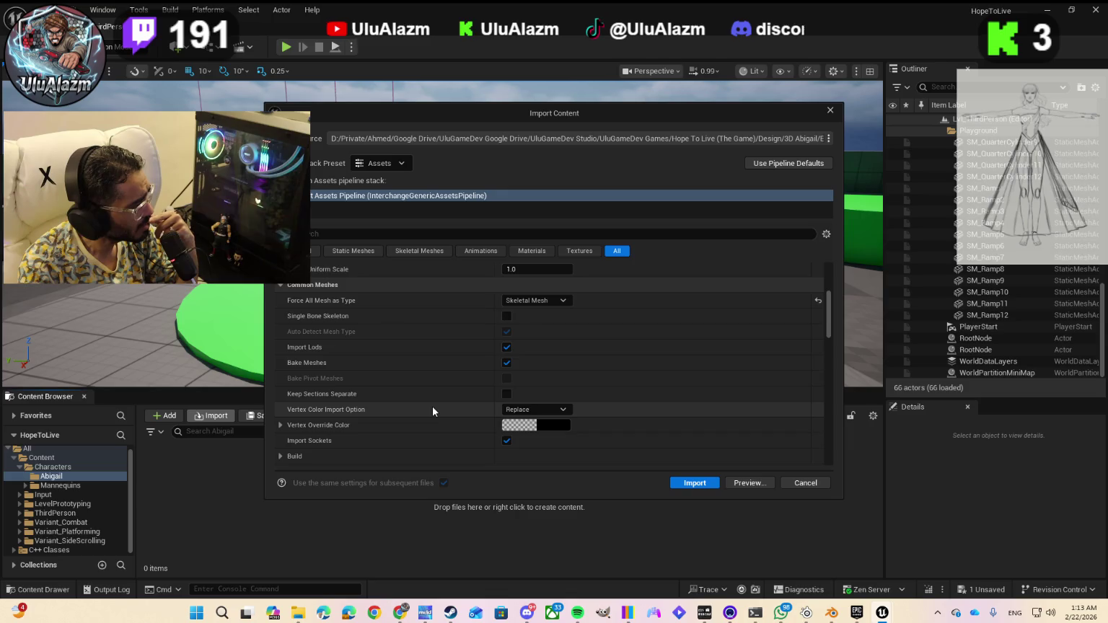
pyautogui.scroll(-9, 431, 406)
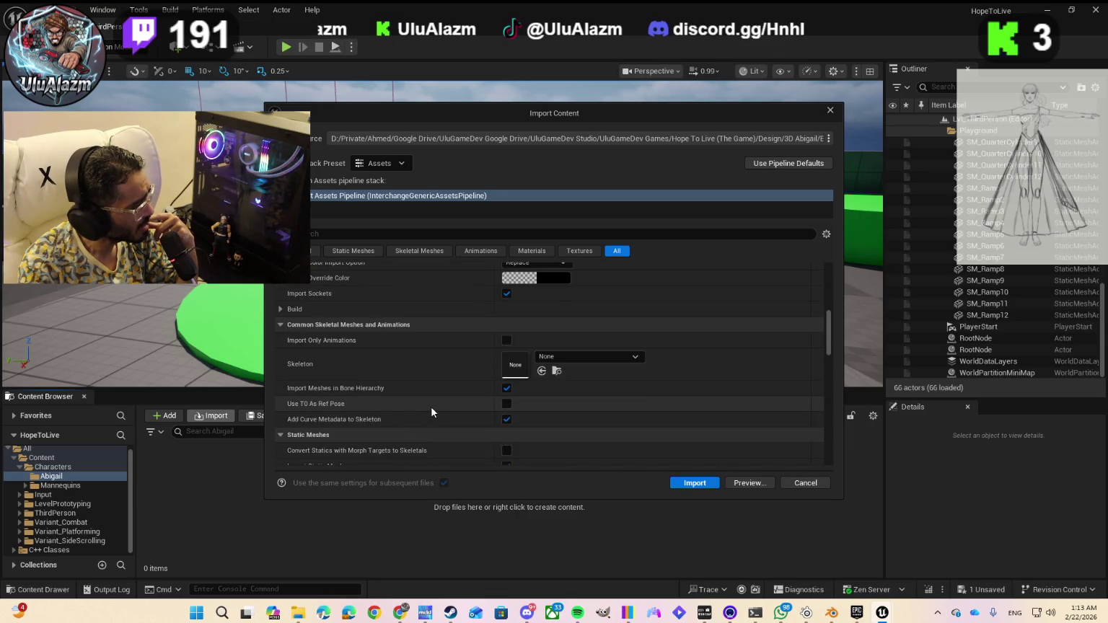
pyautogui.scroll(-10, 433, 406)
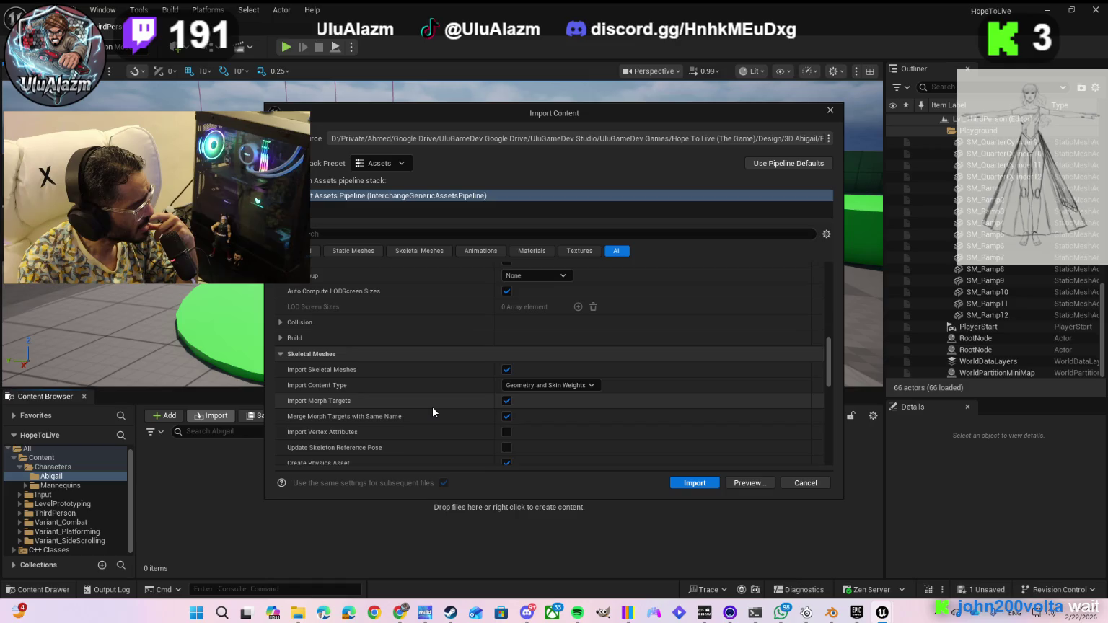
pyautogui.scroll(-6, 432, 406)
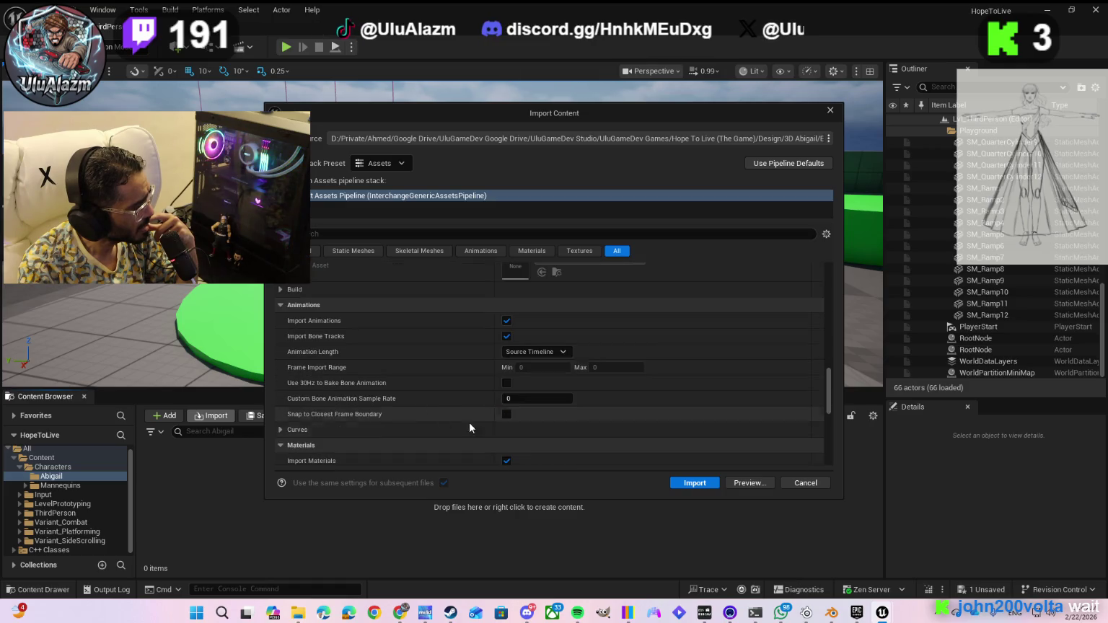
pyautogui.click(691, 481)
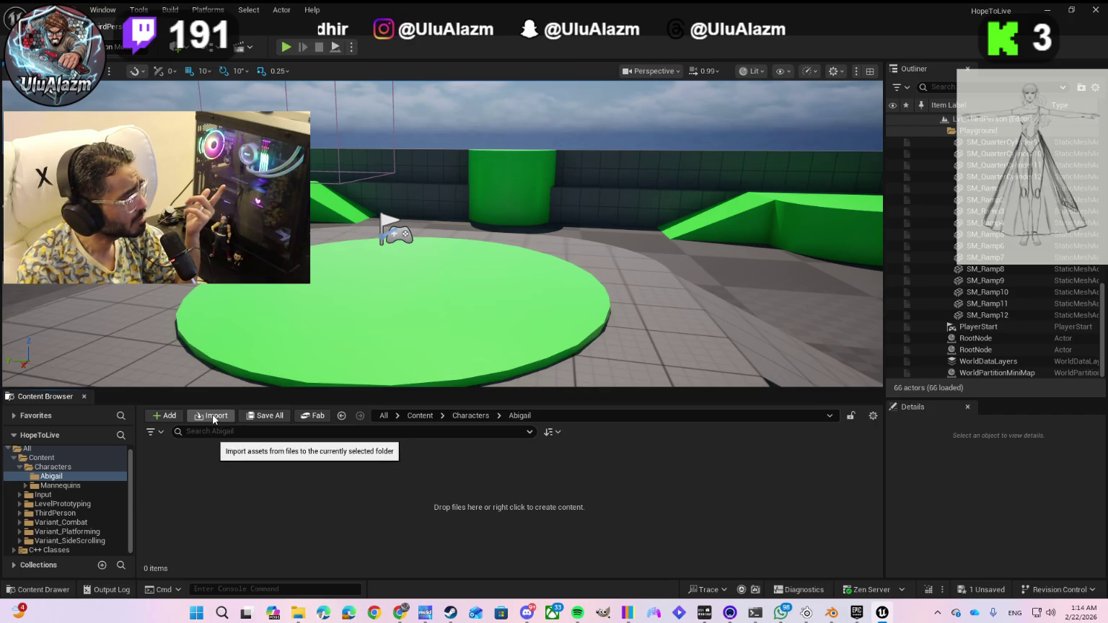
# - Expand Mannequins and view its Meshes folder, then return to the Abigail folder
pyautogui.click(25, 487)
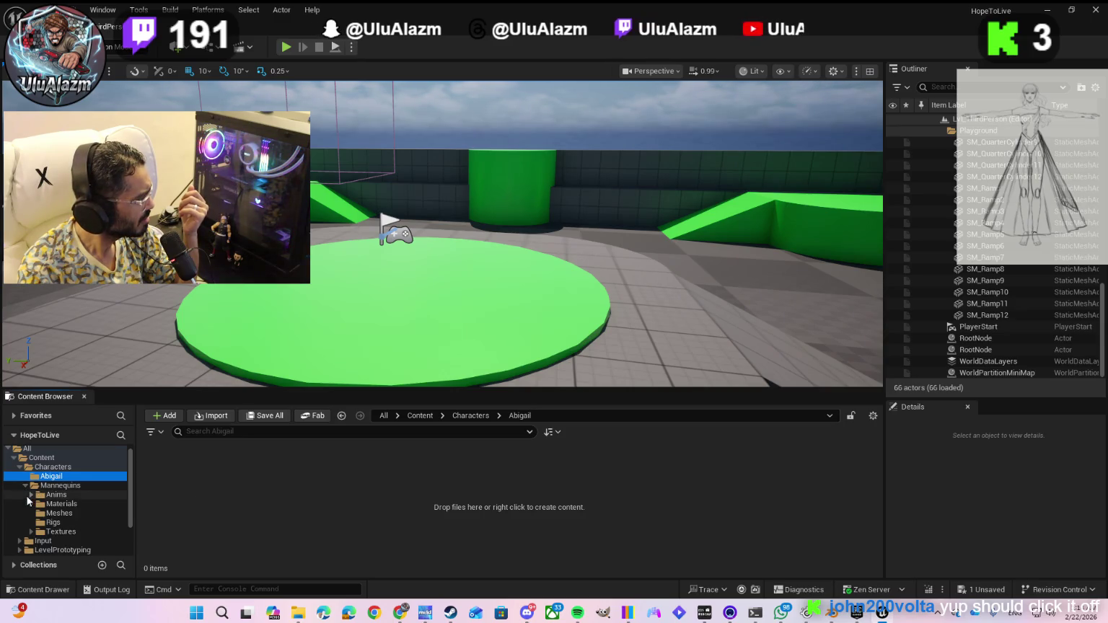
pyautogui.click(40, 515)
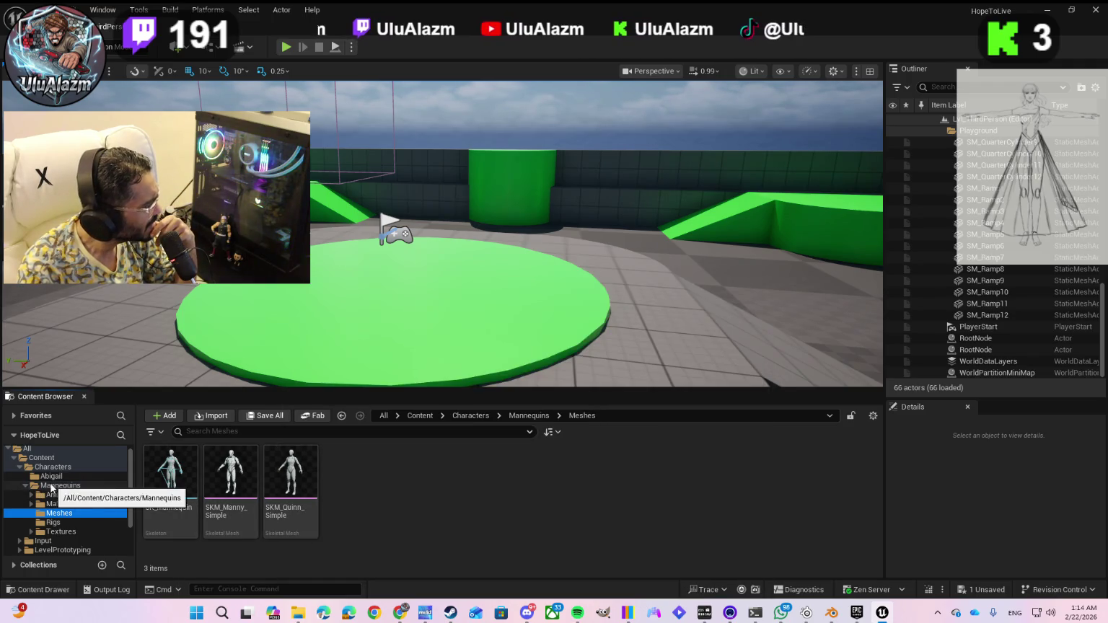
pyautogui.scroll(-2, 44, 490)
pyautogui.scroll(2, 49, 491)
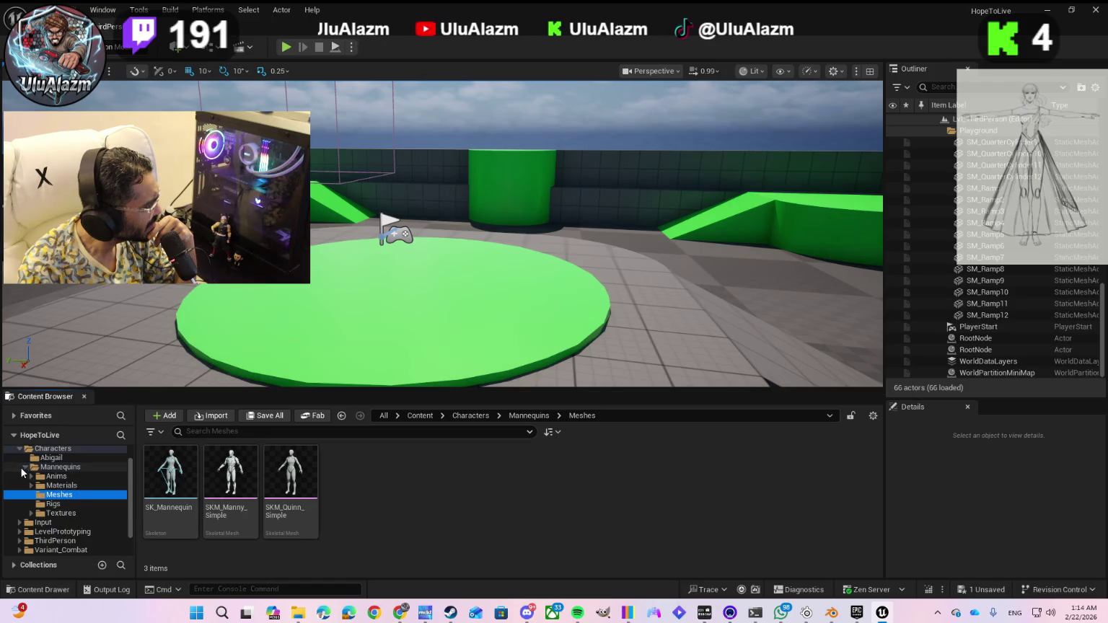
pyautogui.keyDown('ctrl'); pyautogui.click(34, 485); pyautogui.keyUp('ctrl')
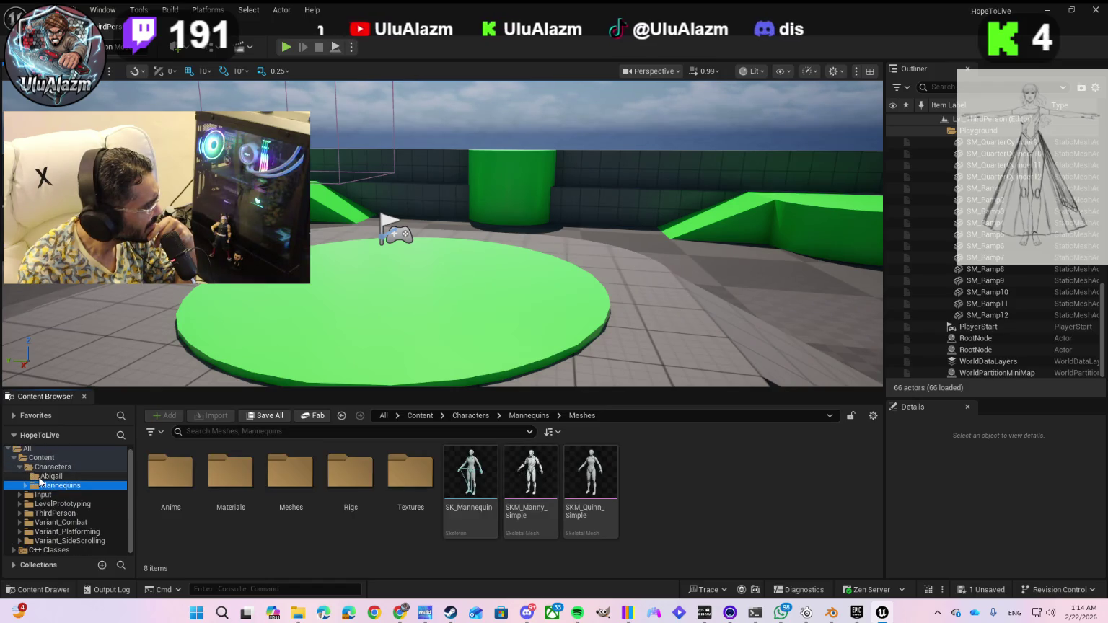
pyautogui.click(40, 478)
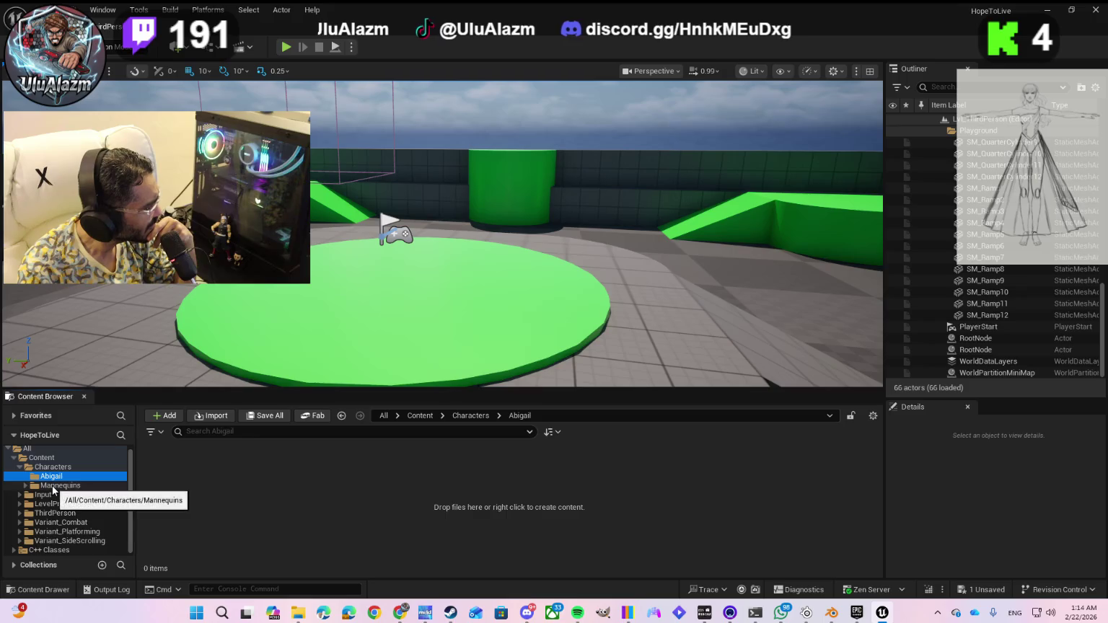
# - Reveal the Mannequins subfolders and look through Anims and Materials
pyautogui.click(53, 488)
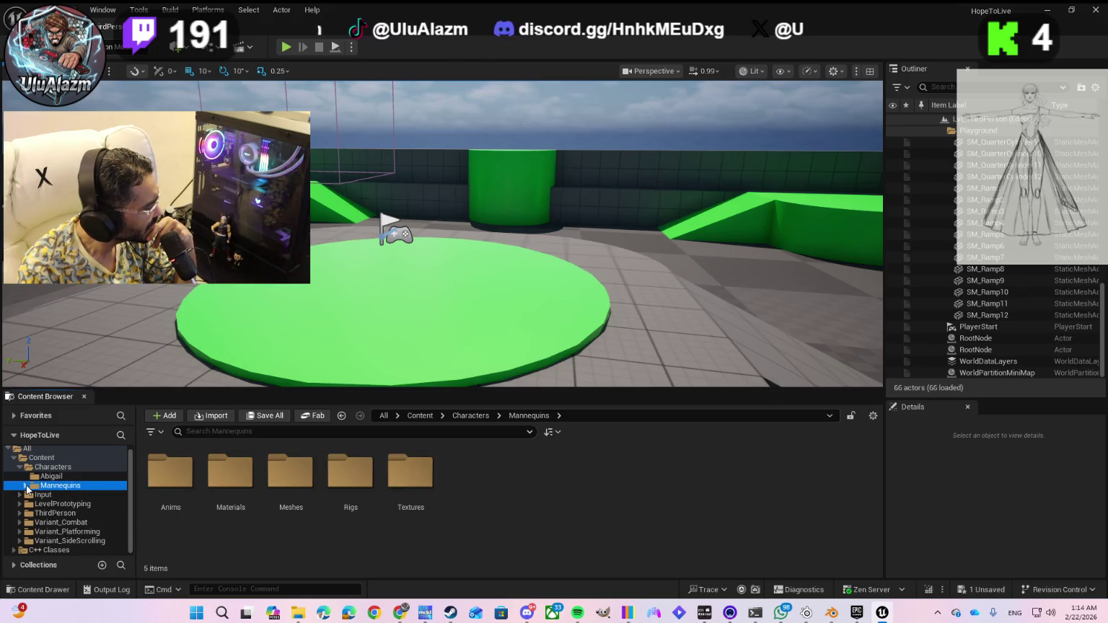
pyautogui.click(26, 488)
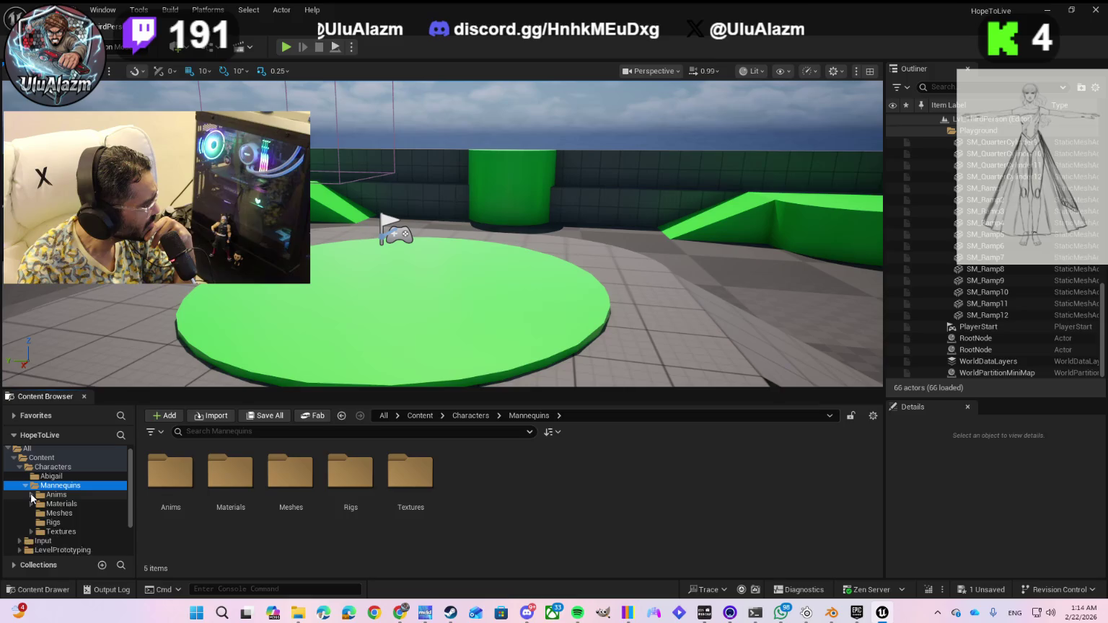
pyautogui.click(32, 495)
pyautogui.click(32, 496)
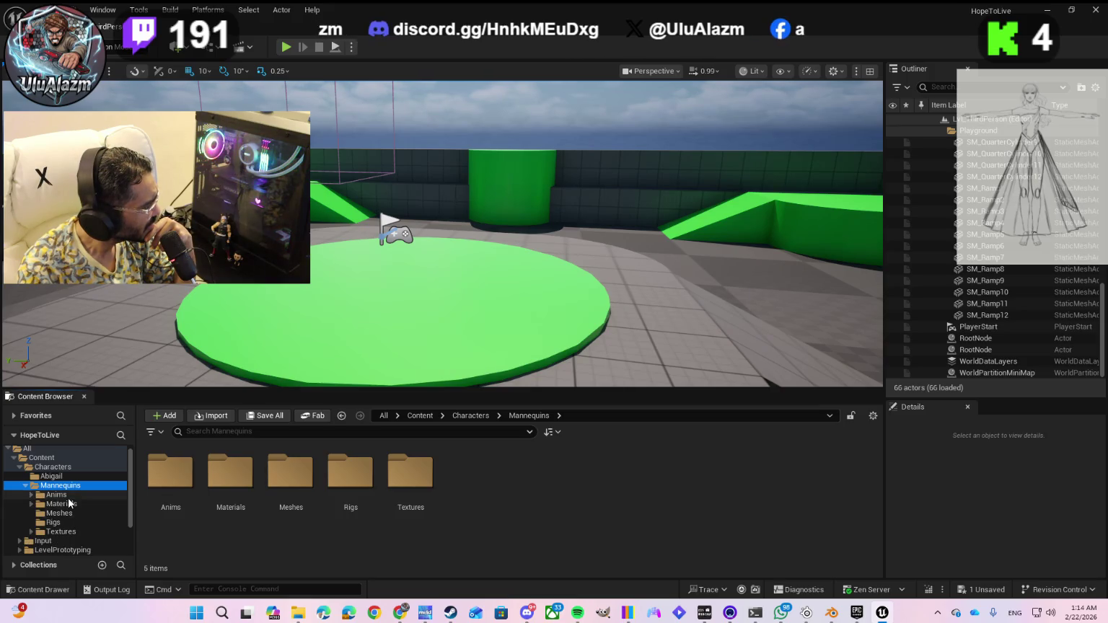
pyautogui.click(61, 504)
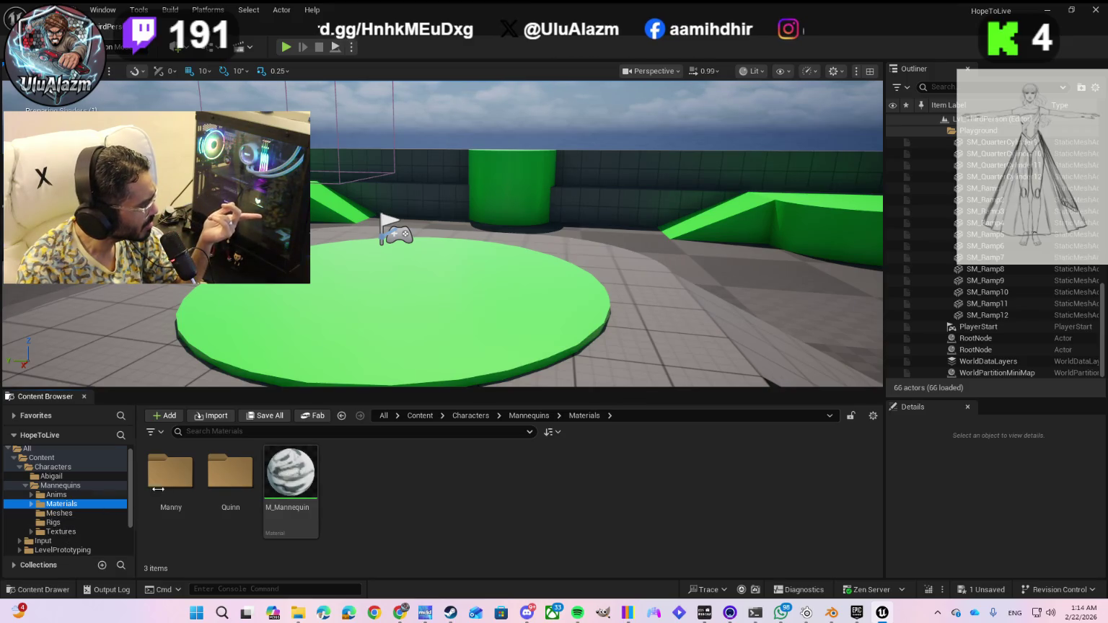
# - Back in the Abigail folder, start an import and select SM_Collection.fbx
pyautogui.click(52, 478)
pyautogui.click(208, 416)
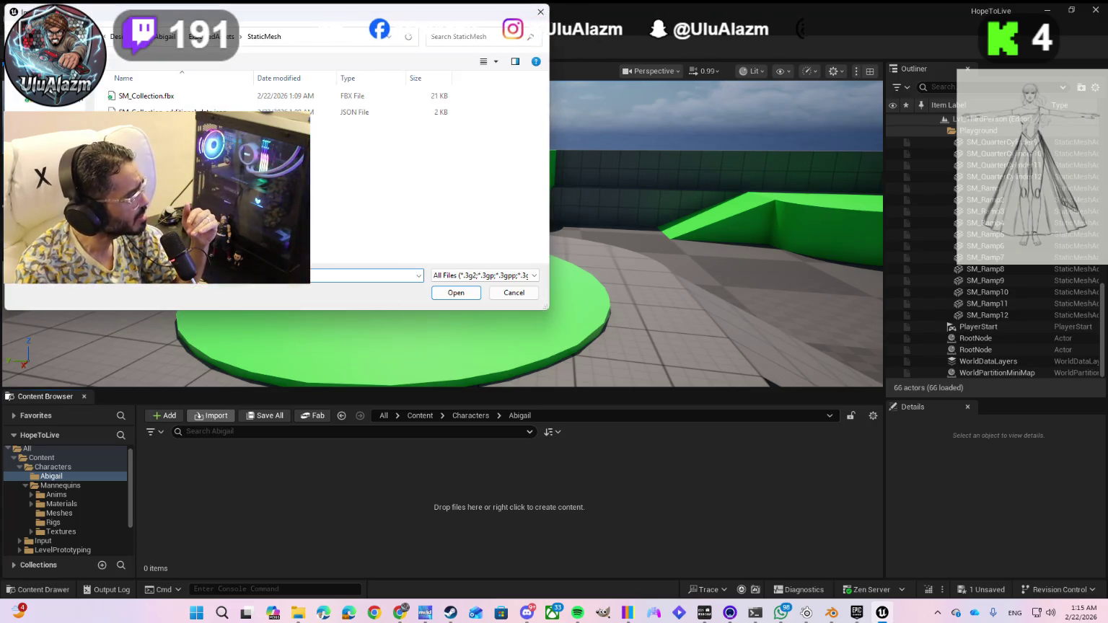
pyautogui.click(156, 95)
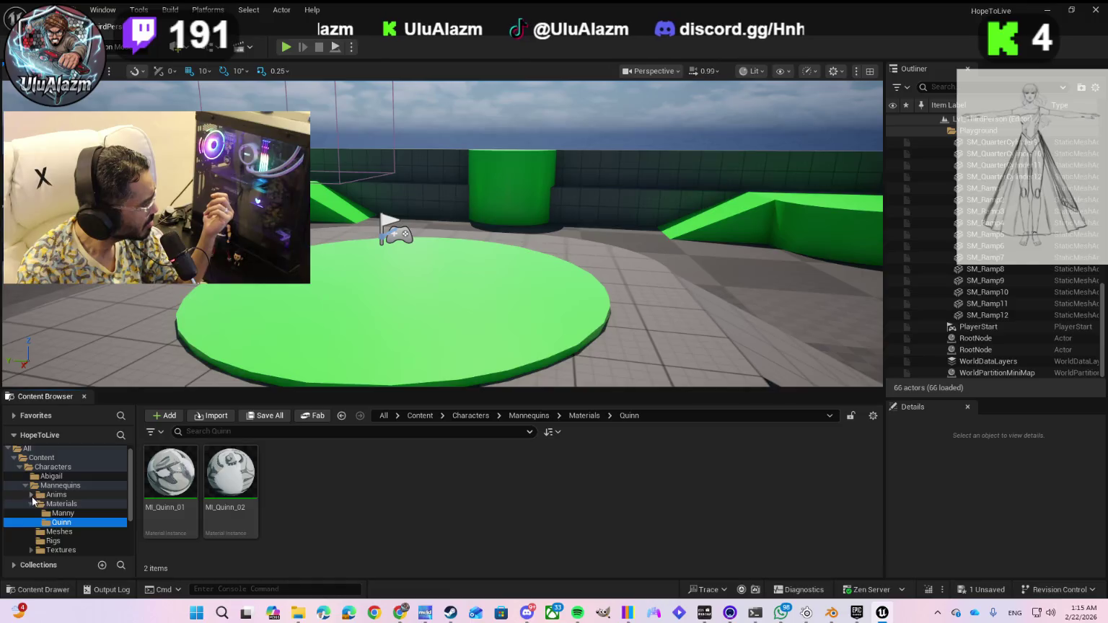
# - Browse the mannequin Anims, Meshes, Rigs and Textures folders, then return to Abigail
pyautogui.click(32, 495)
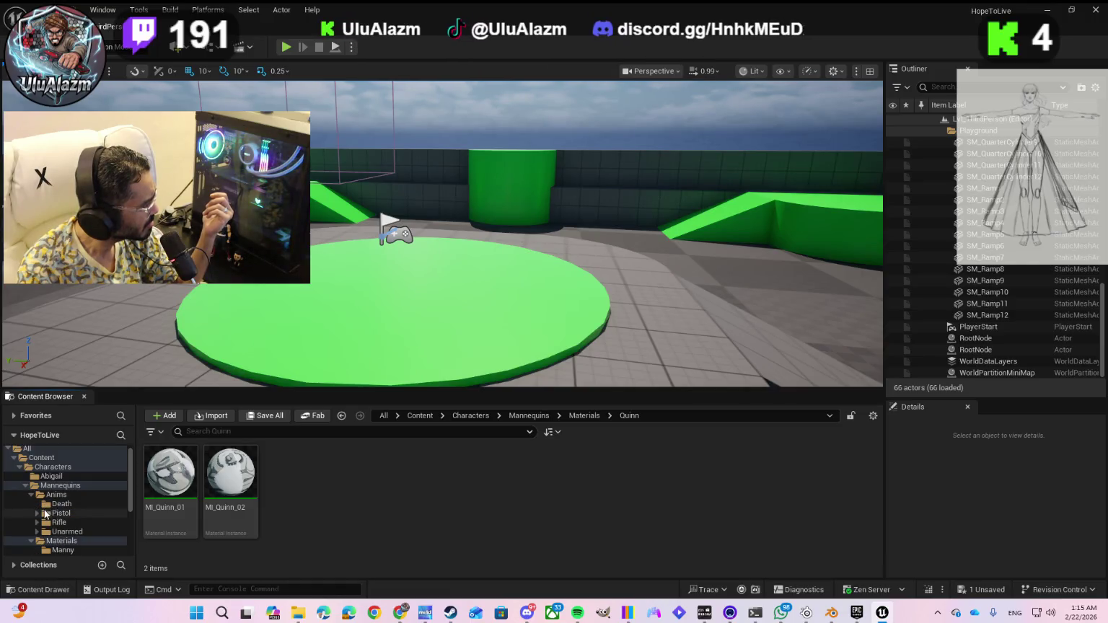
pyautogui.scroll(-2, 60, 530)
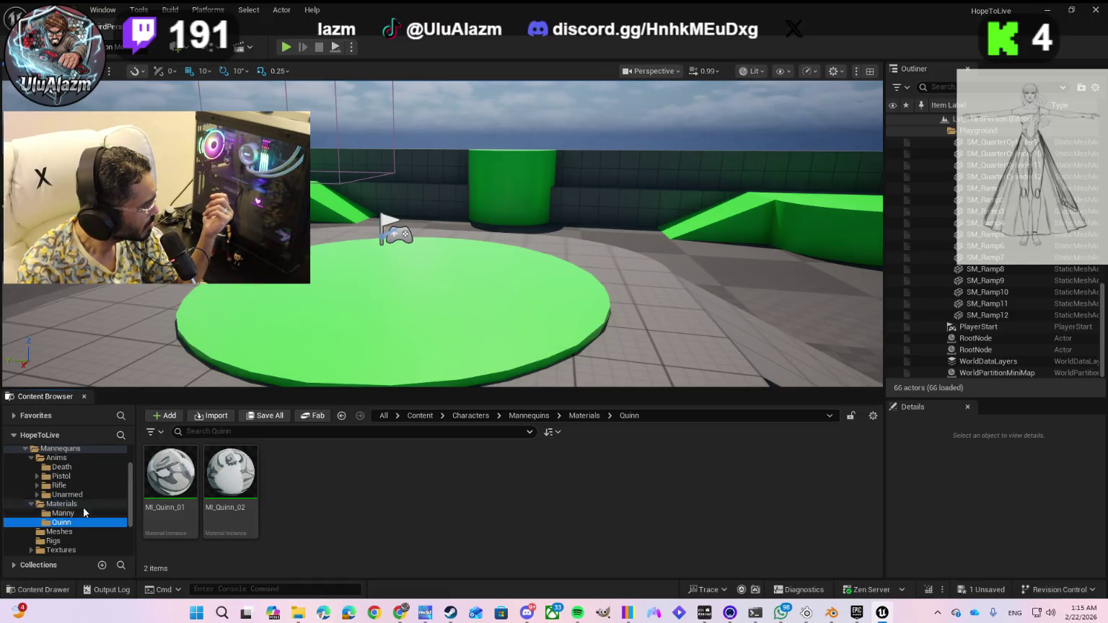
pyautogui.scroll(-1, 70, 534)
pyautogui.click(61, 514)
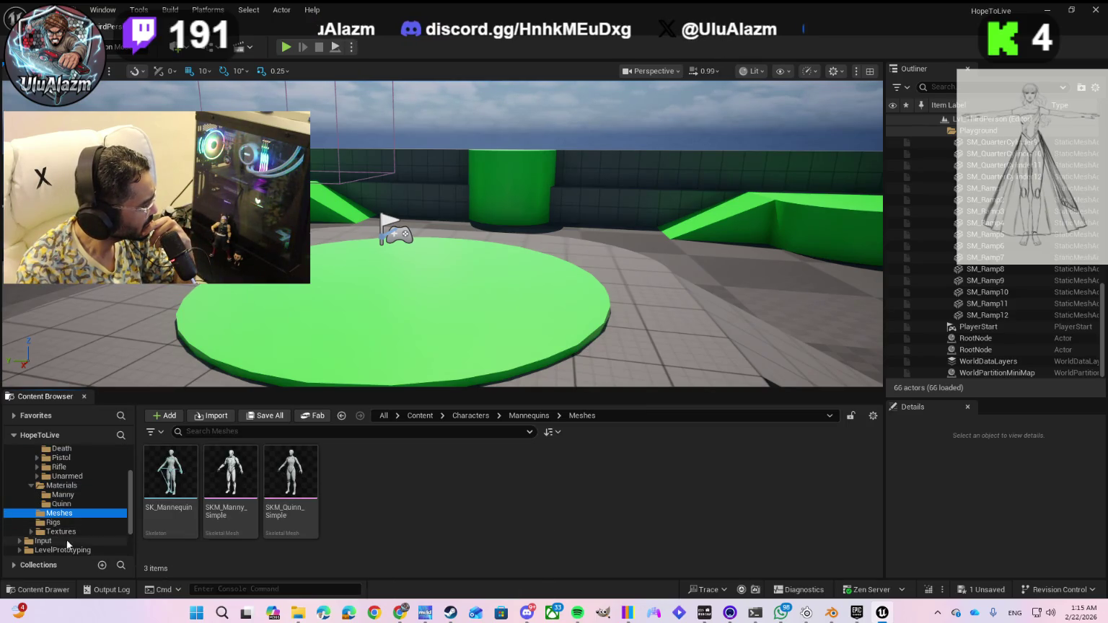
pyautogui.click(52, 523)
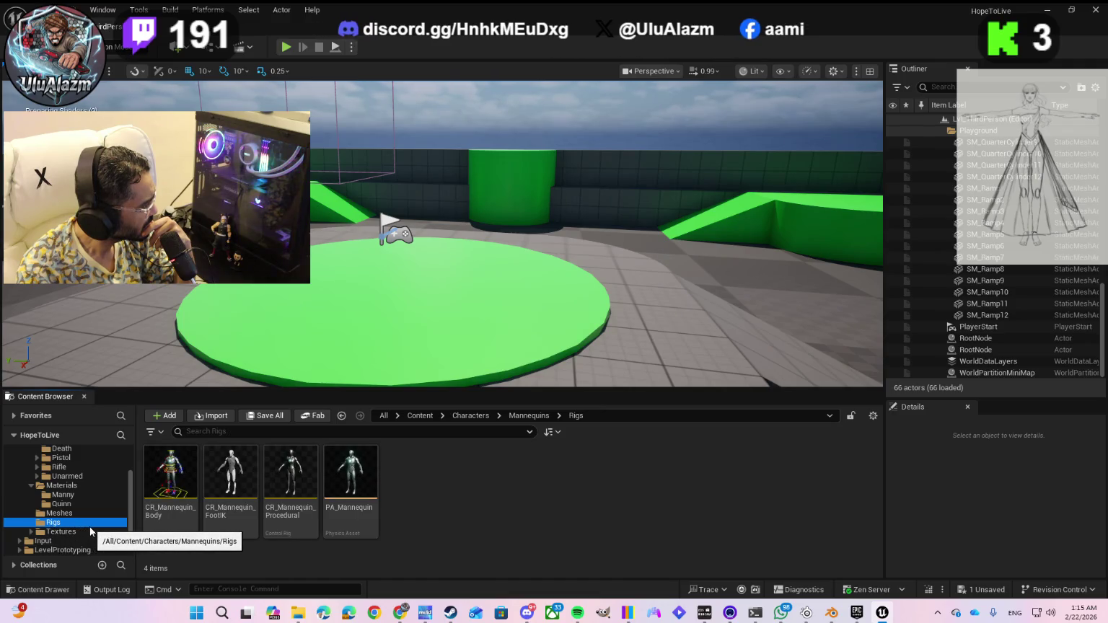
pyautogui.click(54, 531)
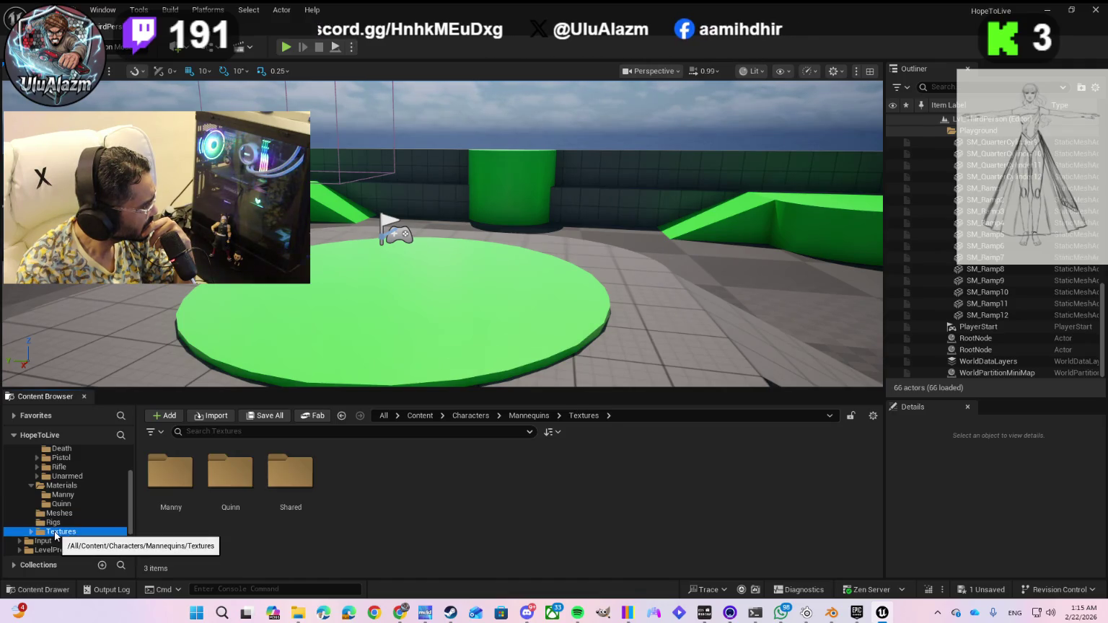
pyautogui.click(33, 532)
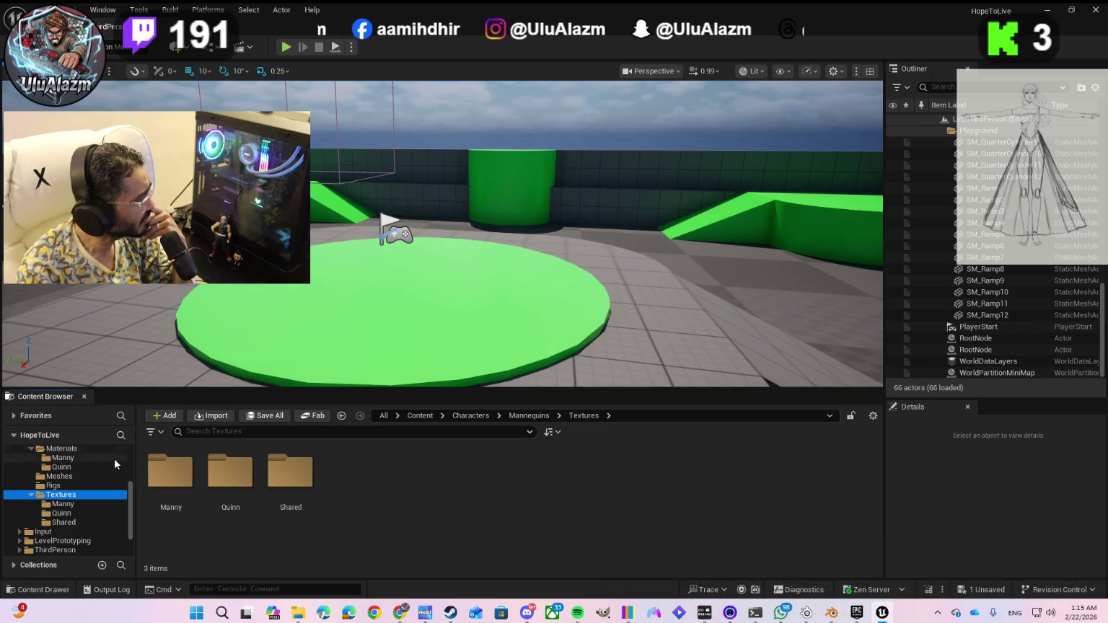
pyautogui.scroll(2, 91, 469)
pyautogui.scroll(3, 66, 502)
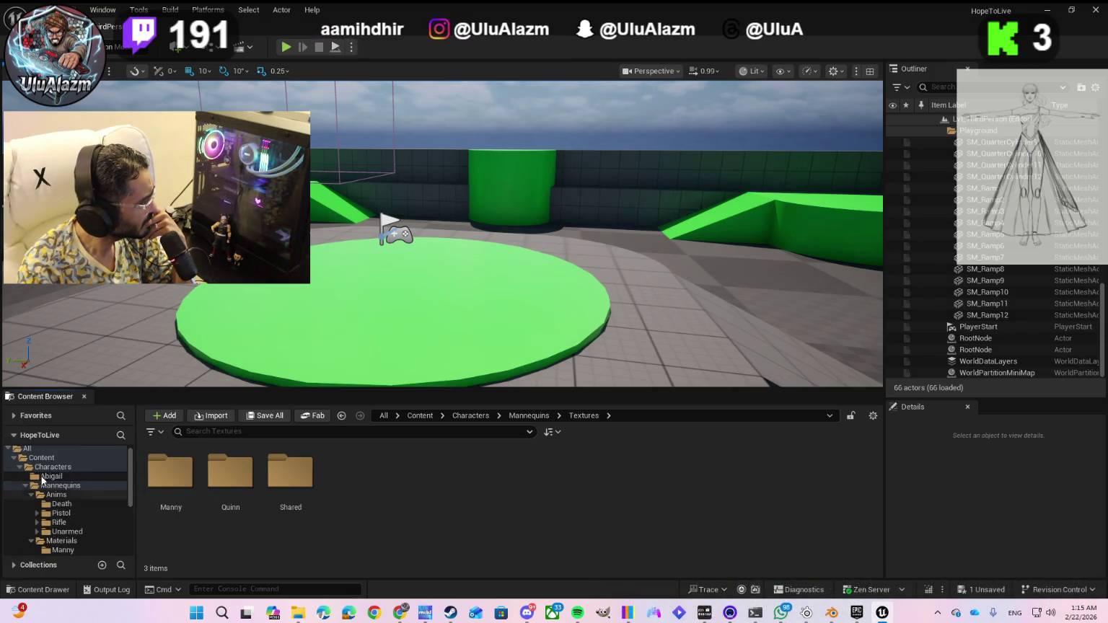
pyautogui.click(109, 475)
# - Start an import, briefly check Blender, then pick the FBX in ExportedAssets/StaticMesh
pyautogui.click(211, 419)
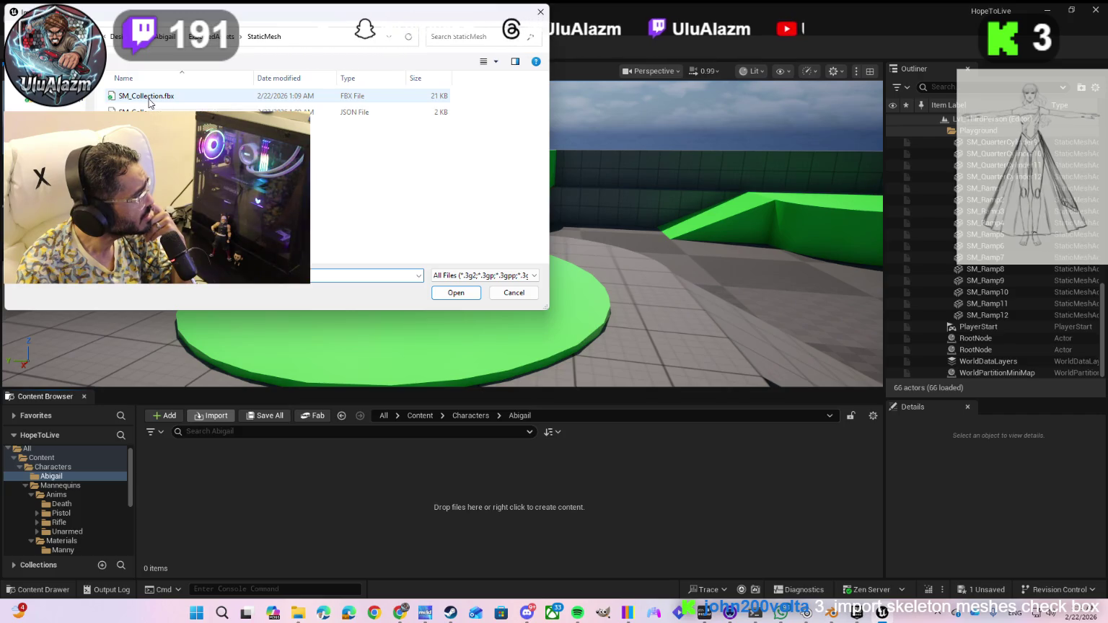
pyautogui.click(216, 37)
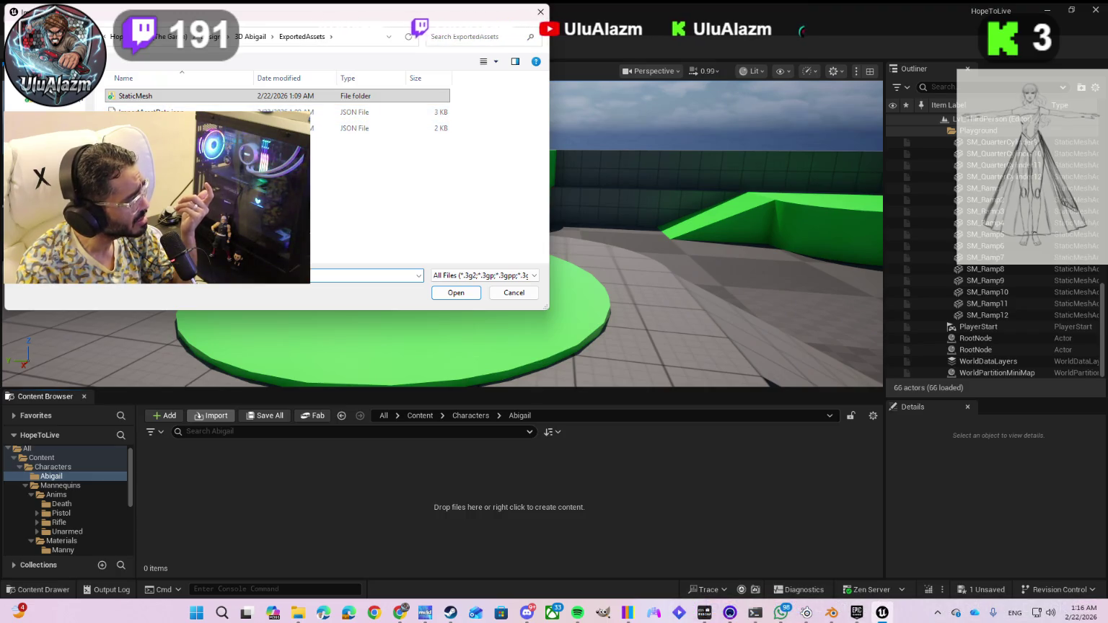
pyautogui.click(140, 97)
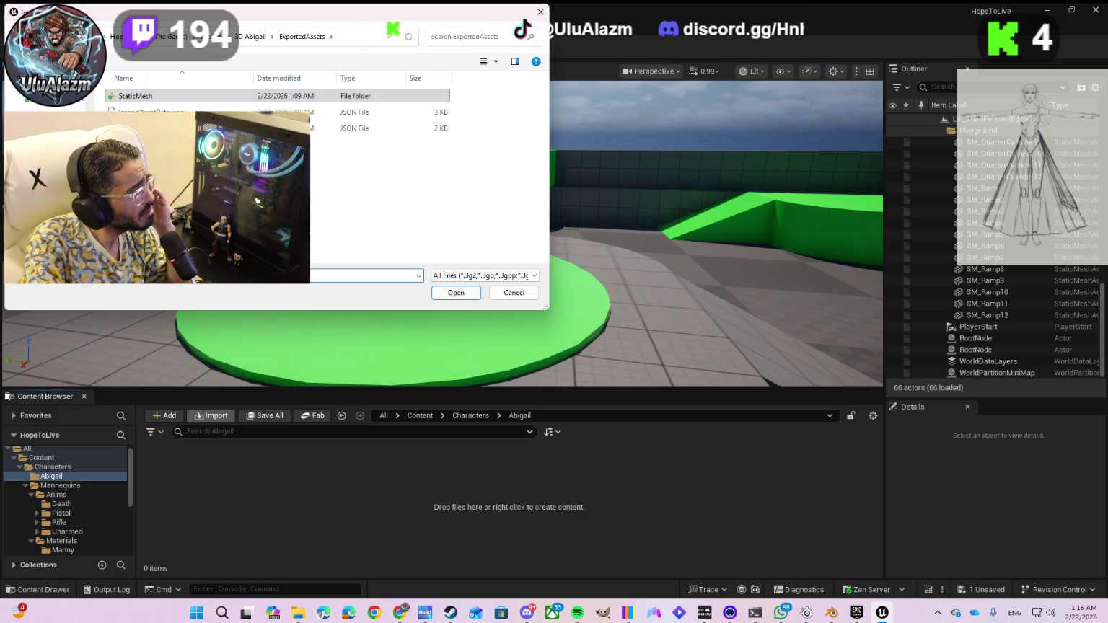
pyautogui.click(831, 613)
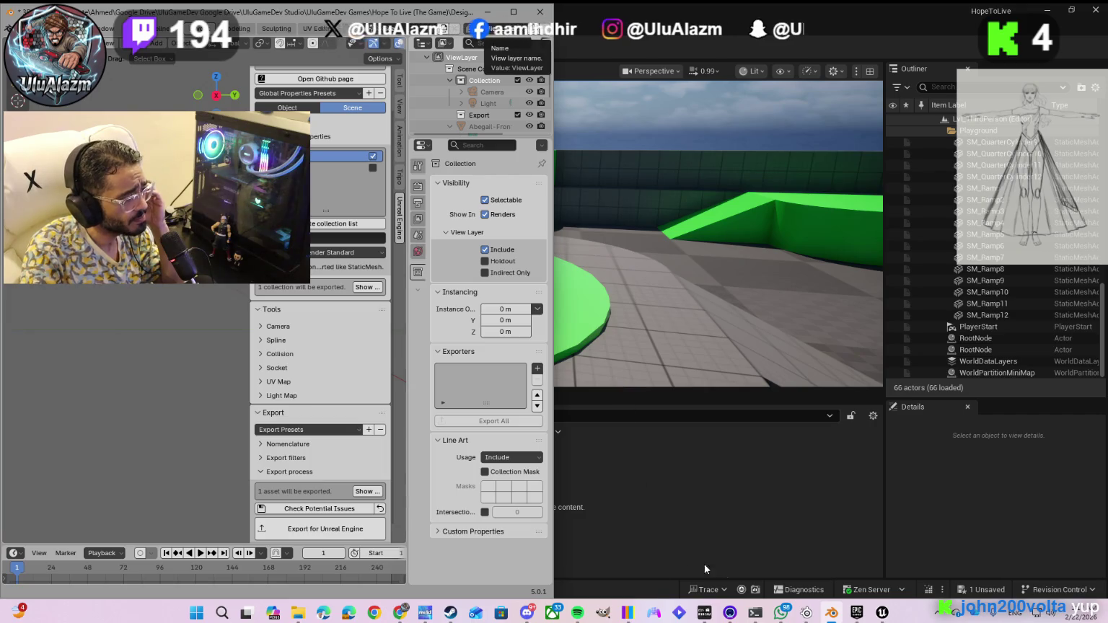
pyautogui.click(882, 613)
pyautogui.click(144, 97)
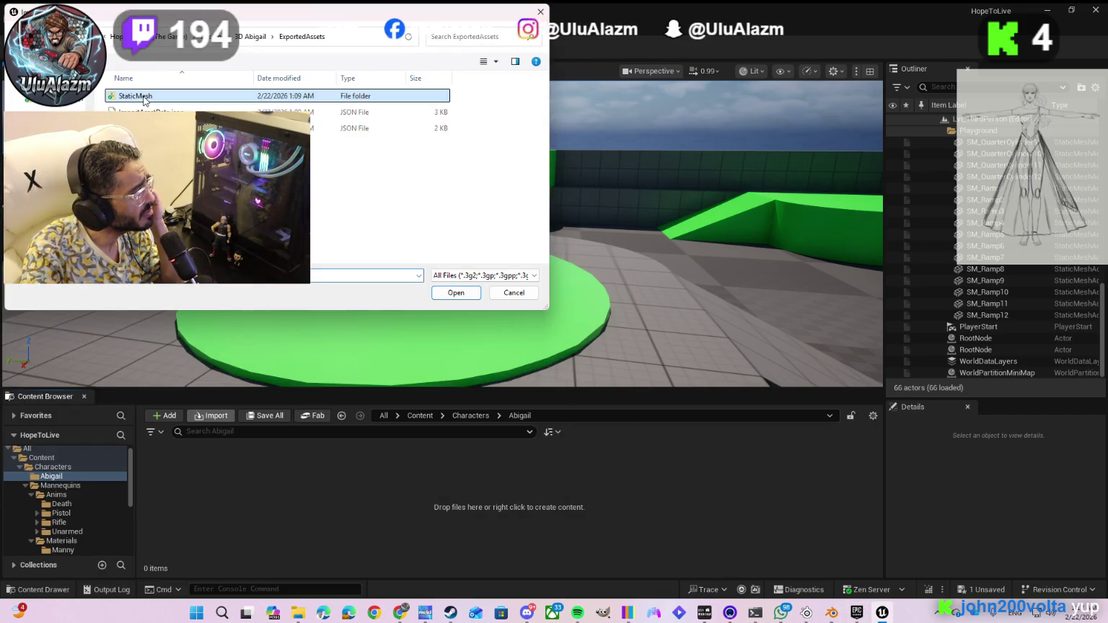
pyautogui.doubleClick(143, 97)
pyautogui.doubleClick(143, 97)
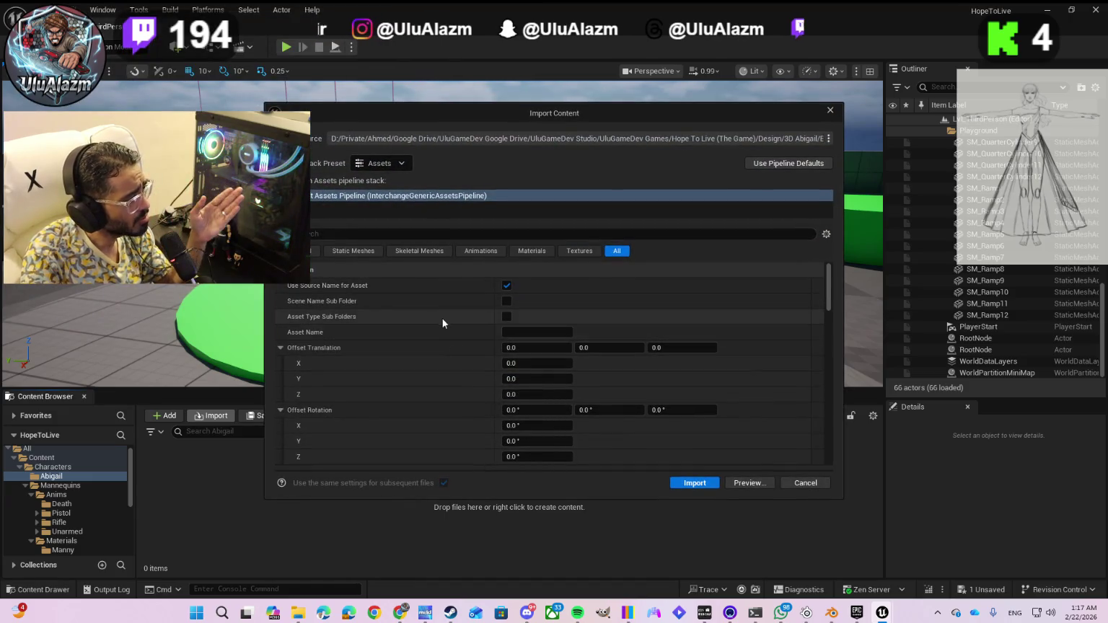
# - Set Common Meshes > Force All Mesh as Type to Skeletal Mesh
pyautogui.scroll(-5, 441, 332)
pyautogui.scroll(-3, 442, 352)
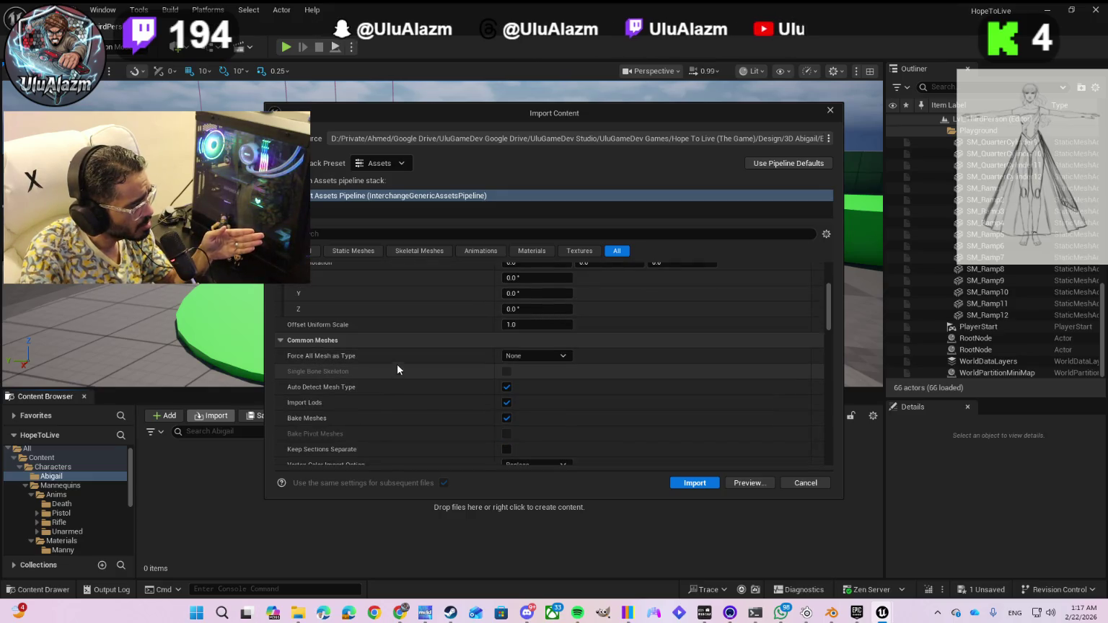
pyautogui.click(535, 356)
pyautogui.click(529, 390)
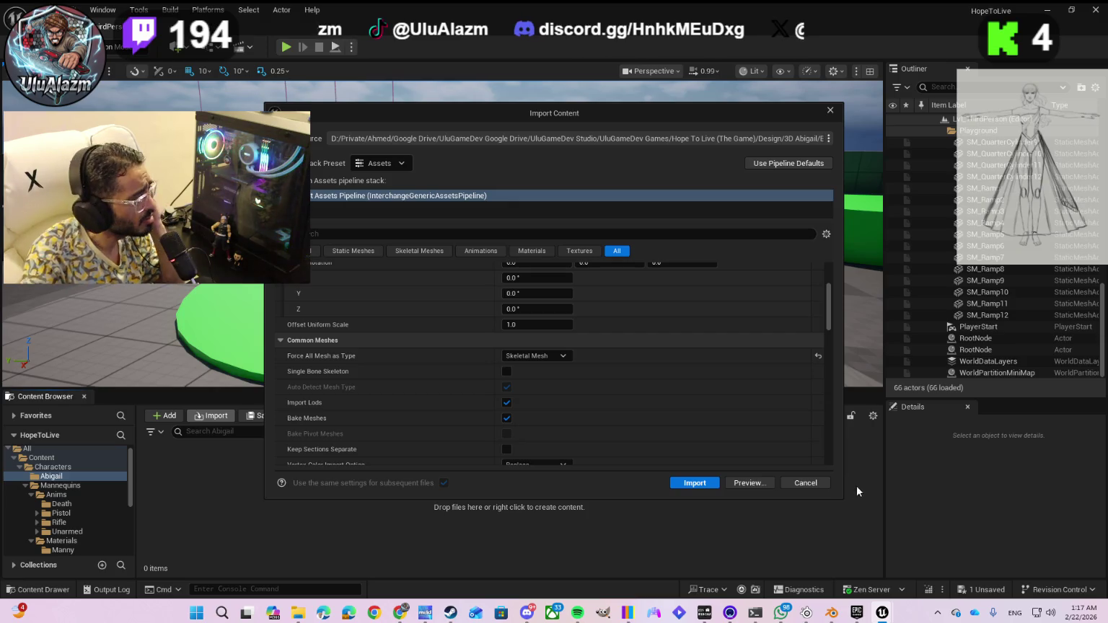
pyautogui.scroll(-2, 444, 437)
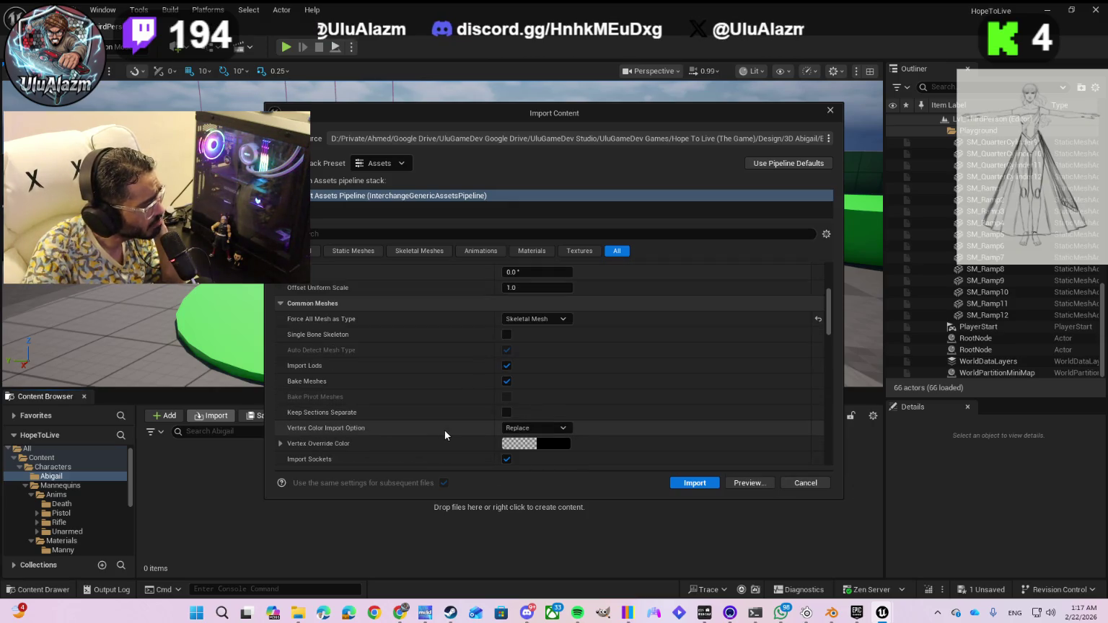
pyautogui.scroll(-2, 444, 430)
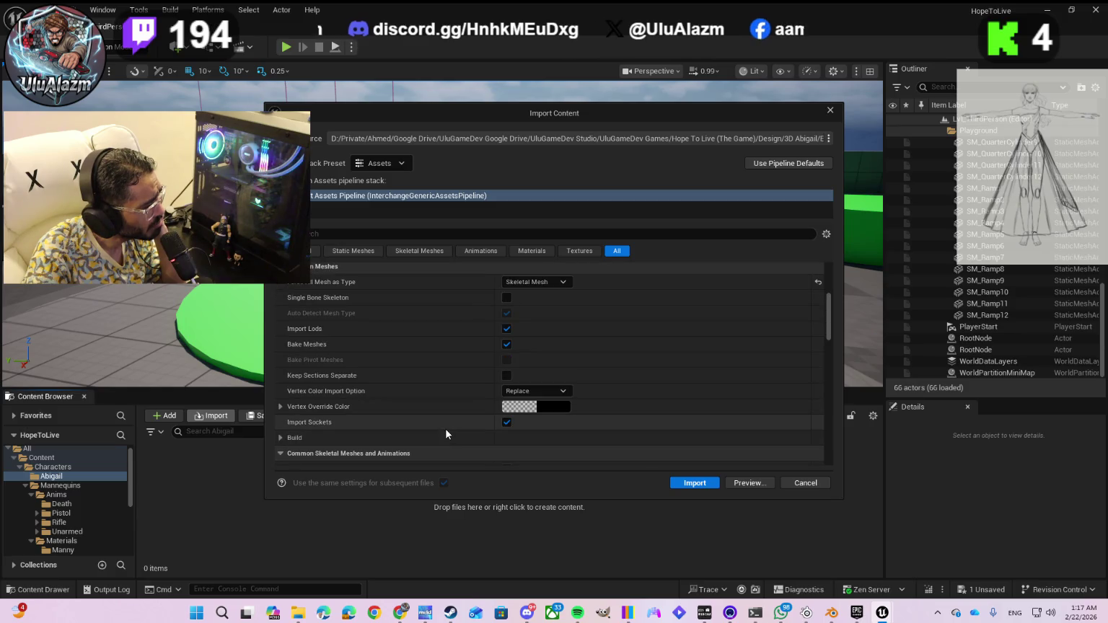
pyautogui.scroll(-3, 445, 428)
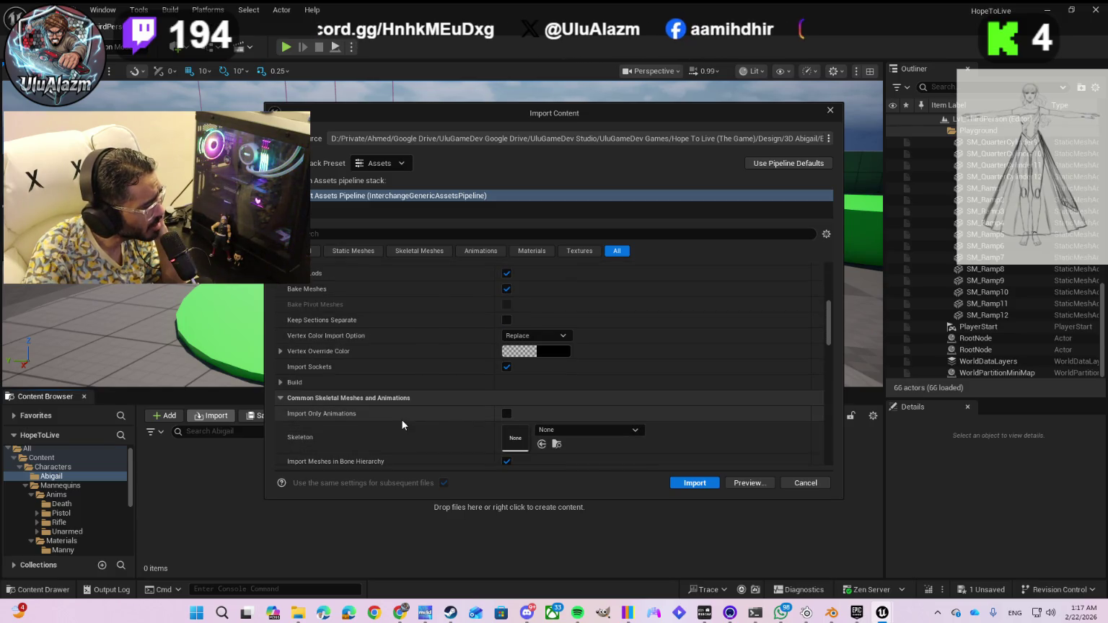
pyautogui.scroll(-2, 356, 414)
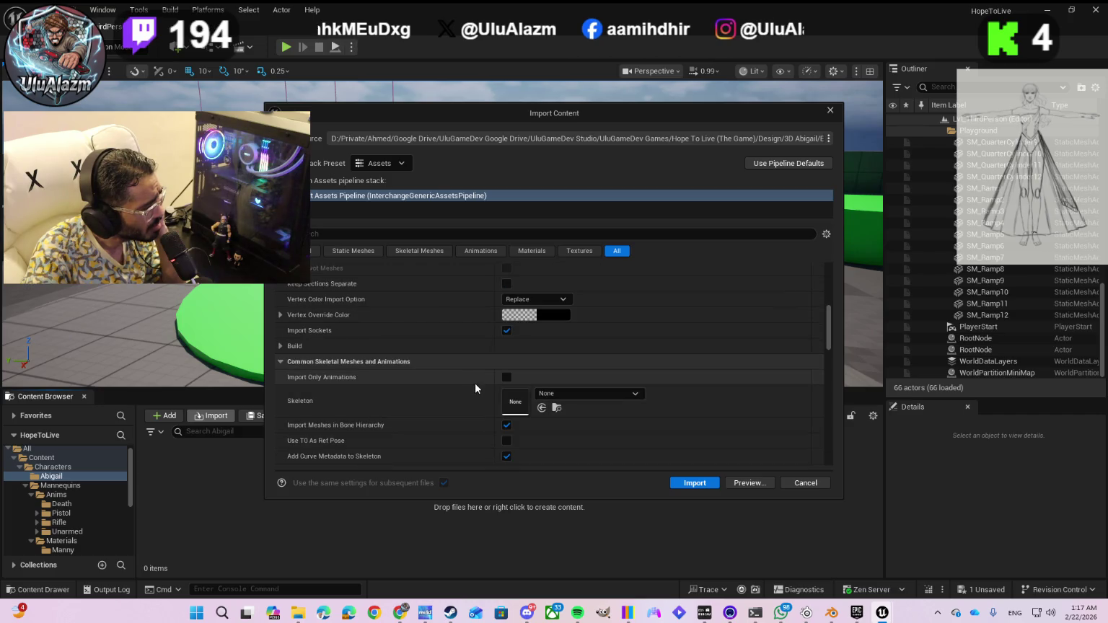
pyautogui.scroll(-2, 486, 380)
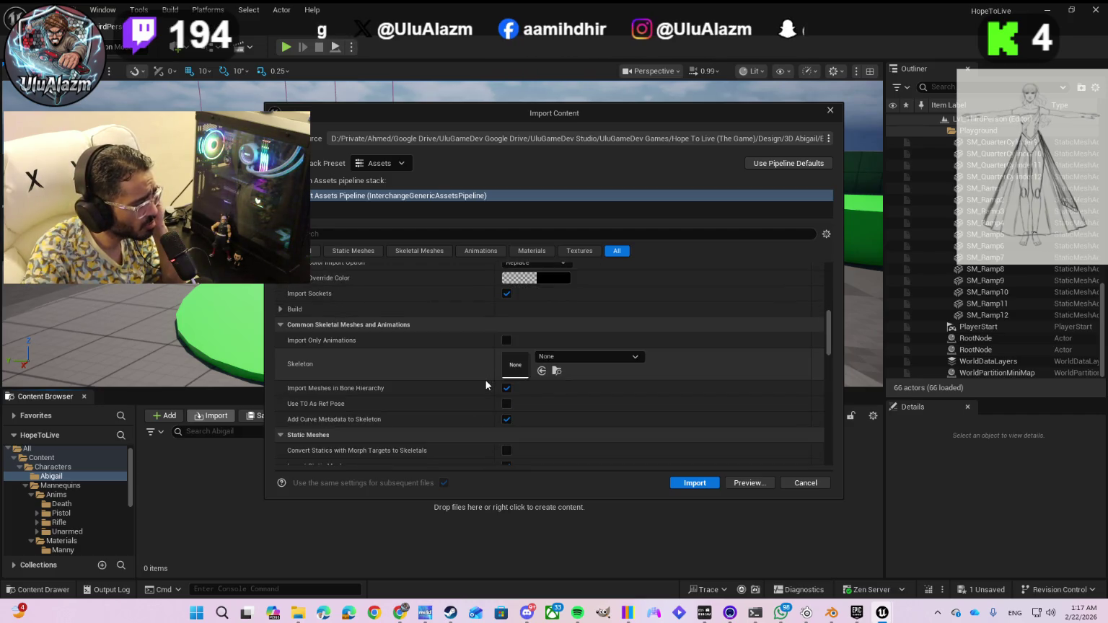
pyautogui.moveTo(352, 345)
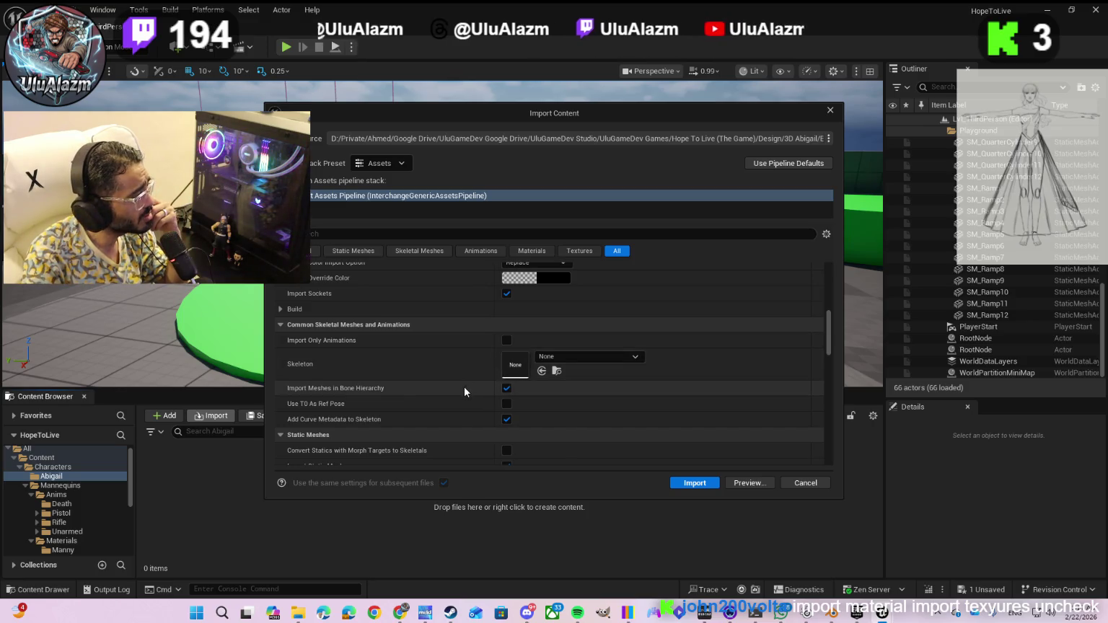
pyautogui.scroll(5, 464, 390)
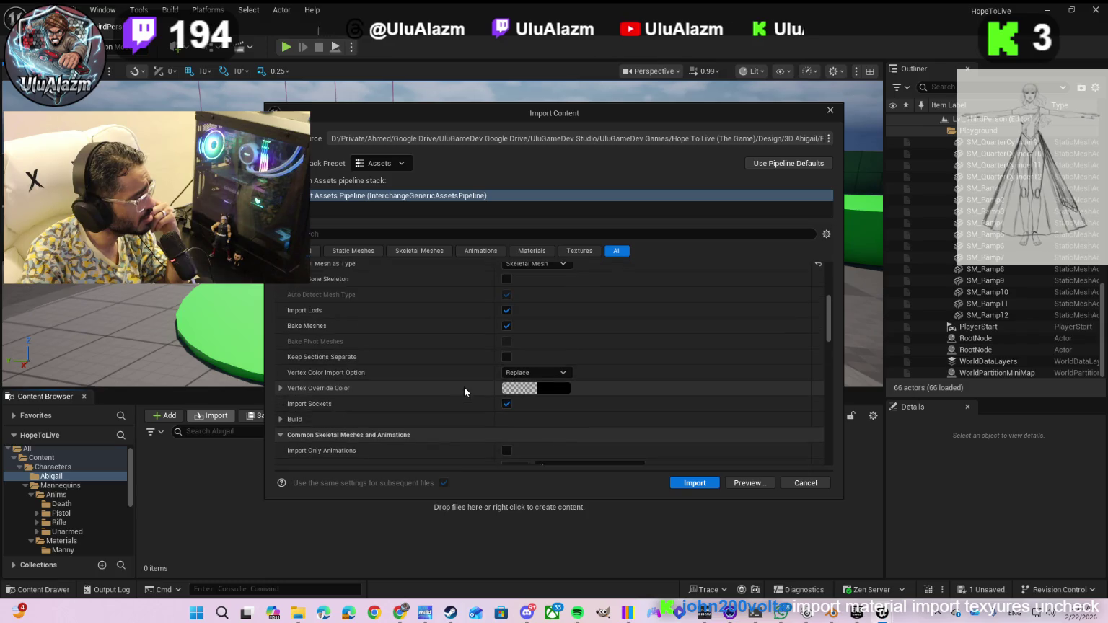
pyautogui.scroll(1, 465, 391)
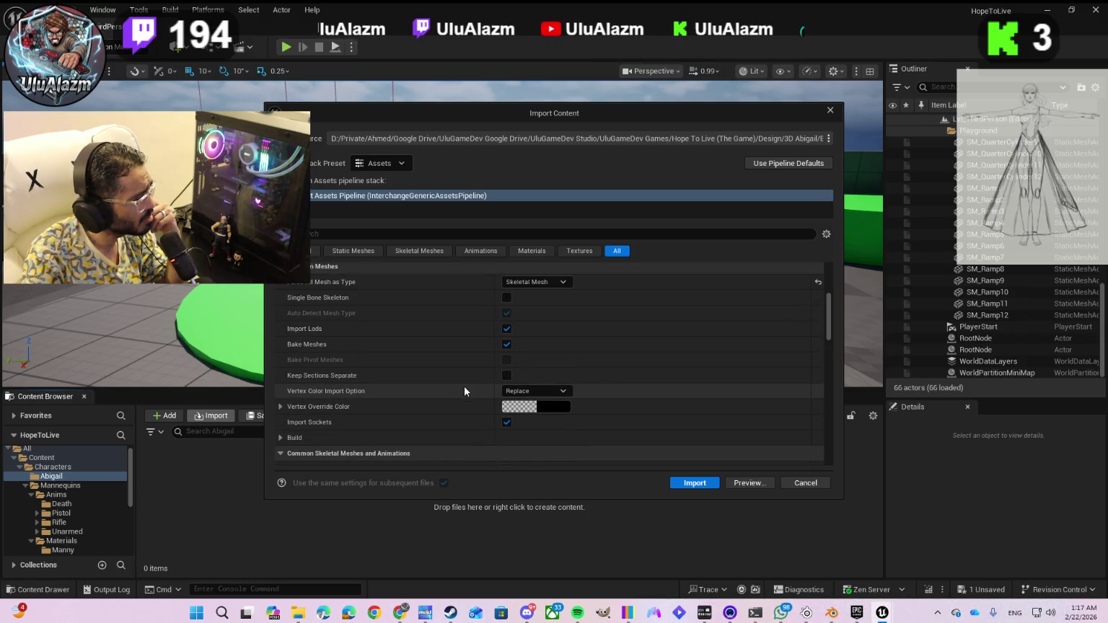
pyautogui.scroll(5, 464, 391)
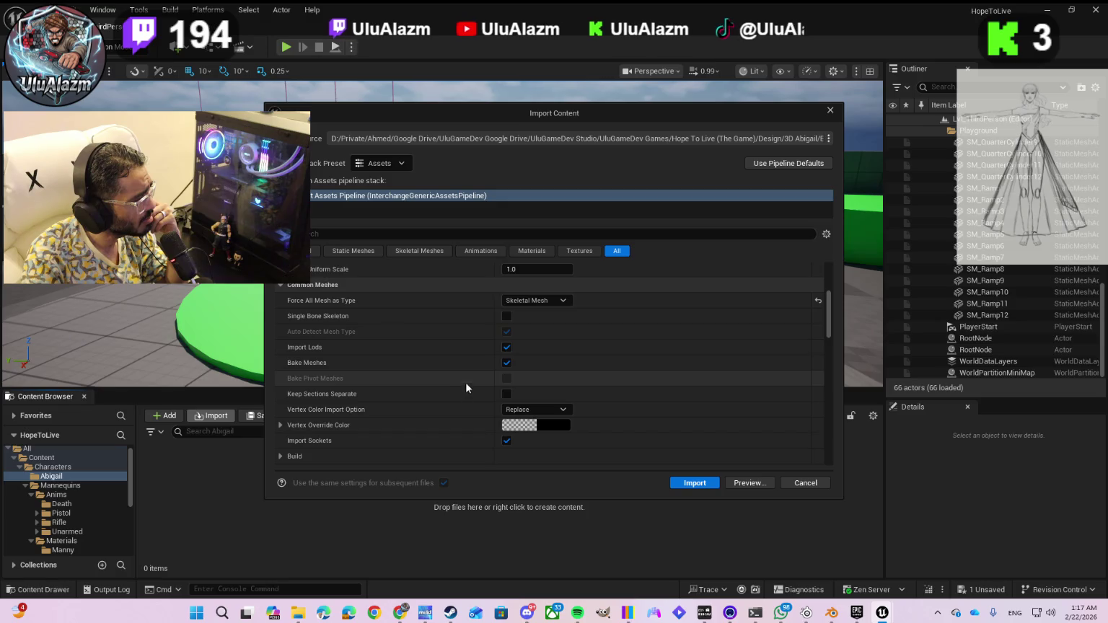
pyautogui.scroll(10, 476, 353)
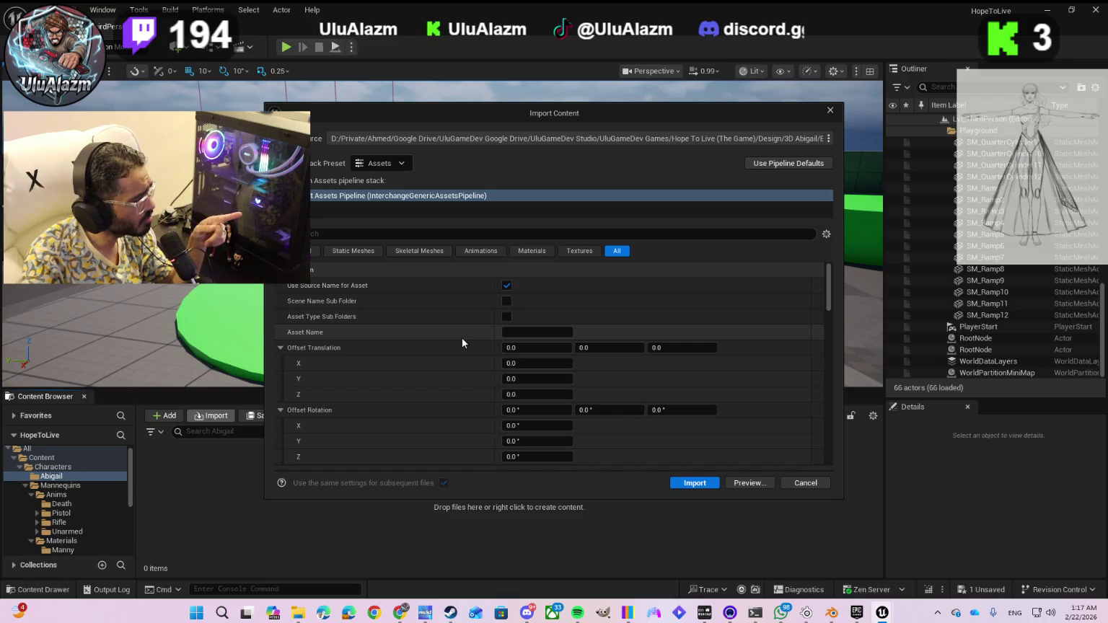
pyautogui.scroll(-4, 461, 338)
pyautogui.scroll(-7, 462, 345)
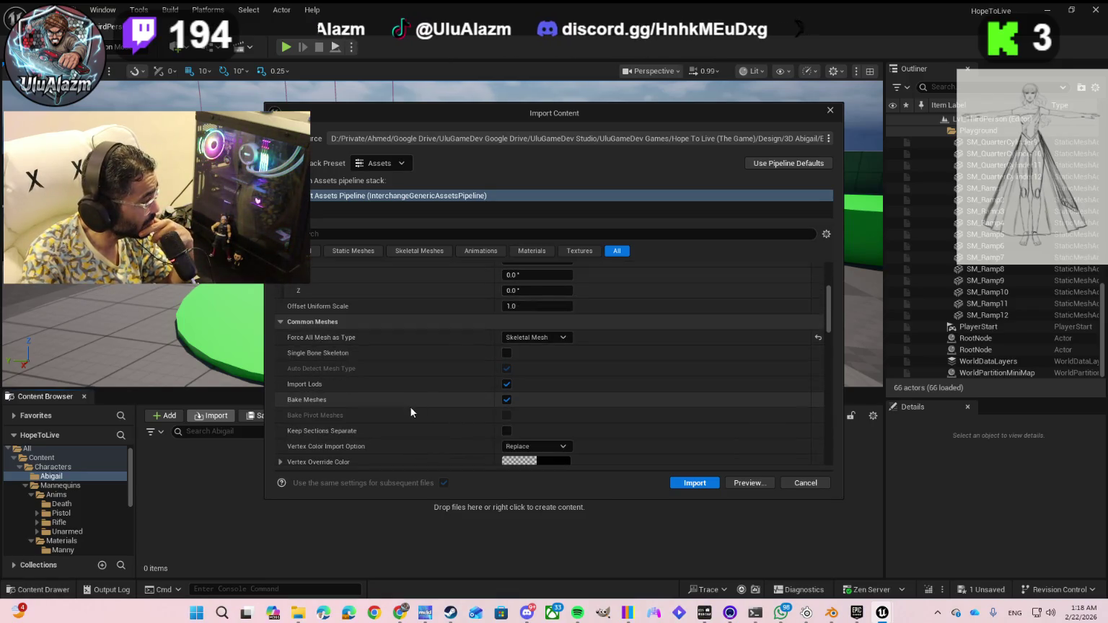
pyautogui.scroll(-2, 398, 418)
pyautogui.scroll(-4, 400, 415)
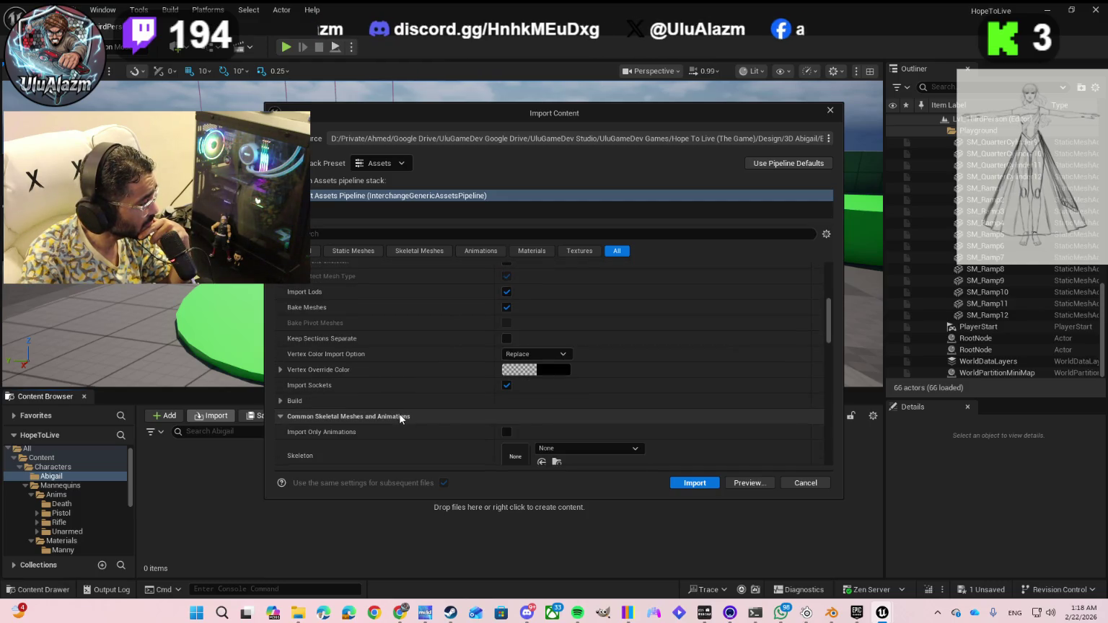
pyautogui.scroll(-6, 400, 412)
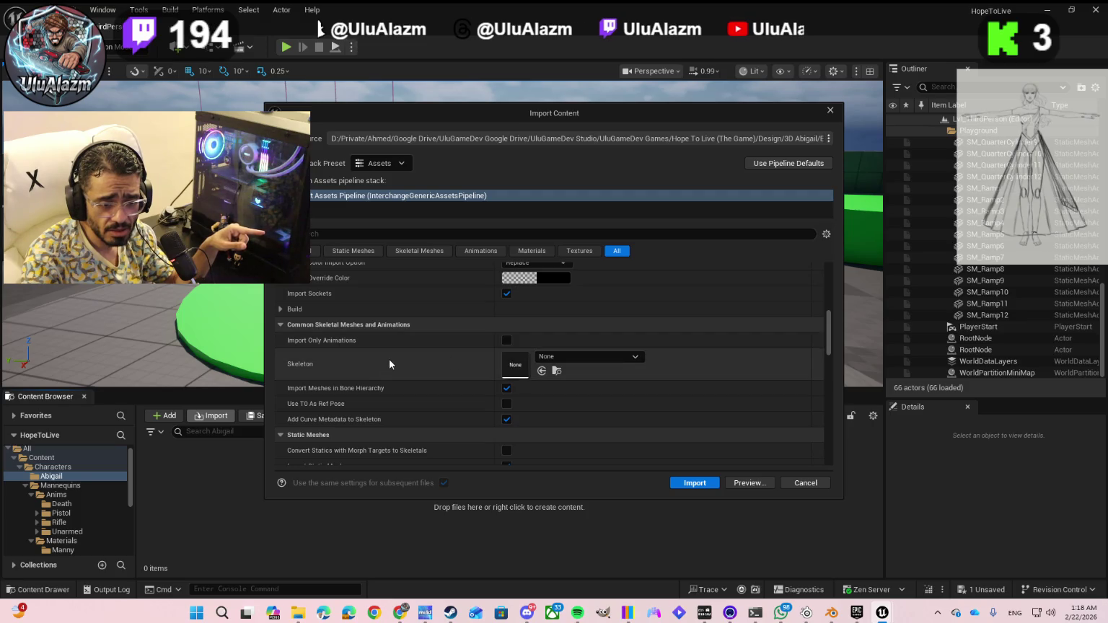
pyautogui.scroll(-1, 393, 363)
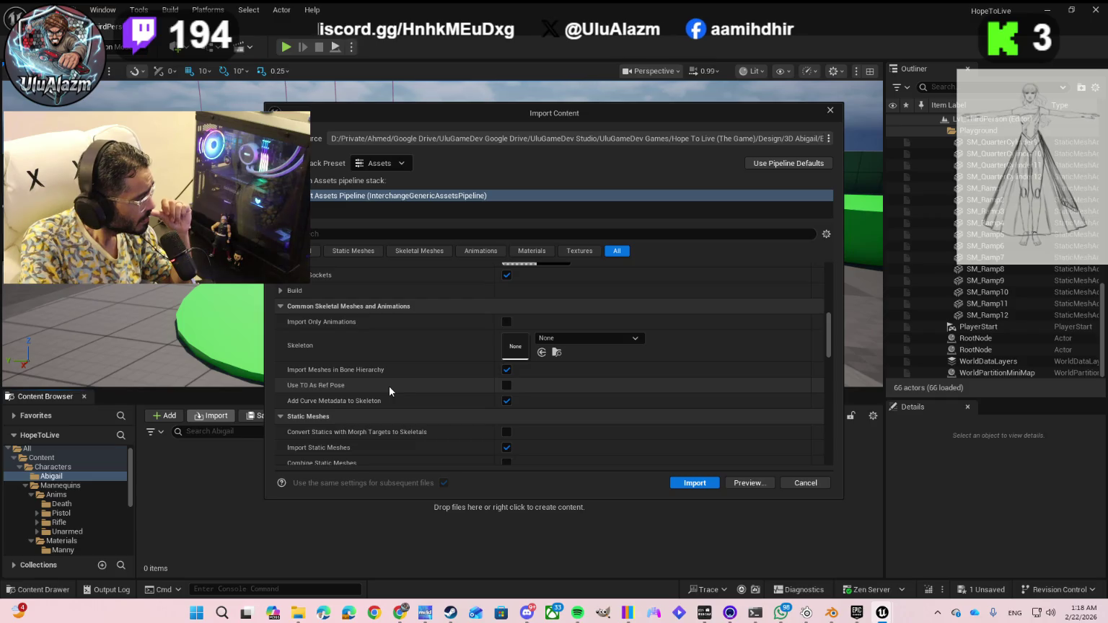
pyautogui.scroll(-2, 390, 390)
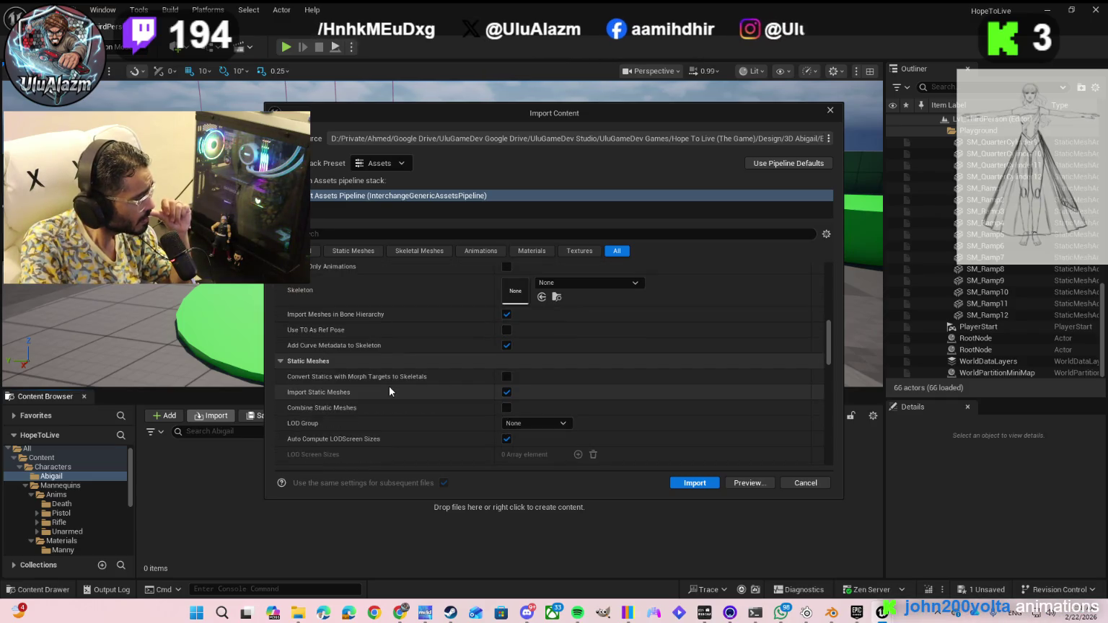
pyautogui.scroll(-1, 390, 390)
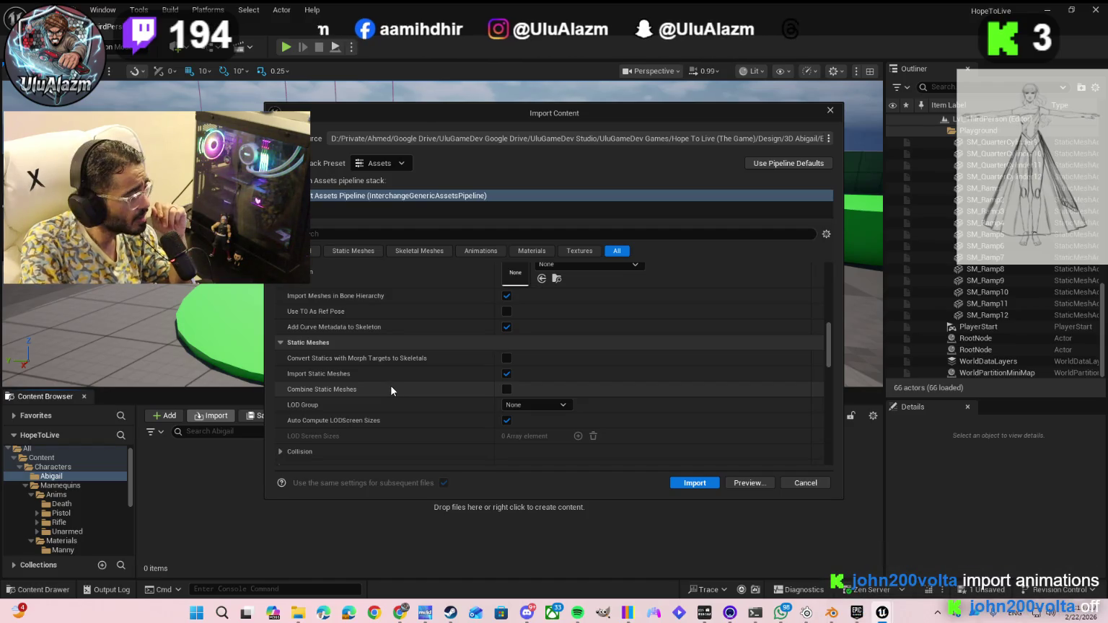
pyautogui.scroll(2, 403, 379)
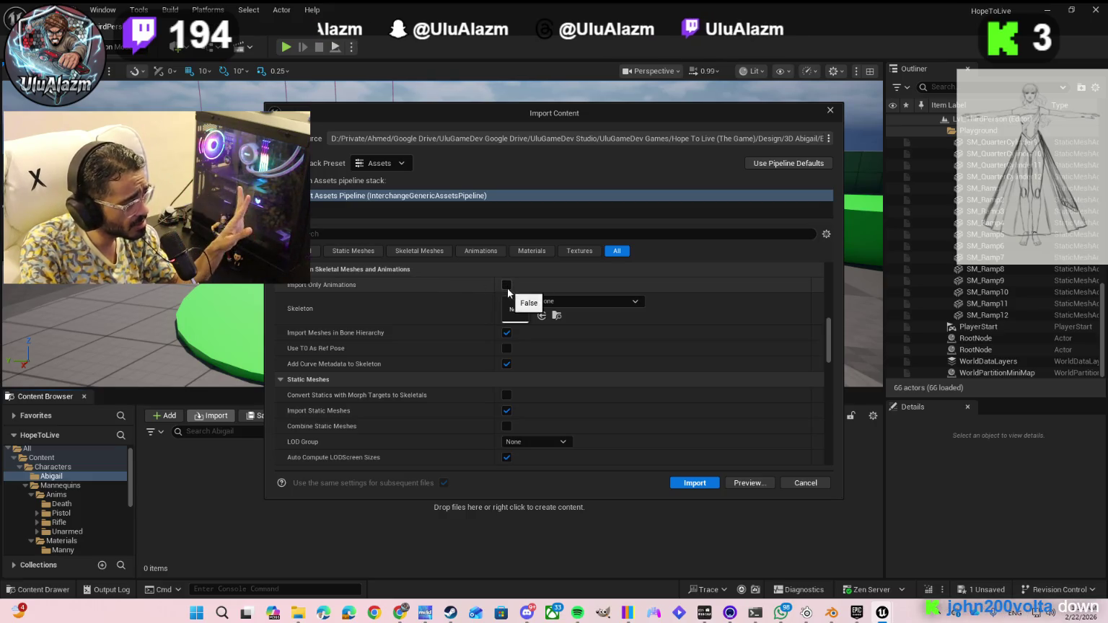
pyautogui.scroll(-2, 538, 285)
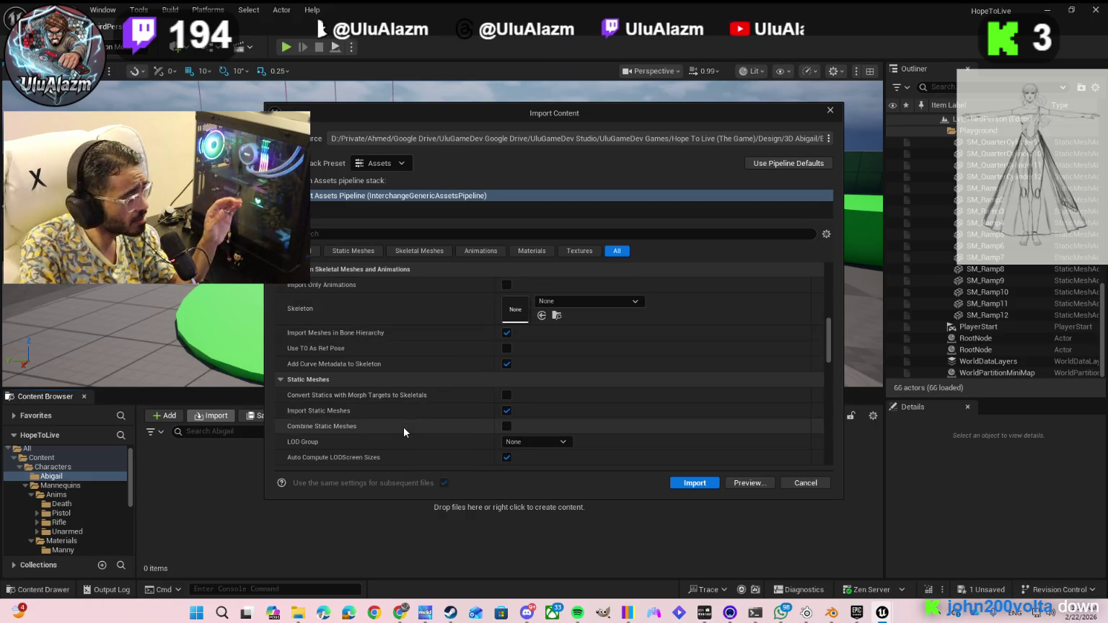
pyautogui.scroll(-4, 404, 428)
pyautogui.scroll(-1, 409, 421)
pyautogui.scroll(-4, 410, 417)
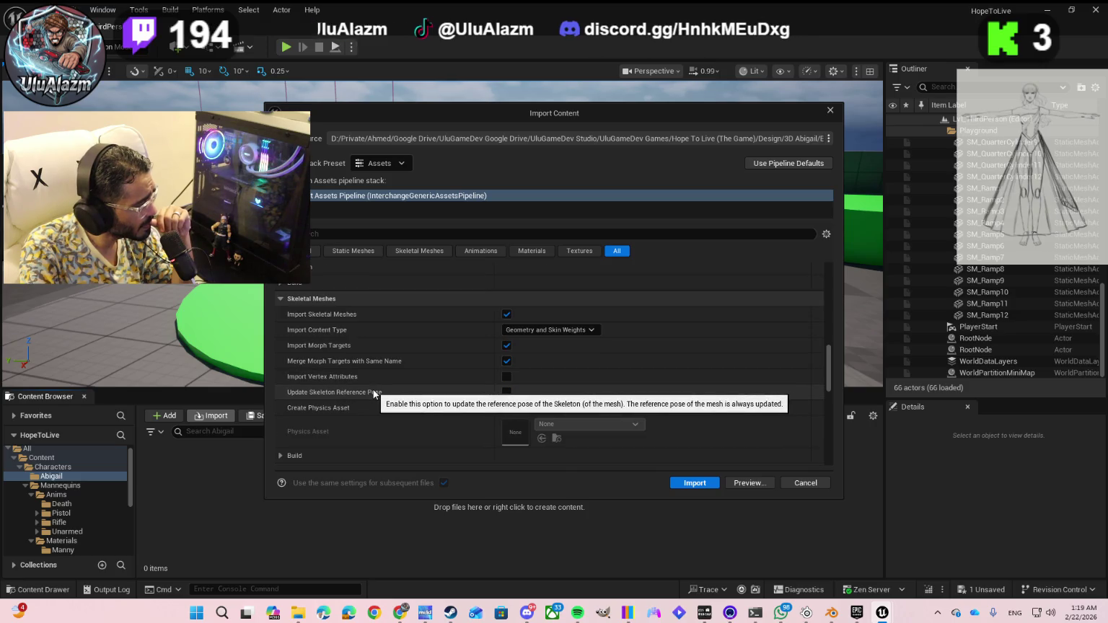
pyautogui.scroll(-2, 372, 391)
pyautogui.scroll(-2, 371, 390)
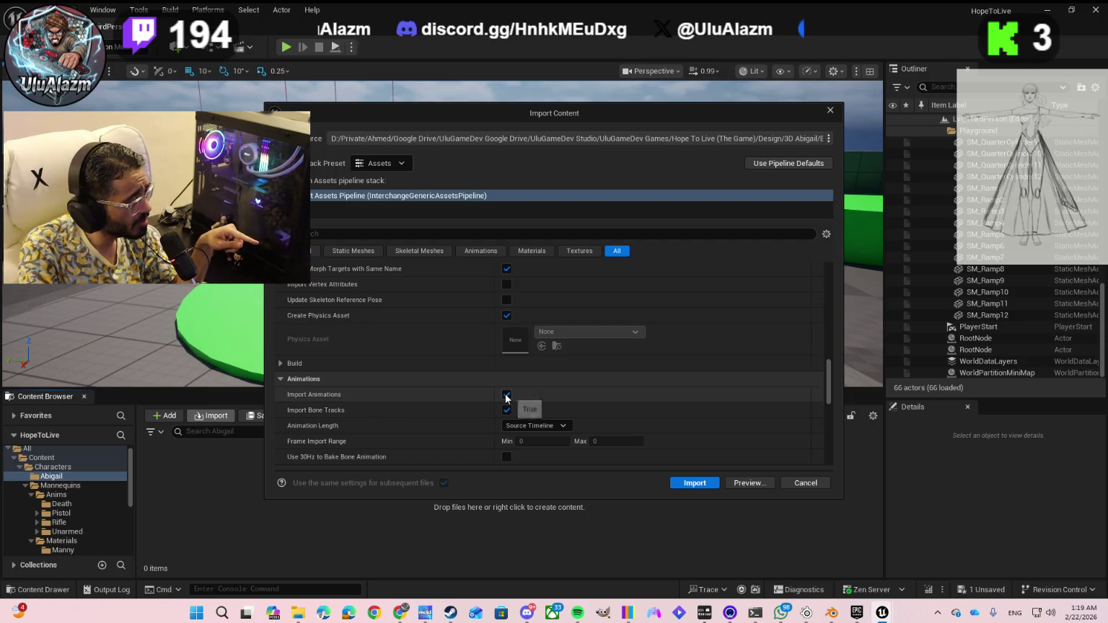
# - Uncheck Import Animations, Import Materials and Import Textures, then review Extra Information
pyautogui.click(506, 395)
pyautogui.scroll(-3, 421, 402)
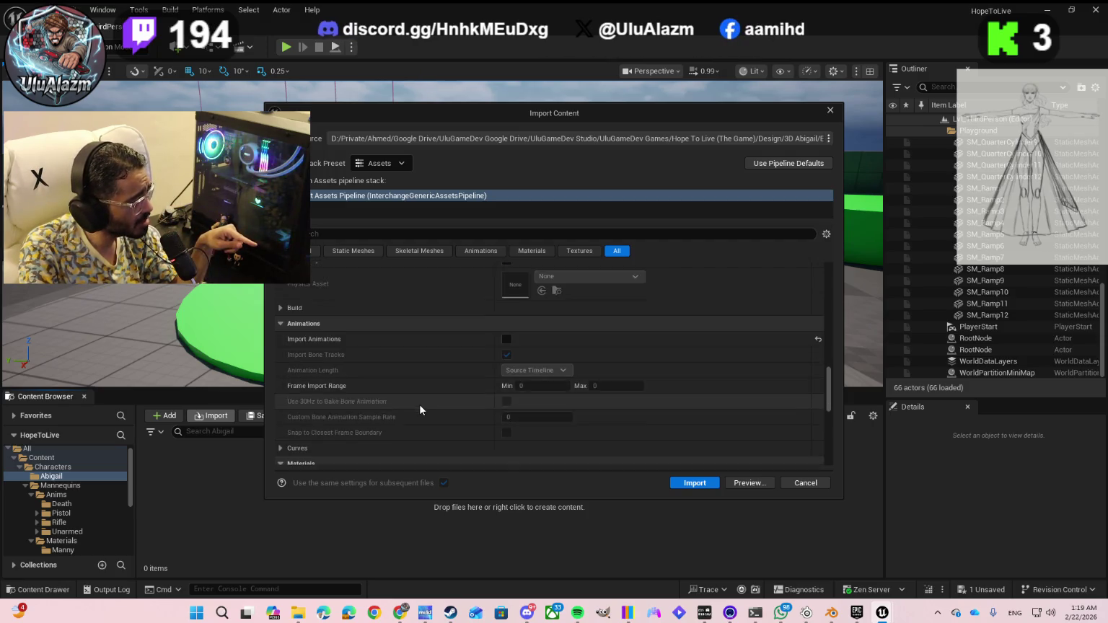
pyautogui.scroll(-1, 419, 405)
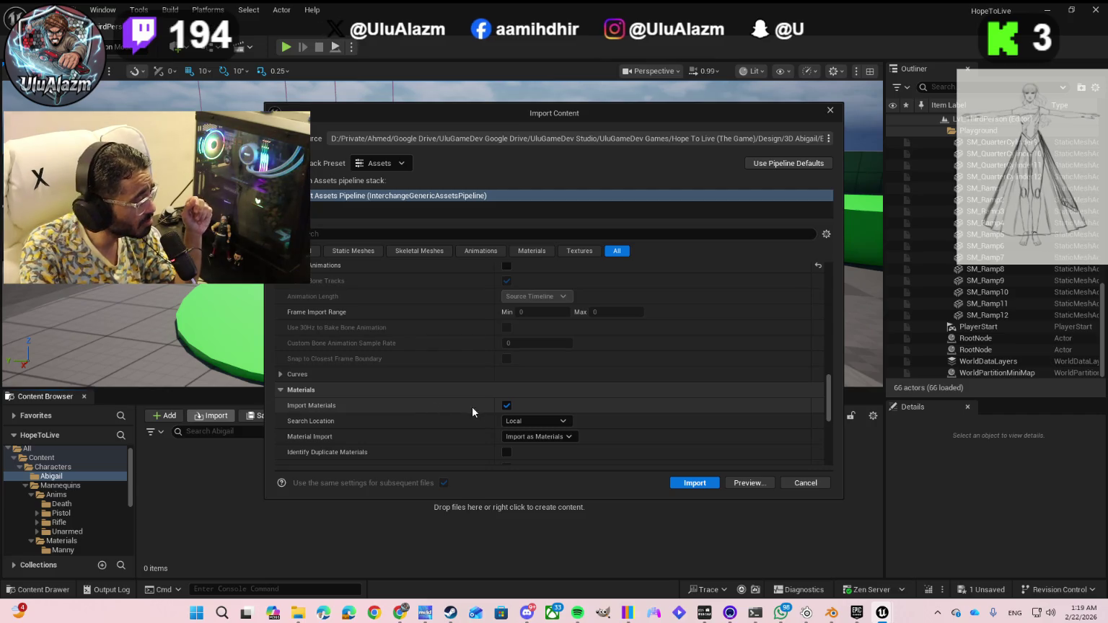
pyautogui.click(502, 406)
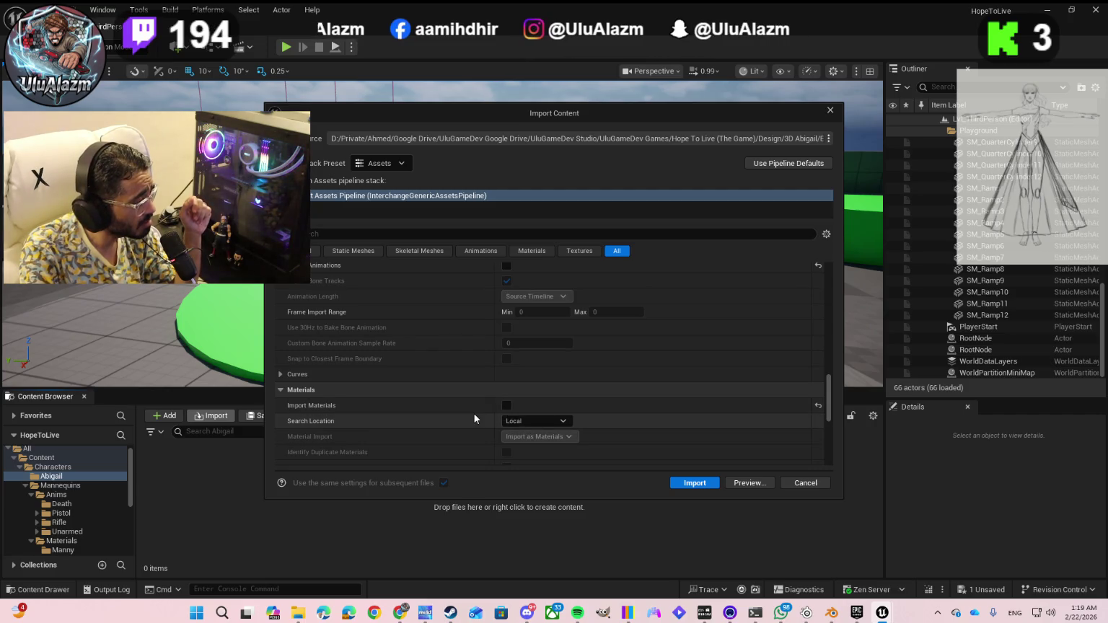
pyautogui.scroll(-2, 473, 413)
pyautogui.scroll(-2, 473, 414)
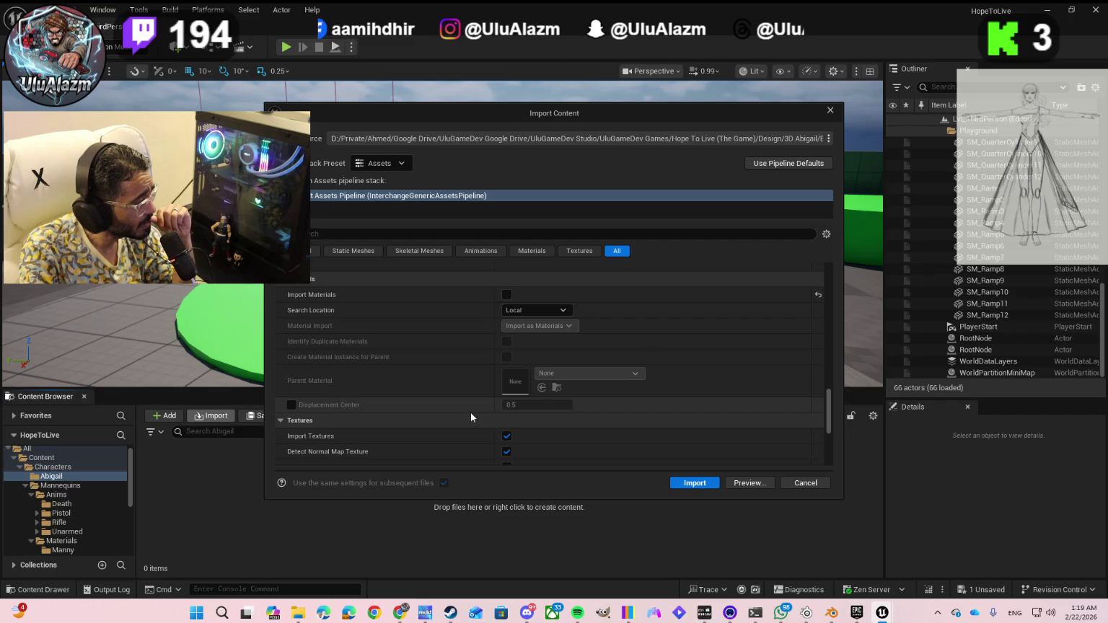
pyautogui.scroll(-1, 471, 413)
pyautogui.click(506, 402)
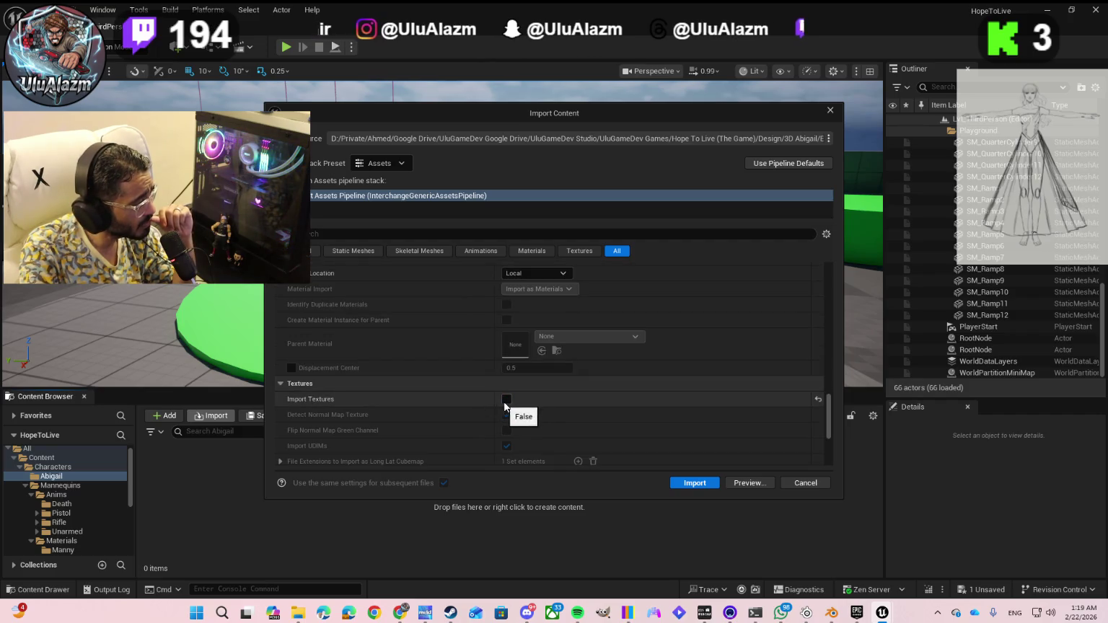
pyautogui.scroll(-1, 462, 422)
pyautogui.scroll(-2, 463, 418)
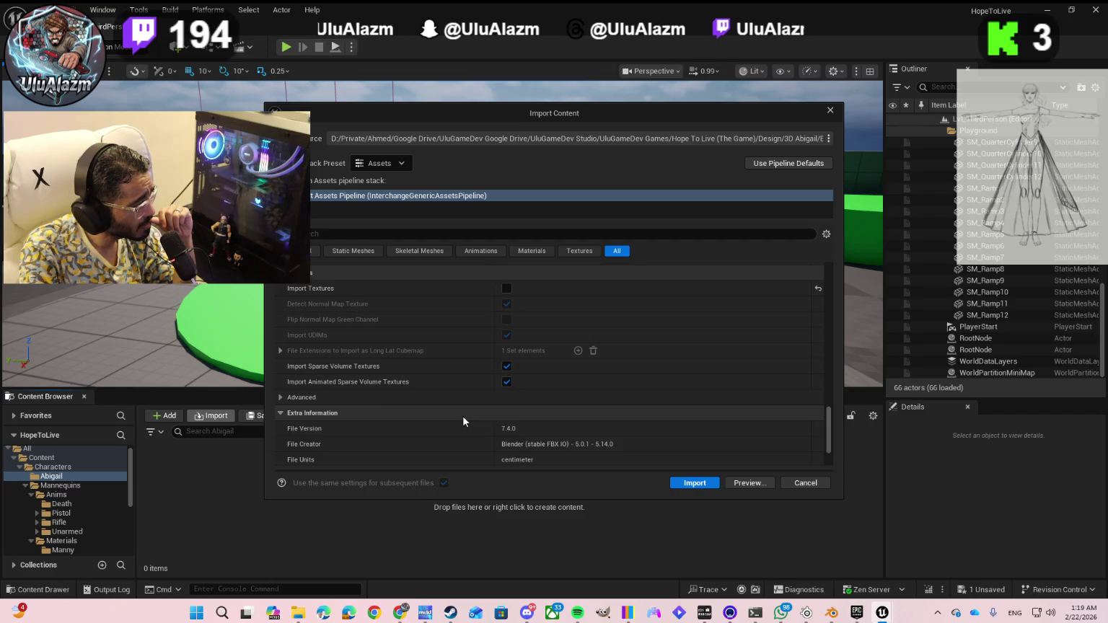
pyautogui.scroll(-2, 463, 421)
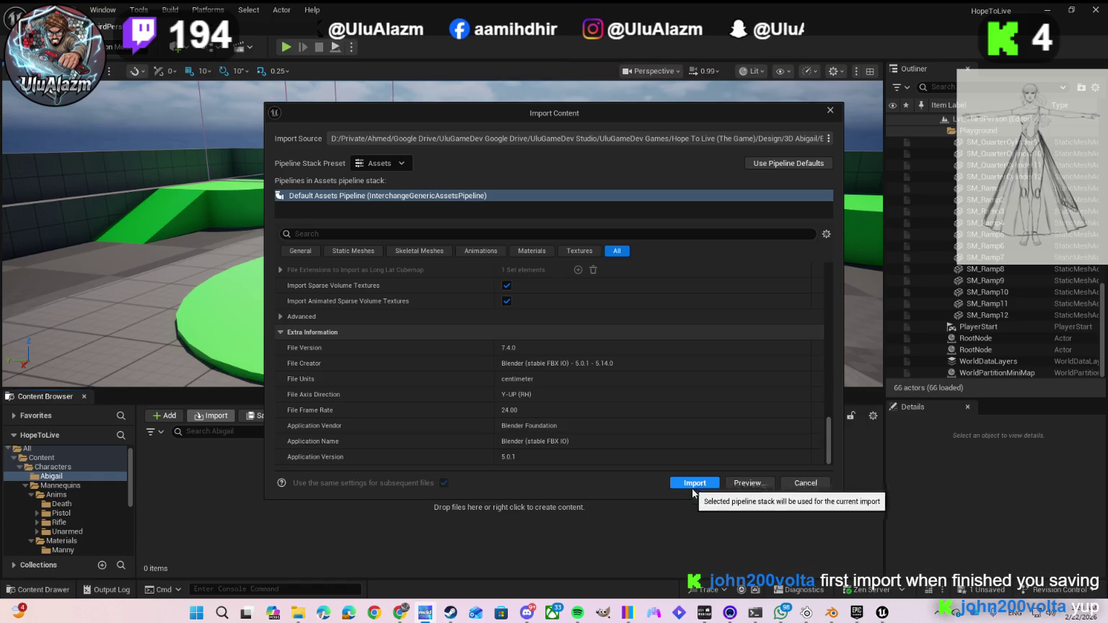
# - Run the import; it reports Import Failed and the Abigail folder stays empty
pyautogui.click(702, 487)
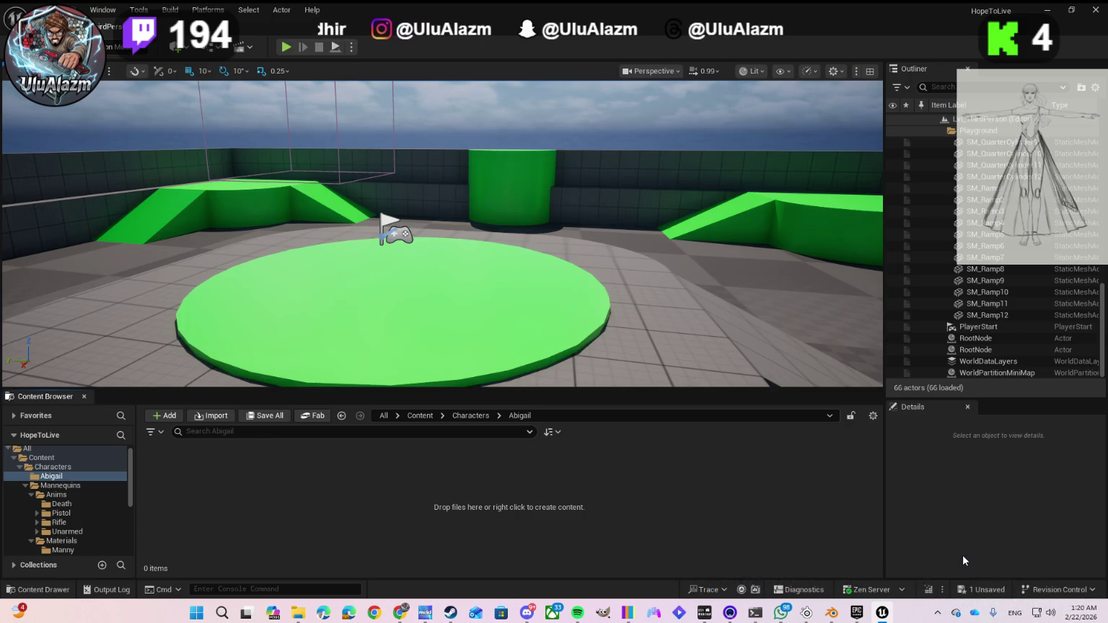
# - Reopen Import Content for the Abigail FBX and bring up the Force All Mesh as Type choices
pyautogui.click(215, 421)
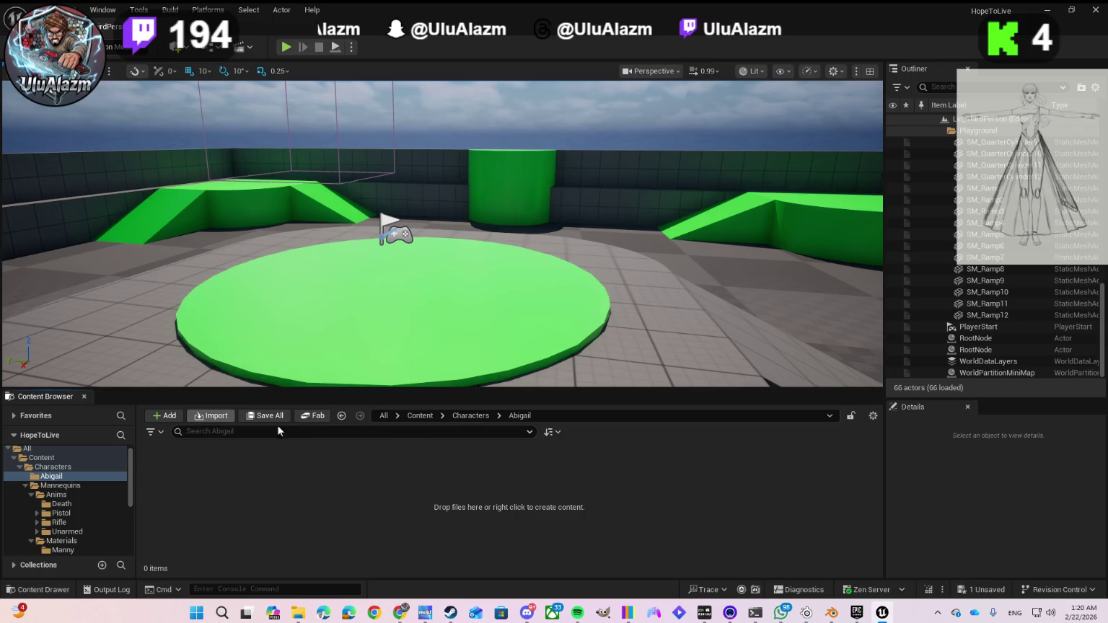
pyautogui.doubleClick(162, 100)
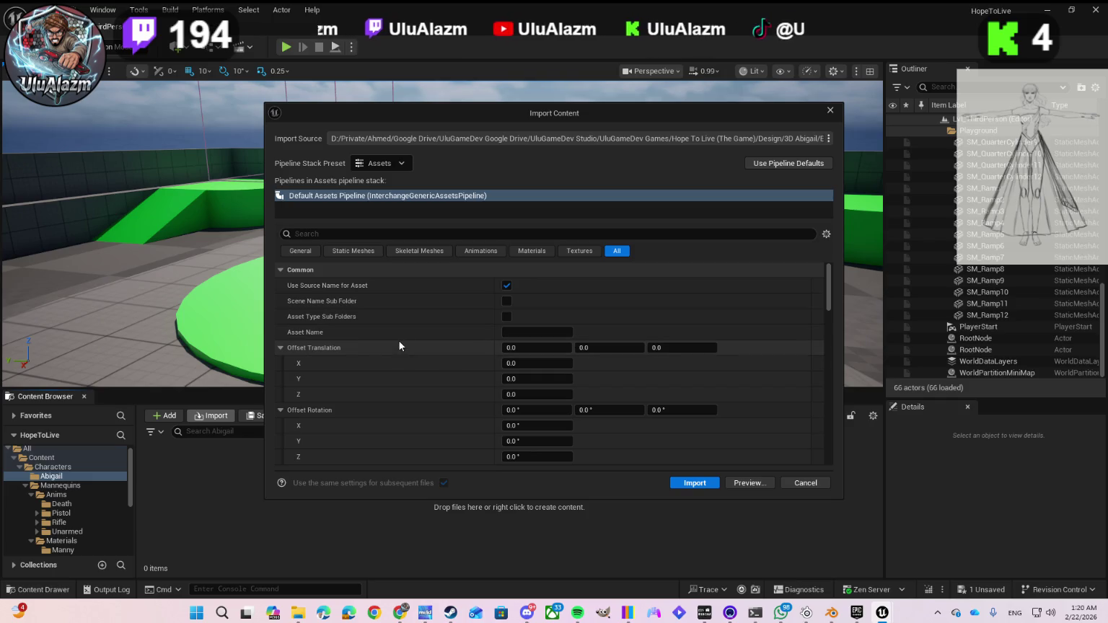
pyautogui.scroll(-3, 395, 336)
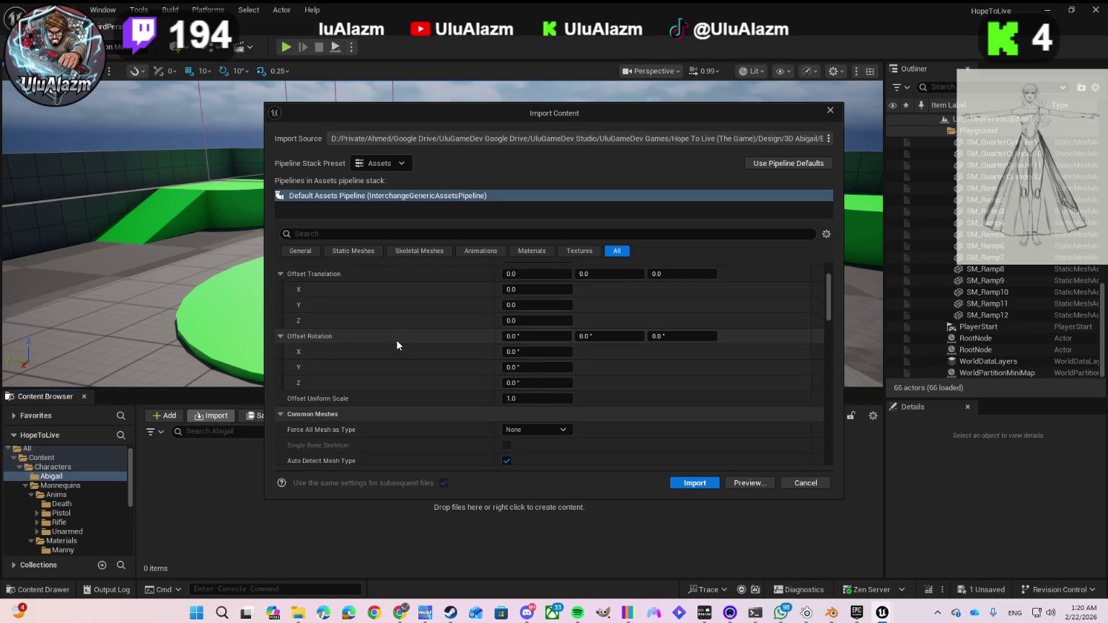
pyautogui.scroll(-2, 397, 340)
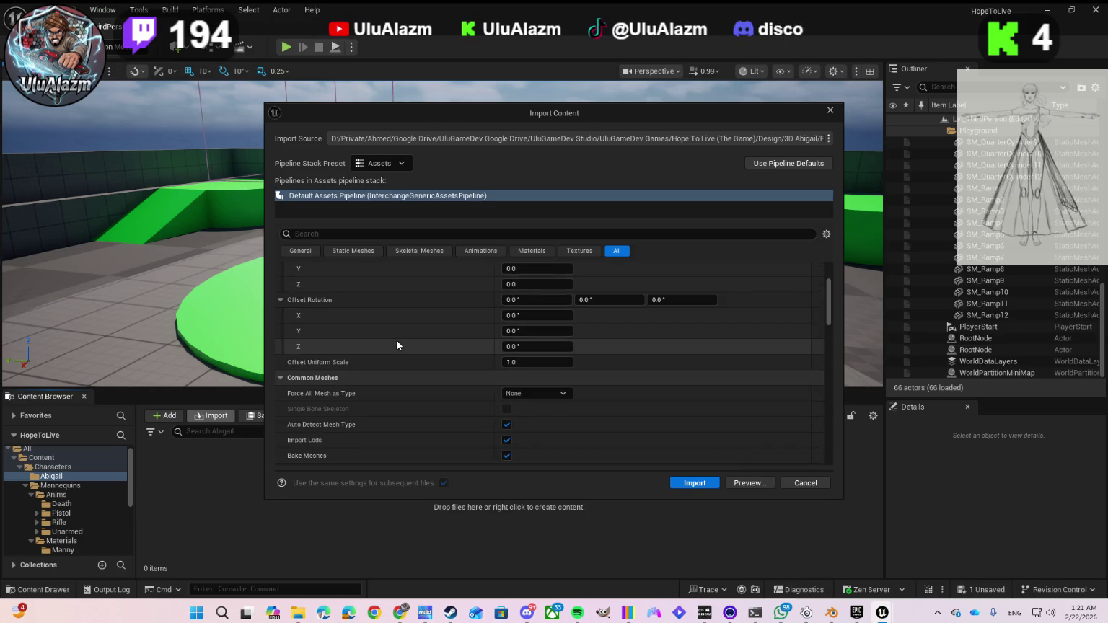
pyautogui.click(533, 394)
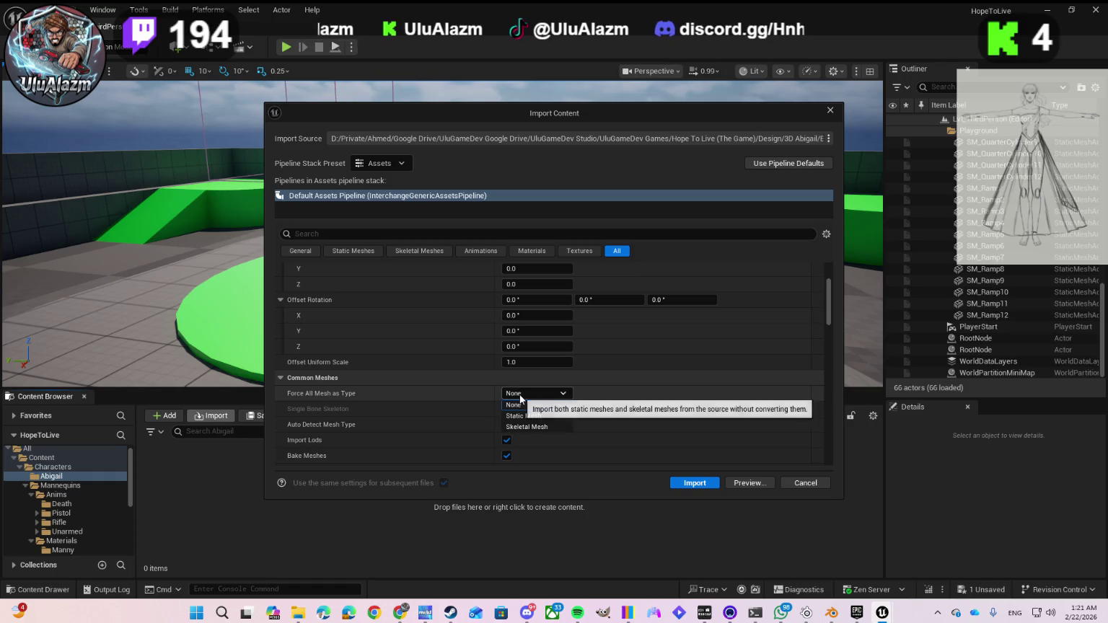
# - Choose Skeletal Mesh for Force All Mesh as Type and review the remaining options
pyautogui.click(516, 426)
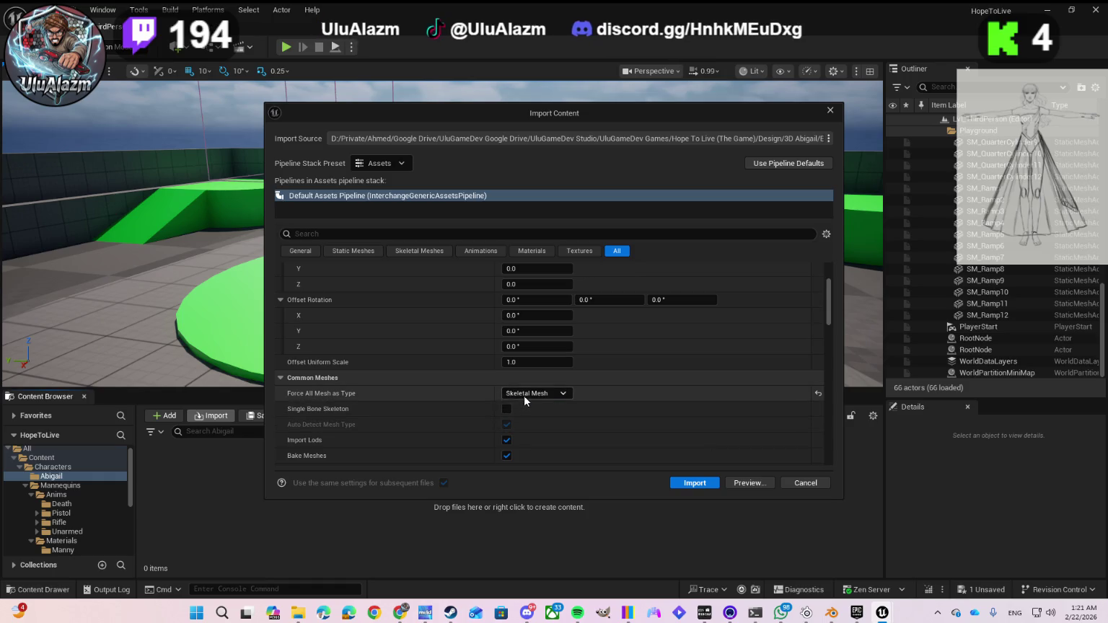
pyautogui.scroll(-2, 444, 400)
pyautogui.scroll(-1, 443, 402)
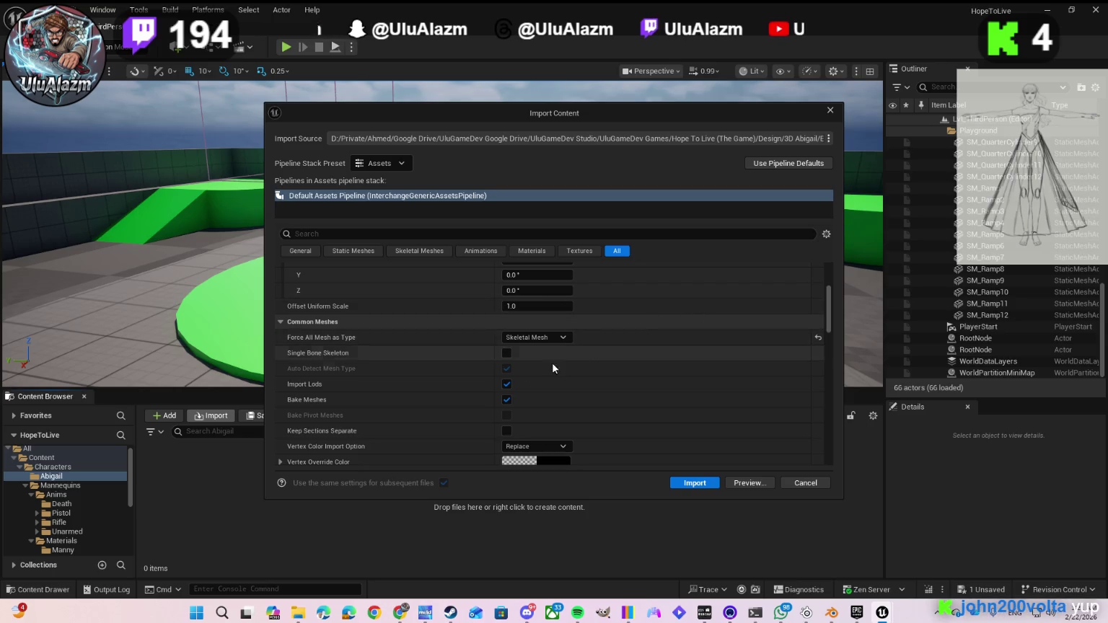
pyautogui.scroll(-2, 447, 380)
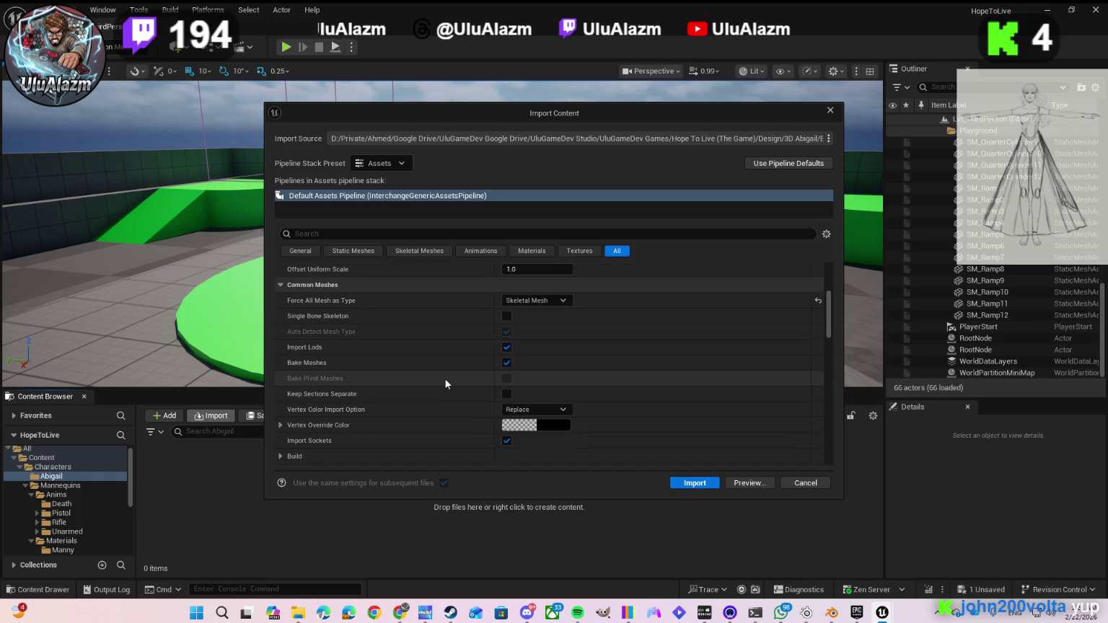
pyautogui.scroll(-4, 444, 378)
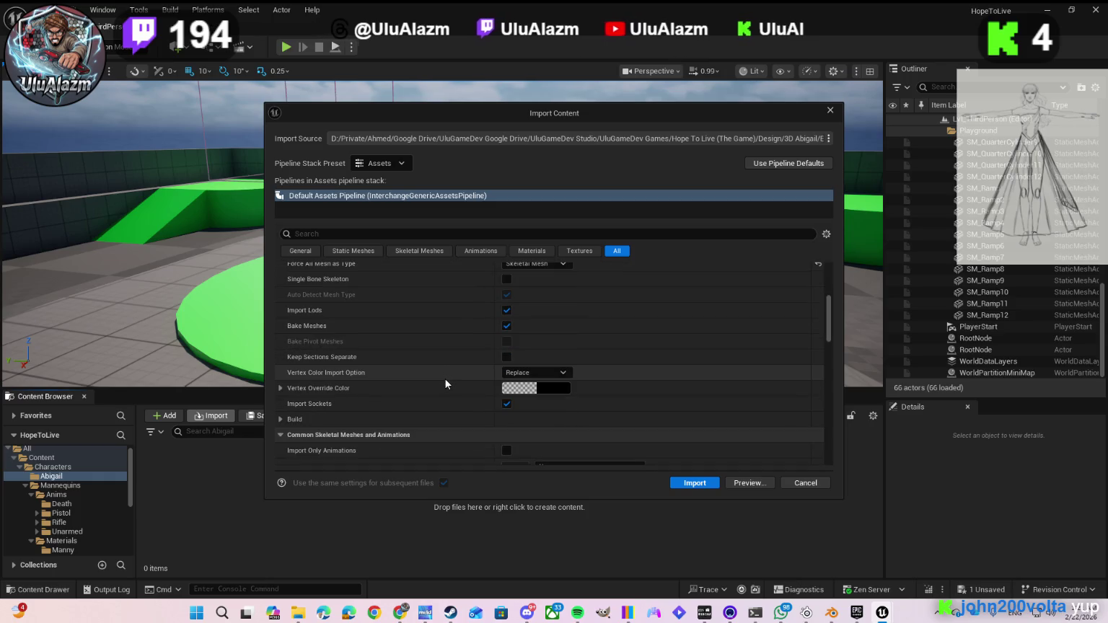
pyautogui.scroll(-1, 424, 380)
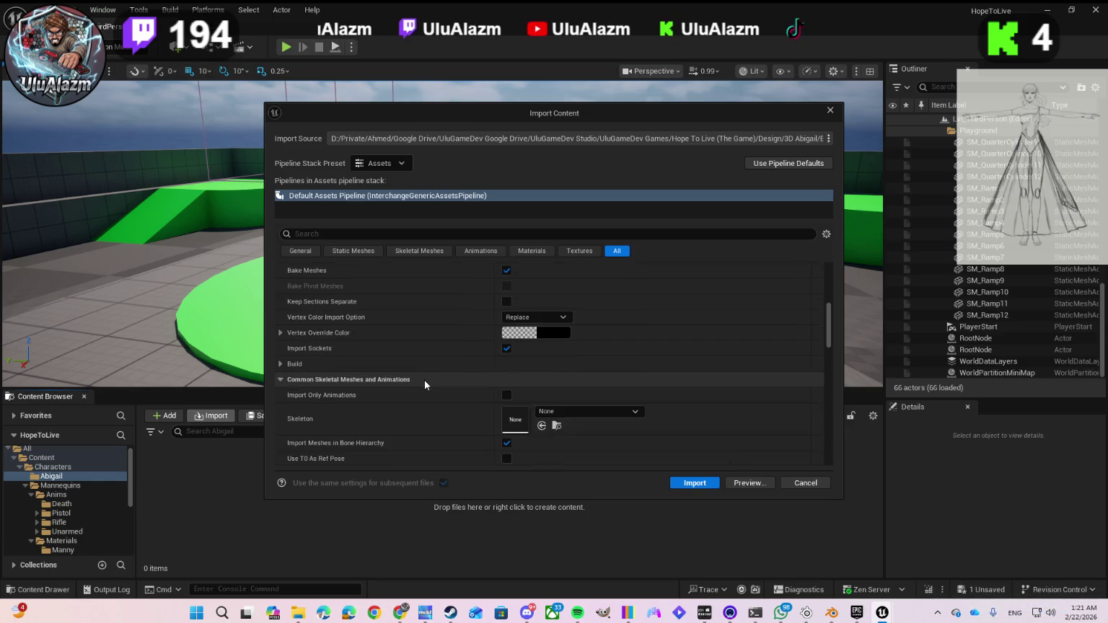
pyautogui.scroll(-5, 402, 397)
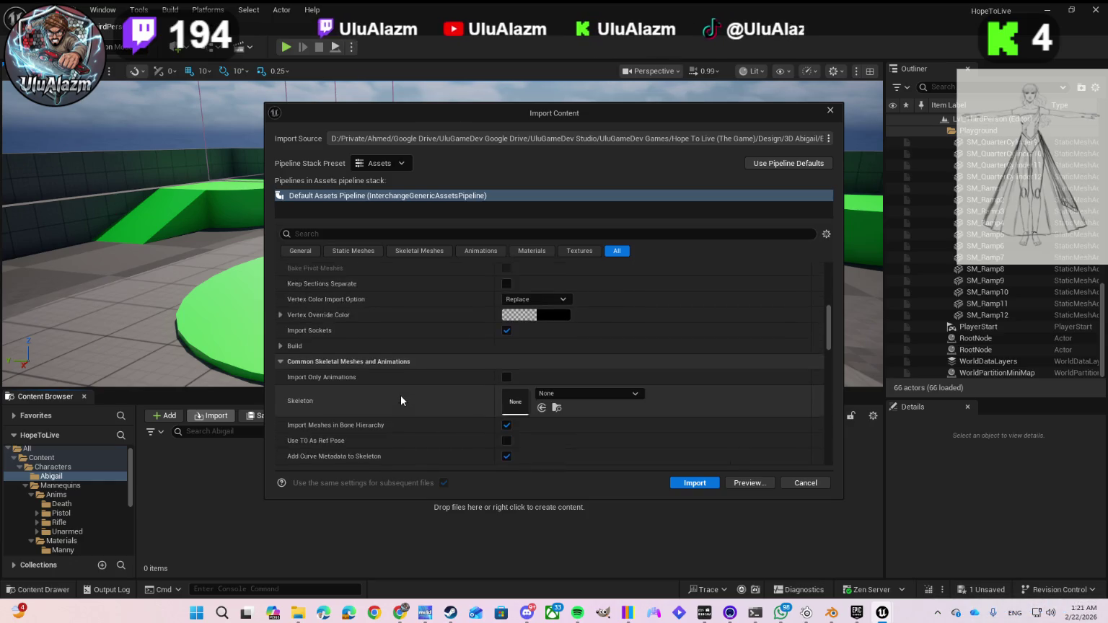
pyautogui.scroll(-2, 398, 372)
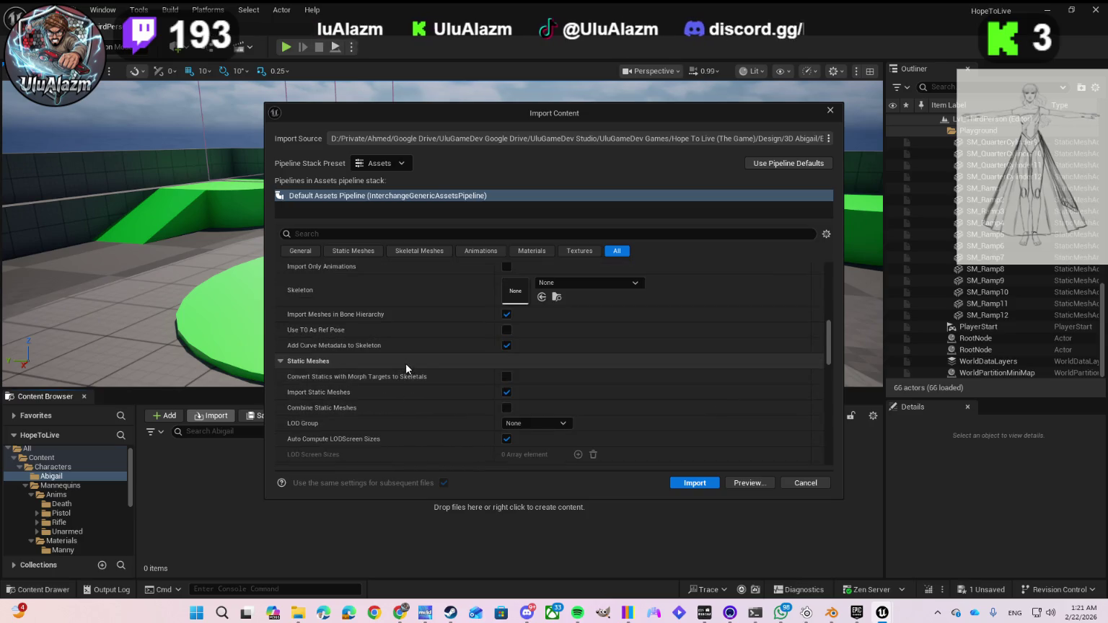
pyautogui.scroll(-2, 406, 365)
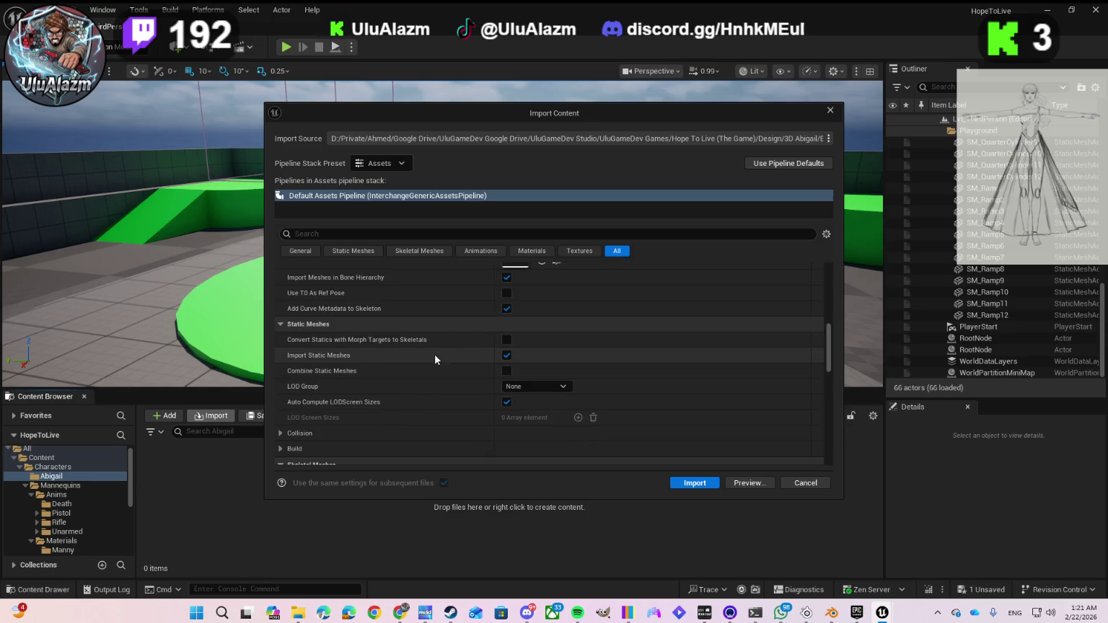
pyautogui.scroll(-4, 397, 373)
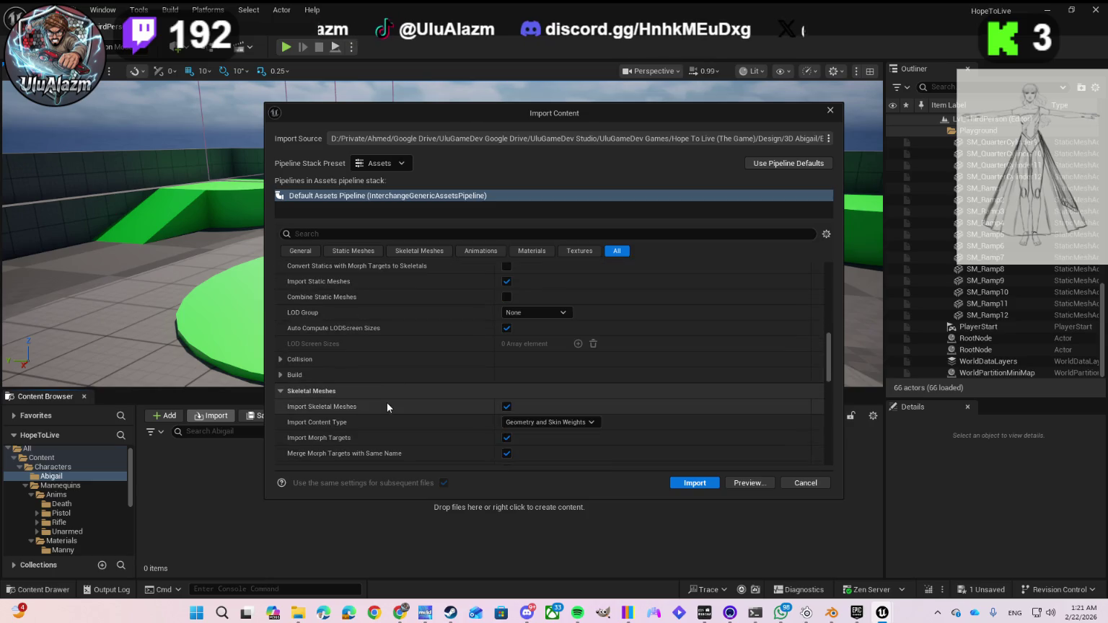
pyautogui.scroll(-2, 384, 405)
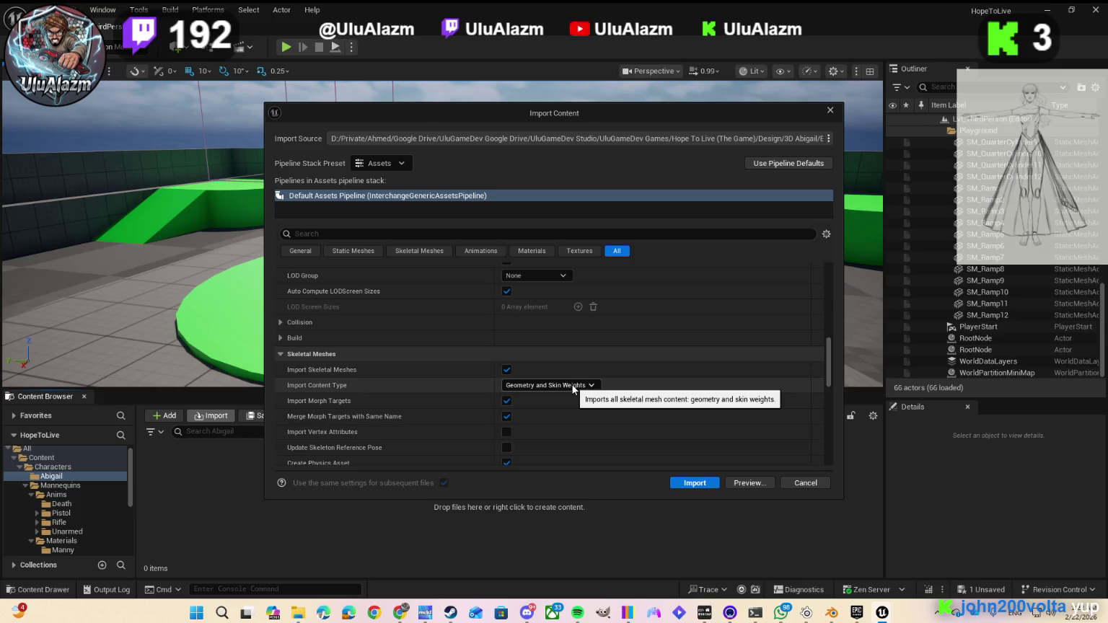
pyautogui.scroll(-3, 572, 387)
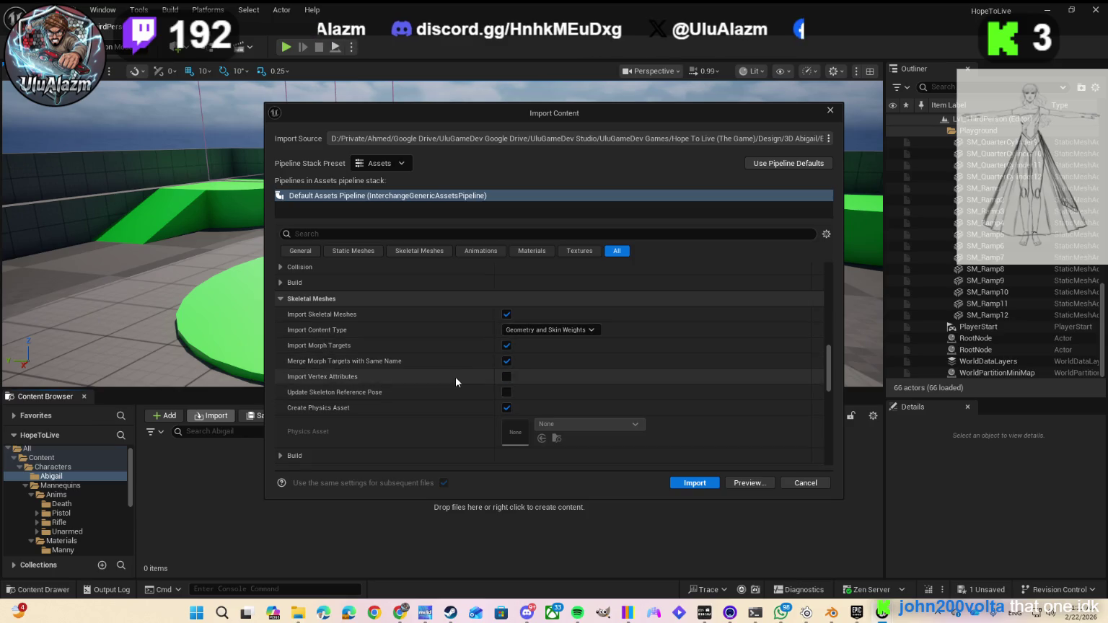
pyautogui.scroll(-3, 457, 378)
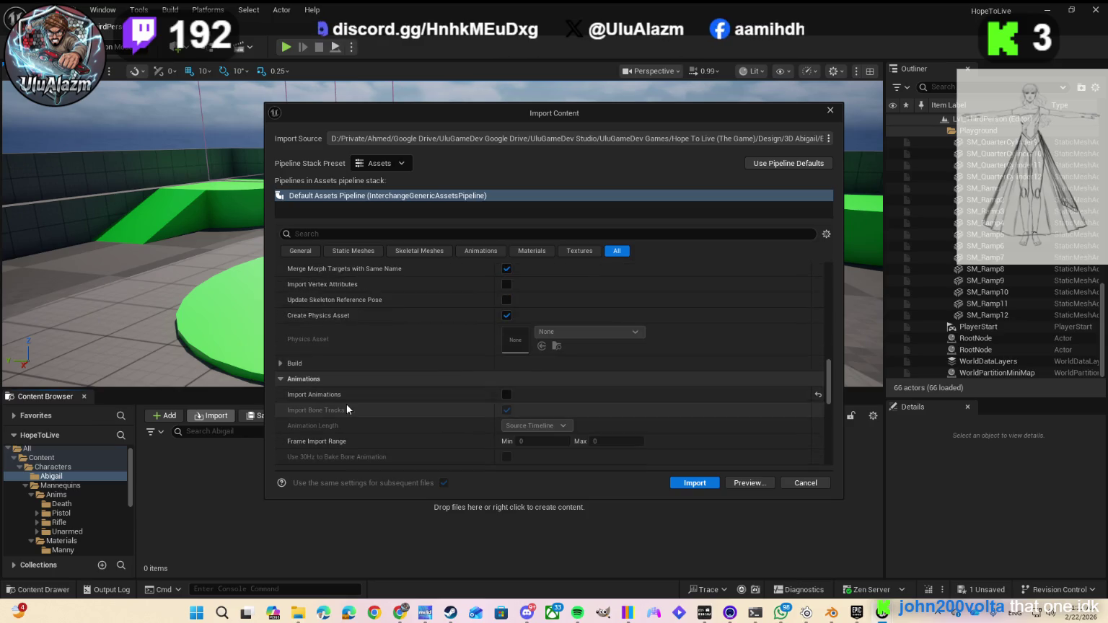
pyautogui.scroll(-3, 361, 398)
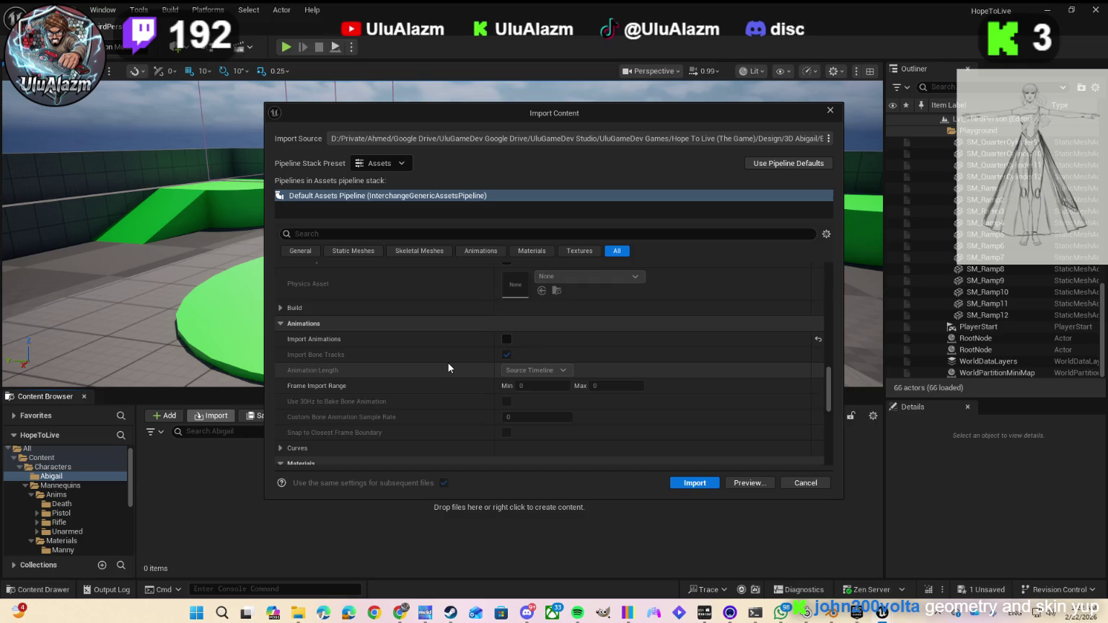
pyautogui.scroll(3, 449, 363)
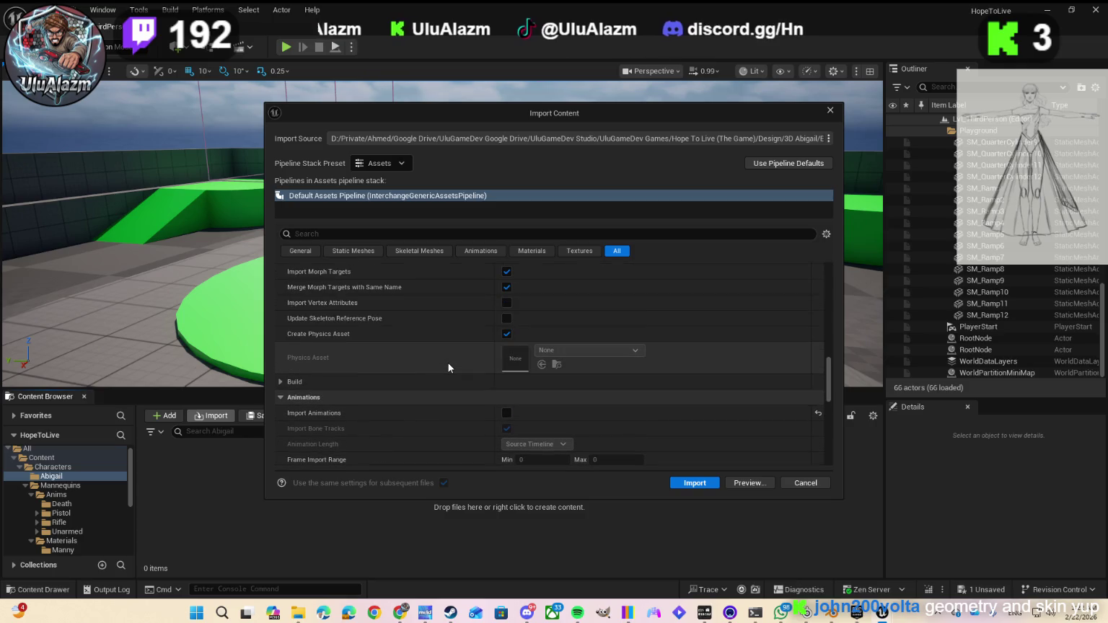
pyautogui.scroll(2, 449, 364)
pyautogui.scroll(-4, 472, 368)
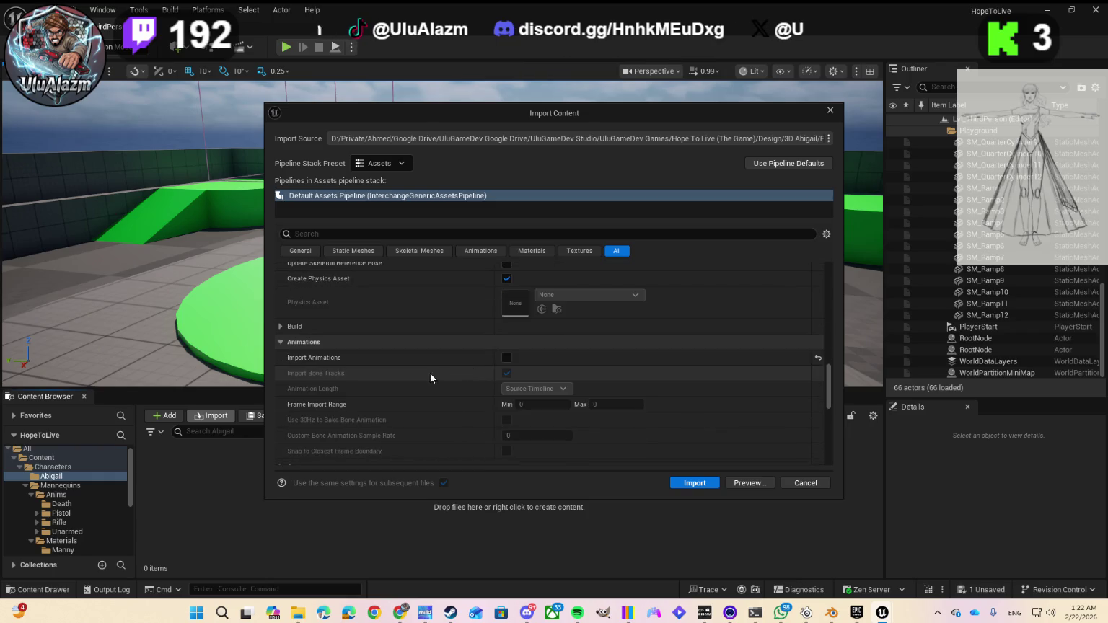
pyautogui.scroll(-5, 482, 364)
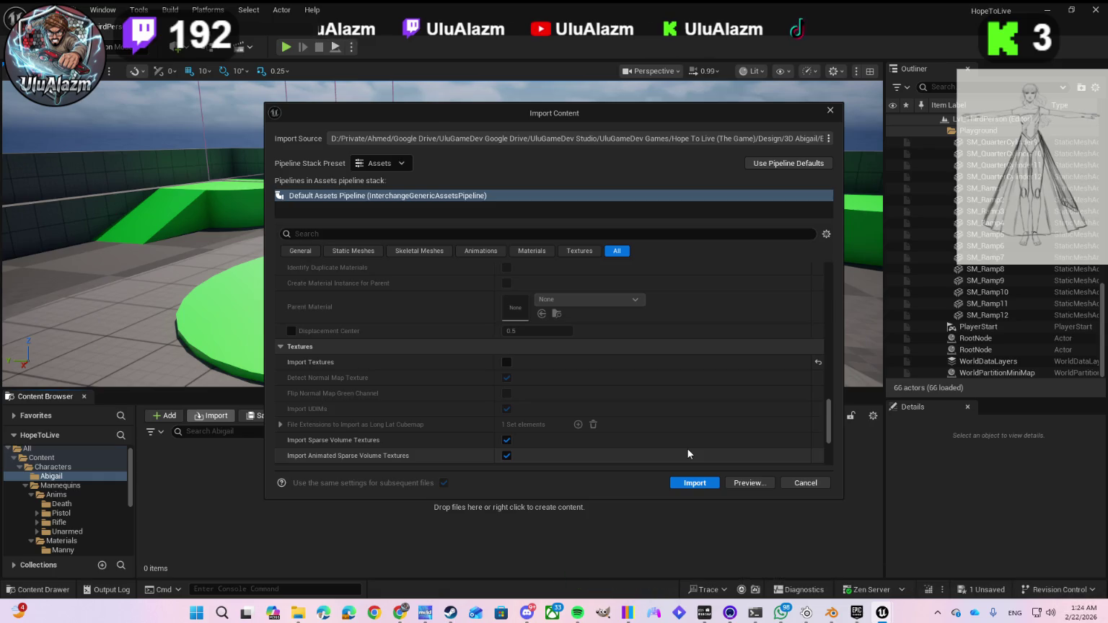
# - Retry the import with Import Textures on, then after it fails reopen the import for SM_Collection.fbx
pyautogui.click(507, 363)
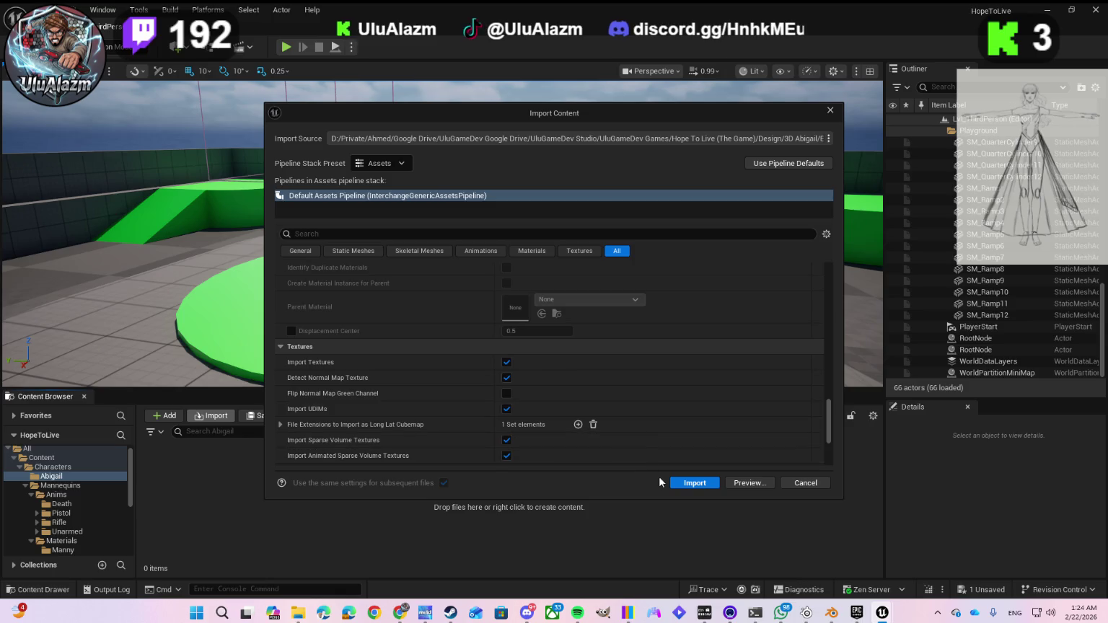
pyautogui.scroll(-2, 667, 441)
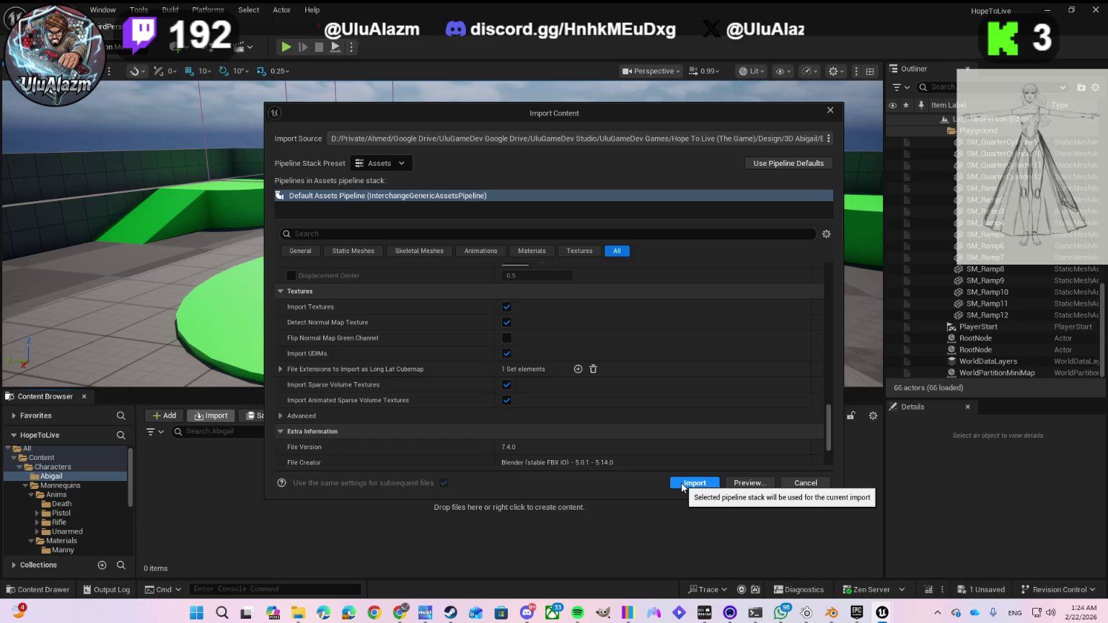
pyautogui.click(682, 484)
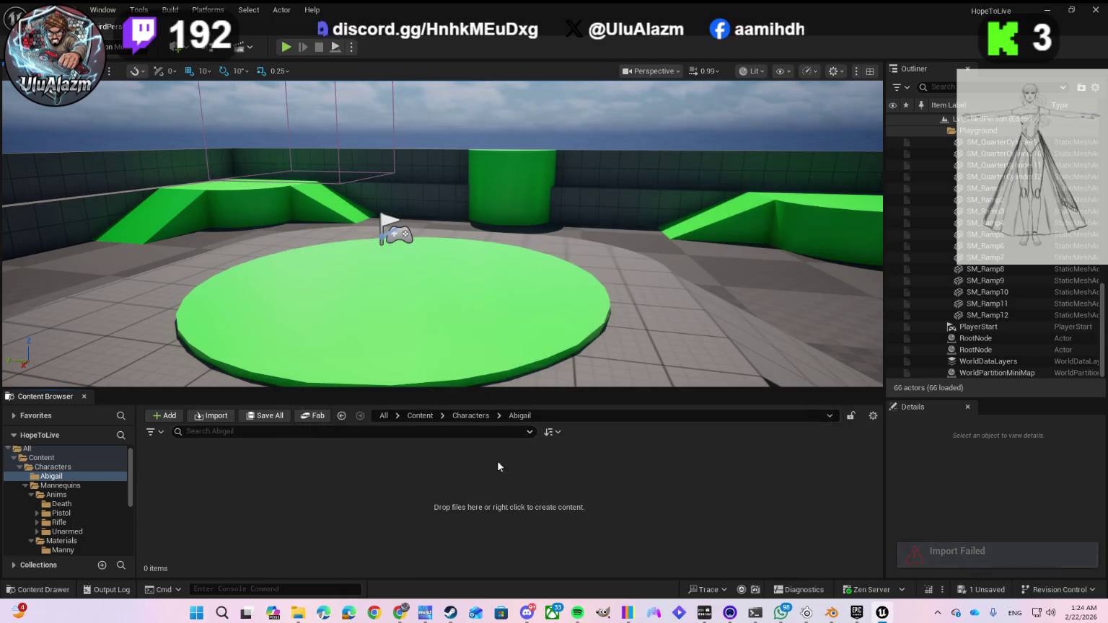
pyautogui.click(216, 419)
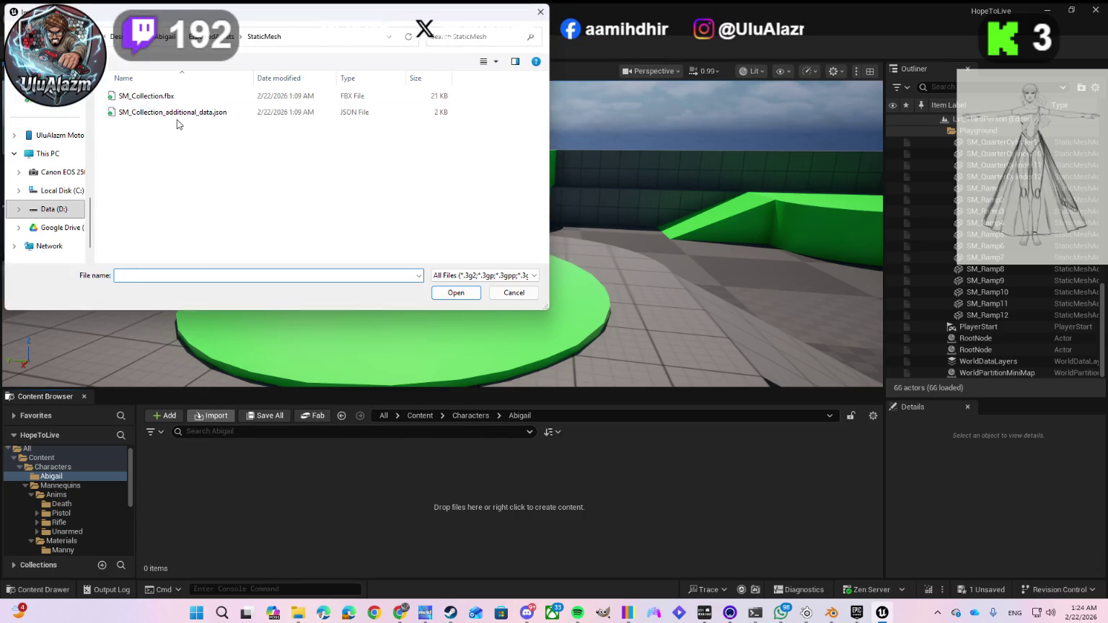
pyautogui.doubleClick(140, 99)
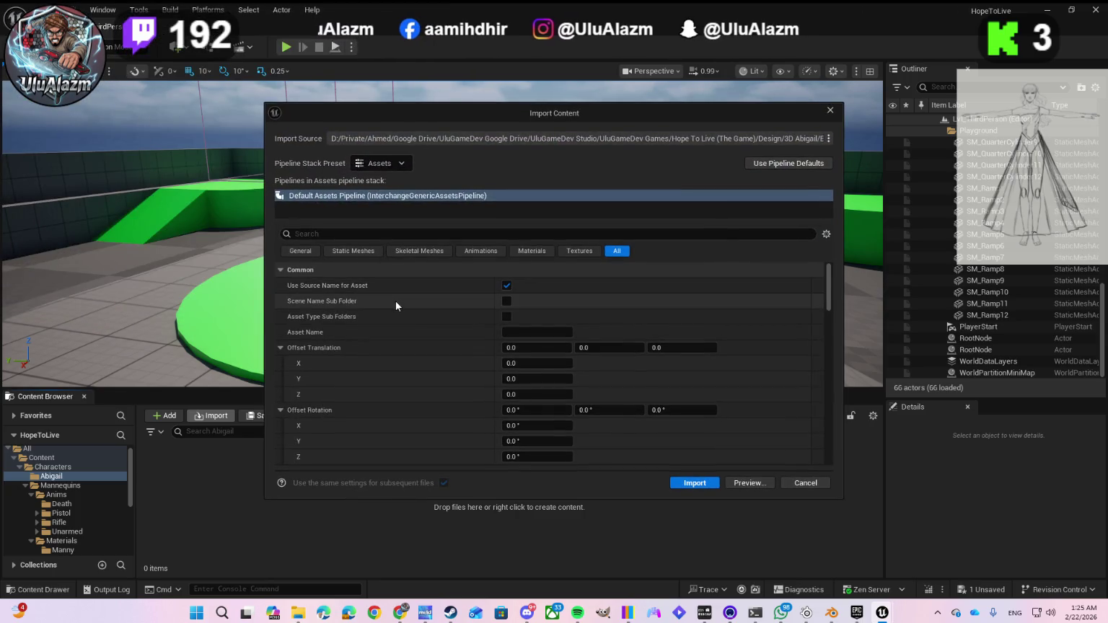
# - Set Common Meshes > Force All Mesh as Type to Skeletal Mesh
pyautogui.scroll(-5, 337, 297)
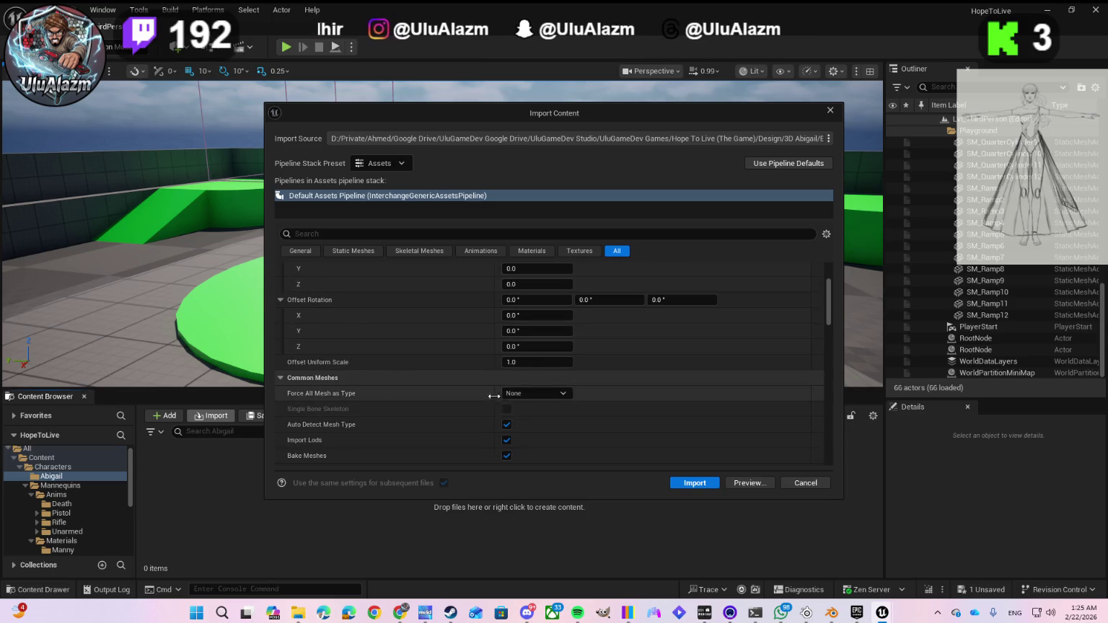
pyautogui.click(516, 393)
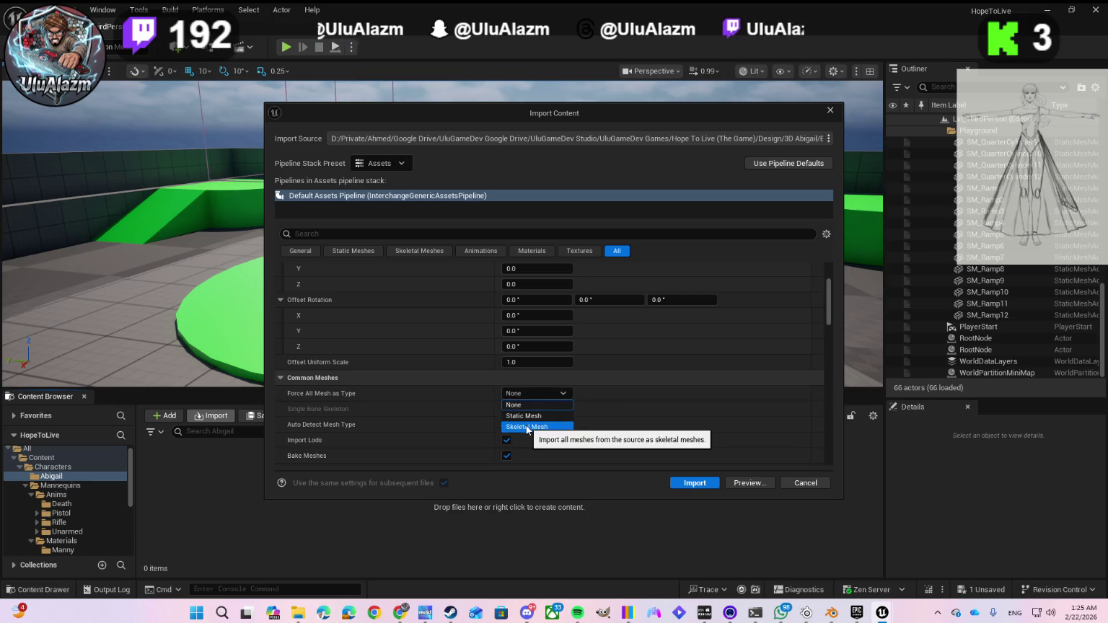
pyautogui.click(527, 427)
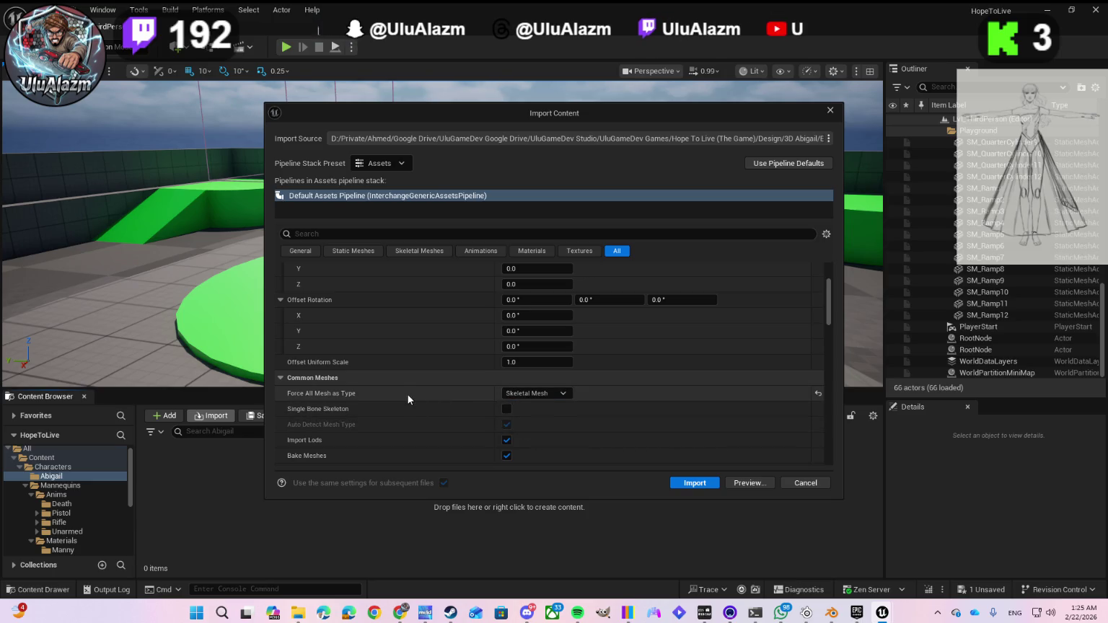
pyautogui.scroll(-4, 407, 394)
pyautogui.scroll(-5, 406, 395)
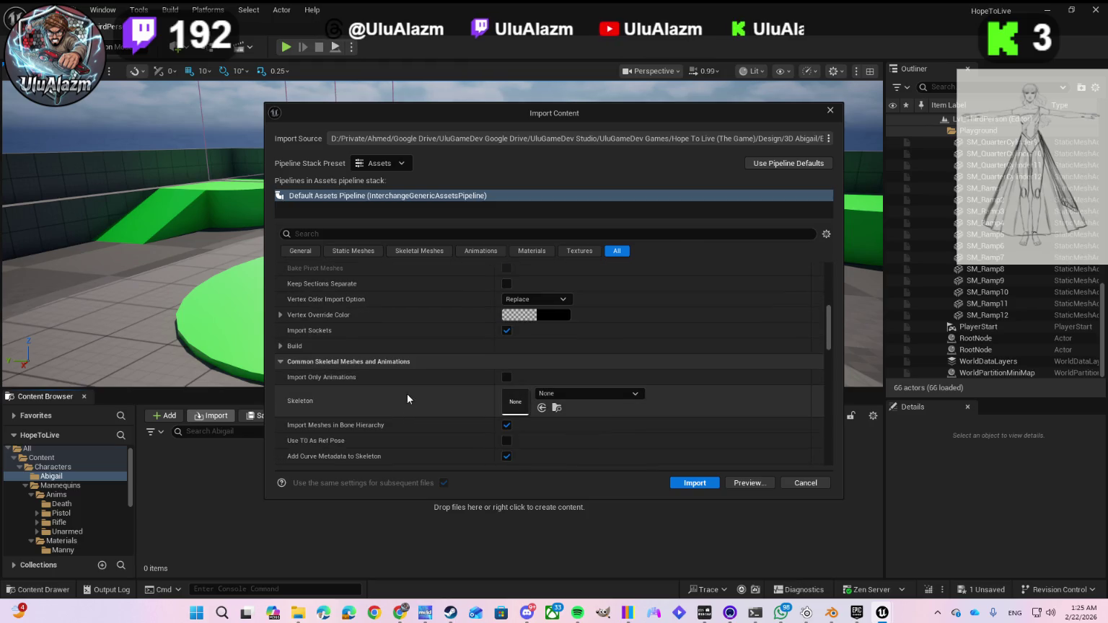
pyautogui.scroll(-6, 407, 394)
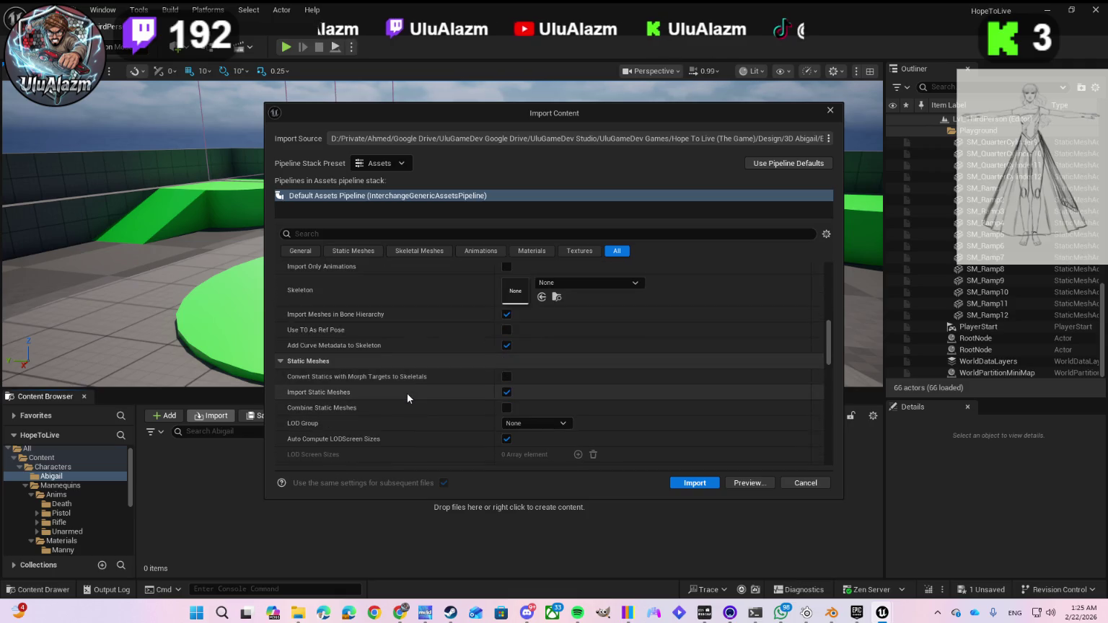
pyautogui.scroll(-2, 408, 395)
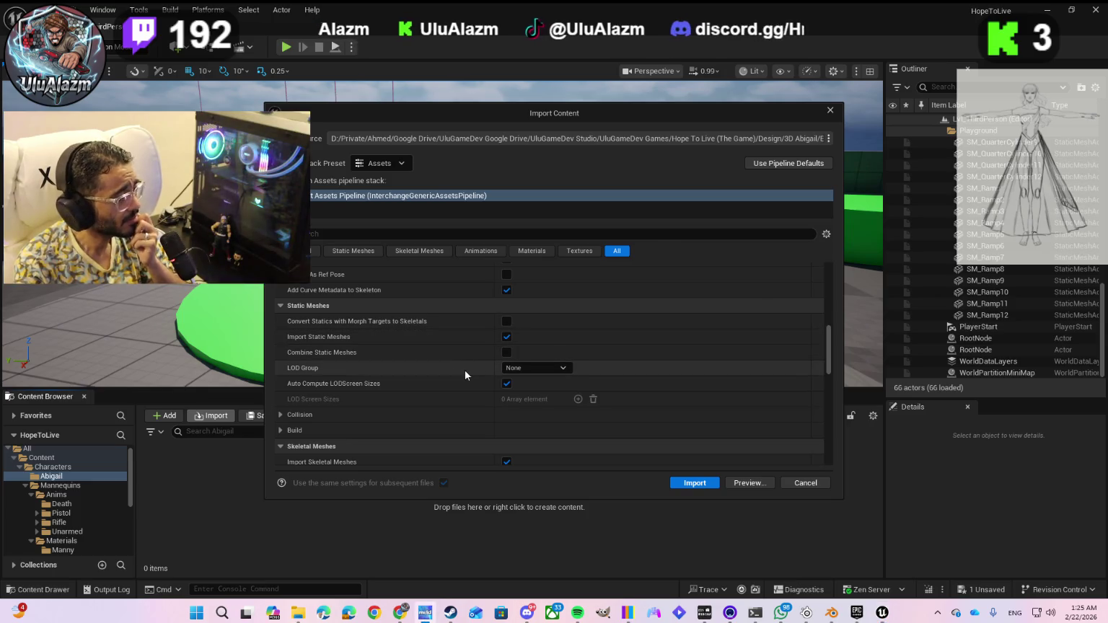
# - Run the import again with Import Materials on and Import Textures off
pyautogui.scroll(-1, 465, 373)
pyautogui.scroll(-2, 465, 374)
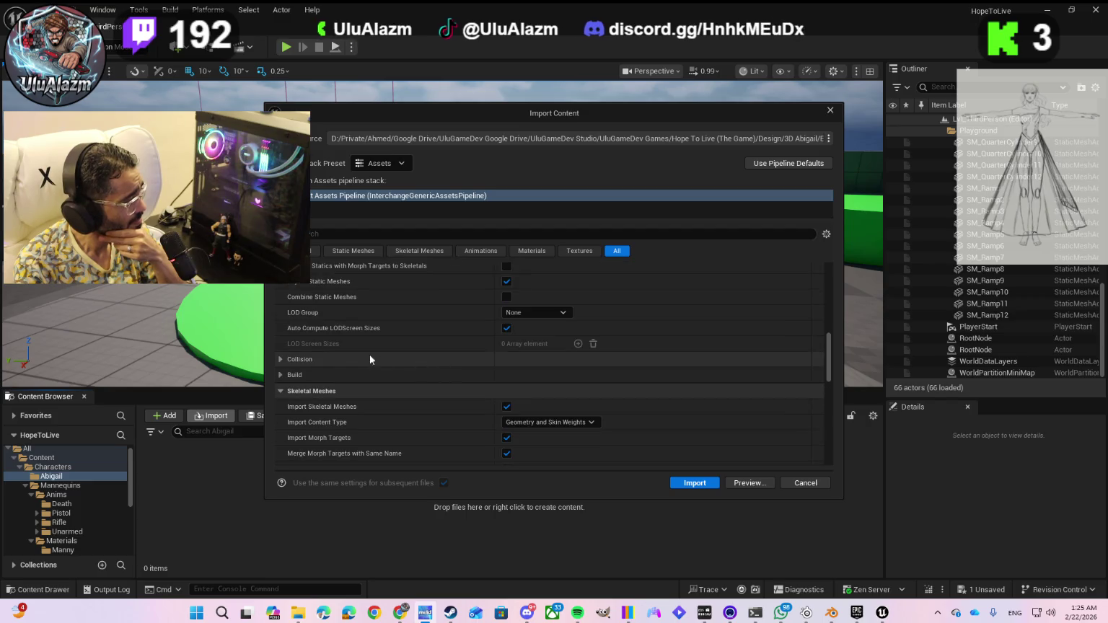
pyautogui.click(280, 375)
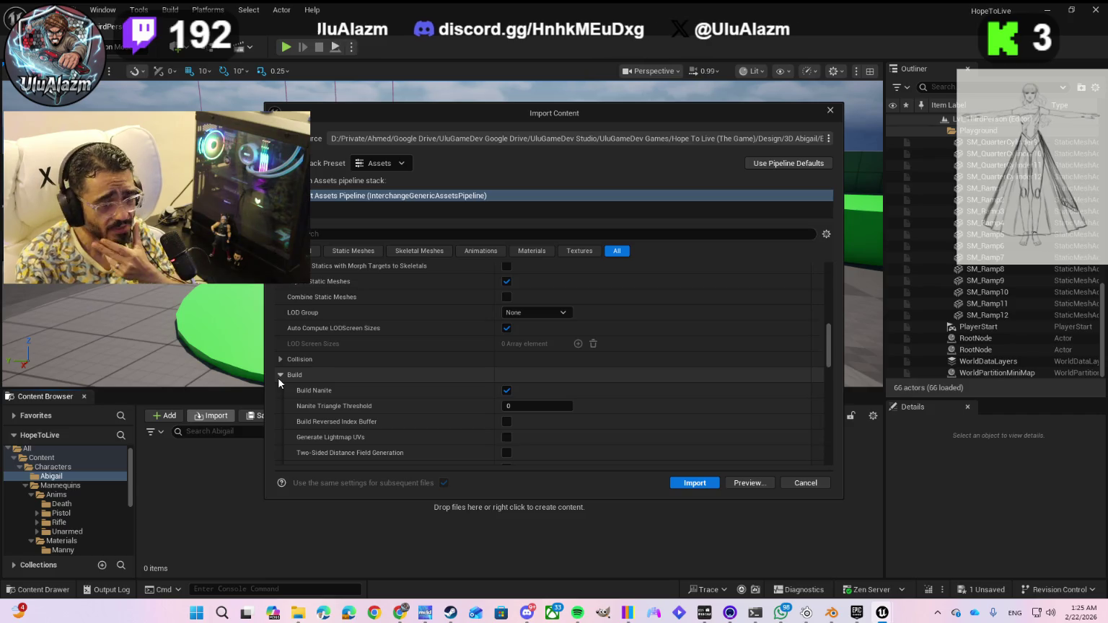
pyautogui.click(278, 377)
pyautogui.scroll(-10, 343, 377)
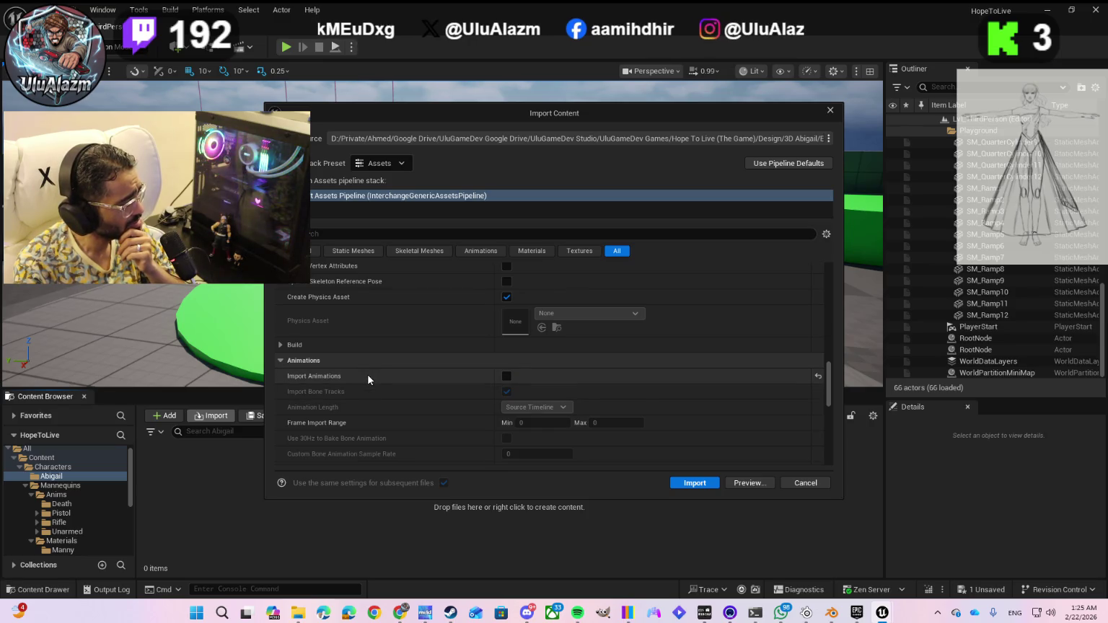
pyautogui.scroll(-3, 367, 374)
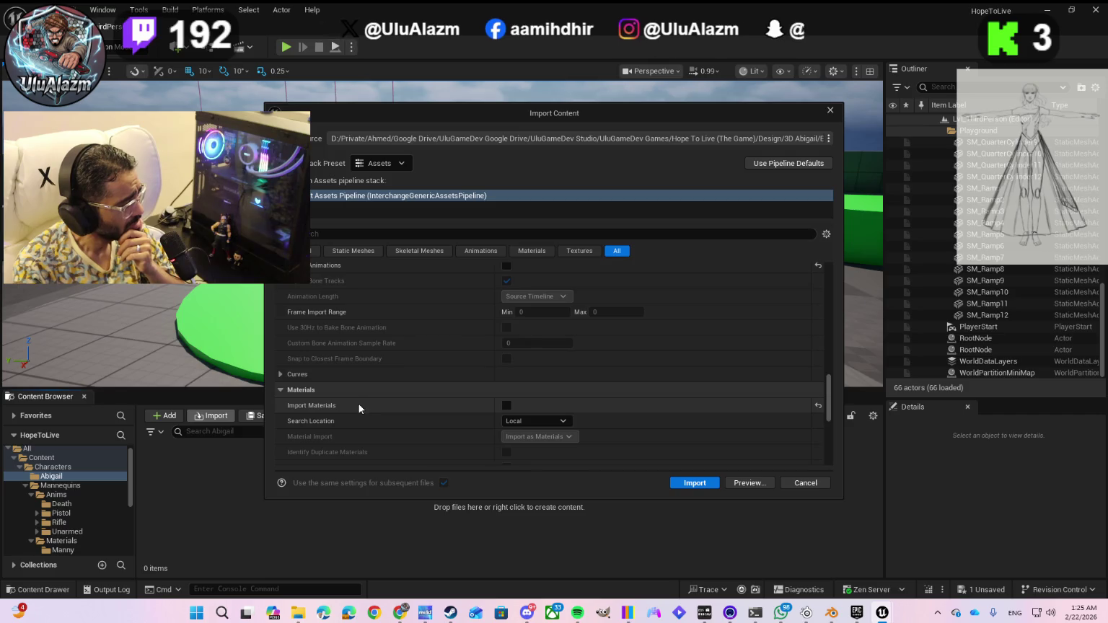
pyautogui.click(507, 407)
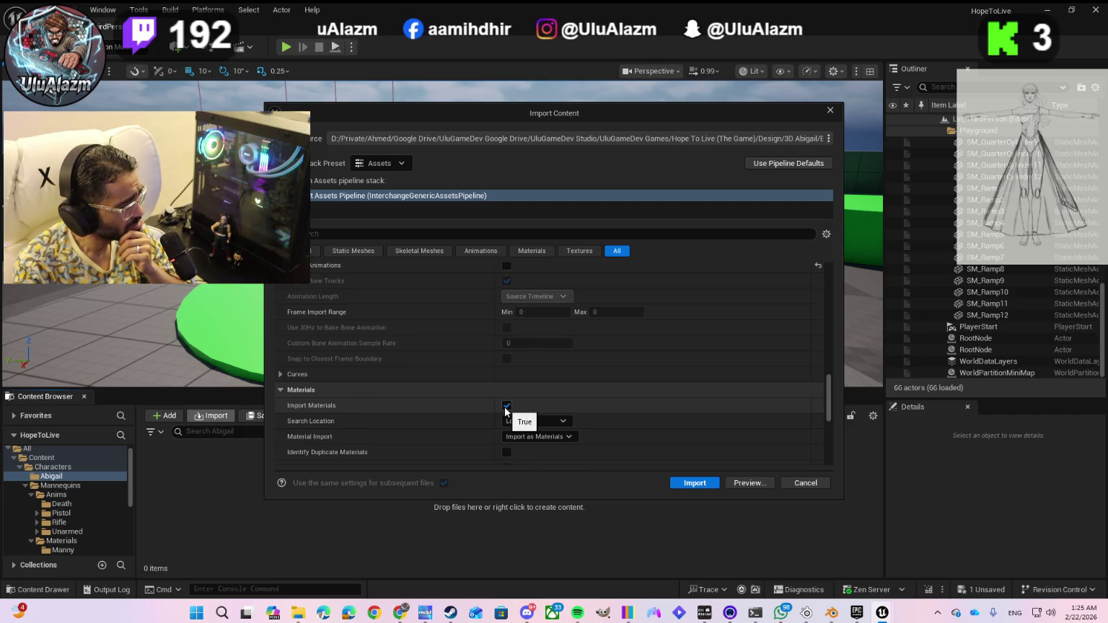
pyautogui.scroll(-4, 460, 408)
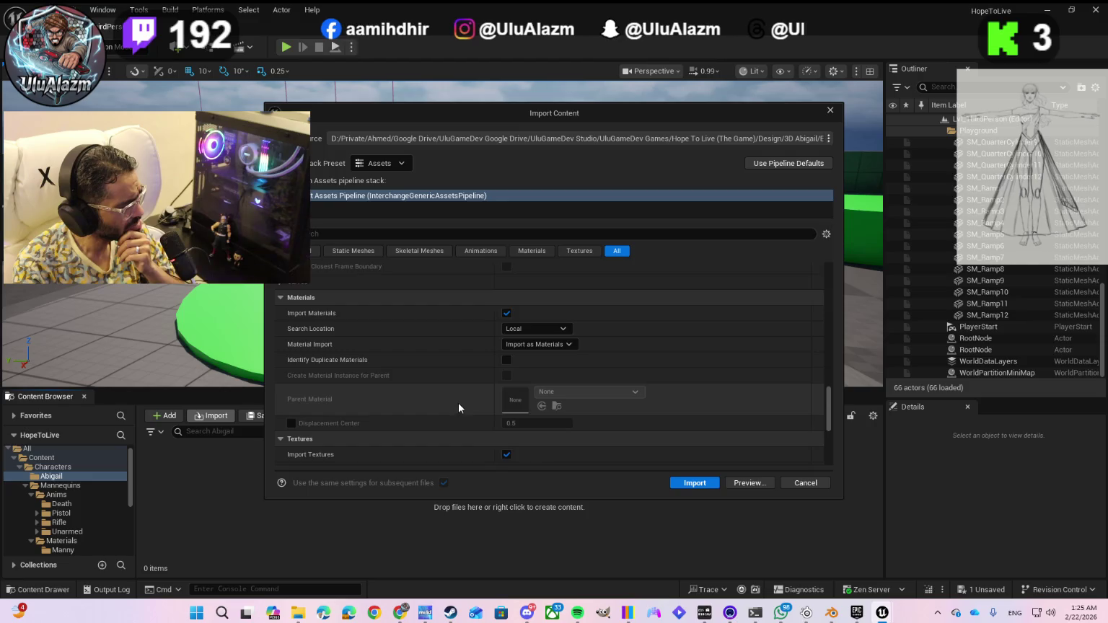
pyautogui.click(508, 401)
pyautogui.scroll(-6, 498, 417)
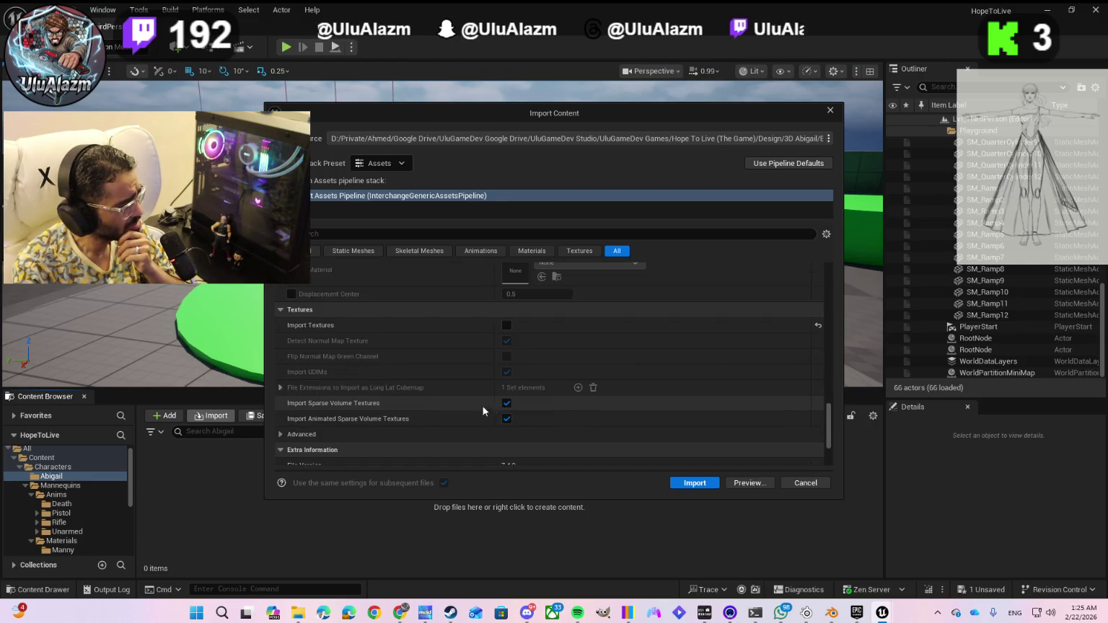
pyautogui.click(679, 484)
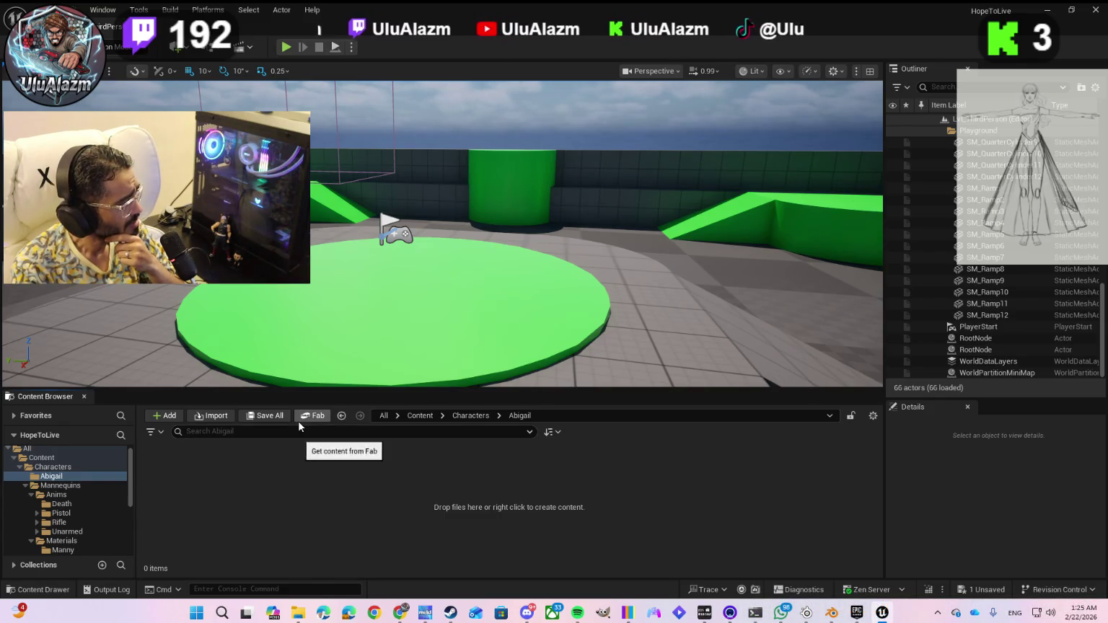
# - Start a new import, checking ExportedAssets before choosing the character FBX in the 3D Abigail folder
pyautogui.click(209, 418)
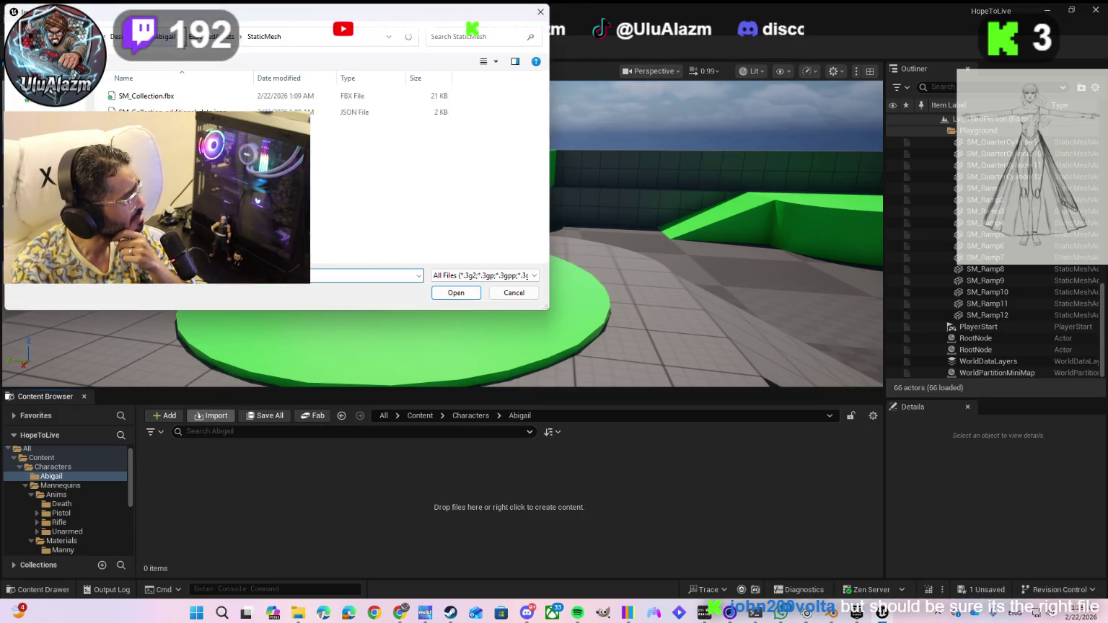
pyautogui.click(165, 37)
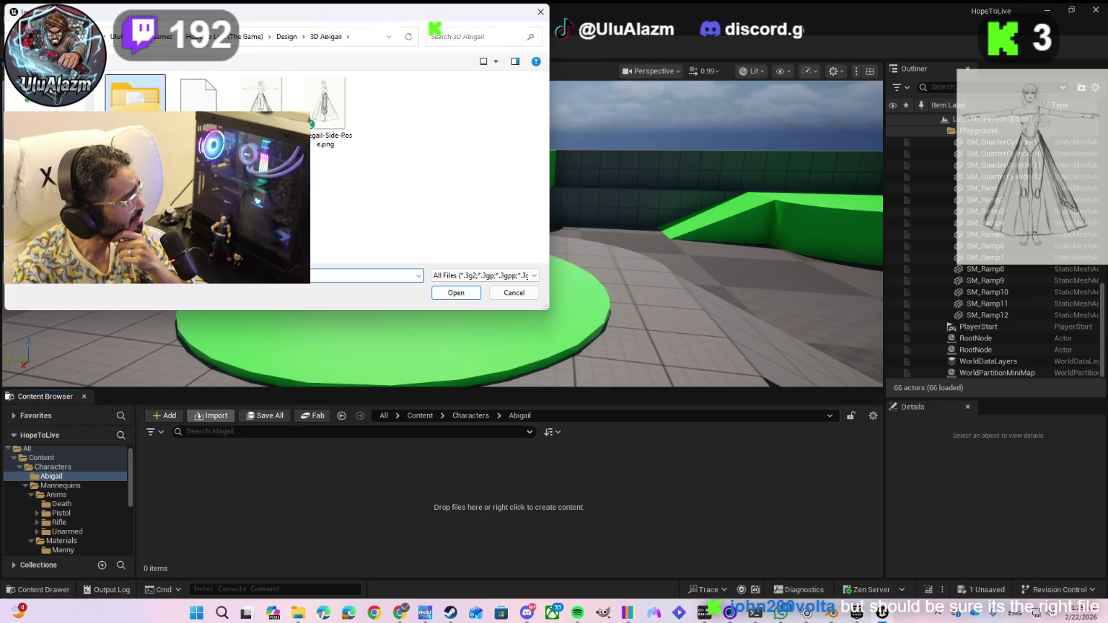
pyautogui.click(198, 109)
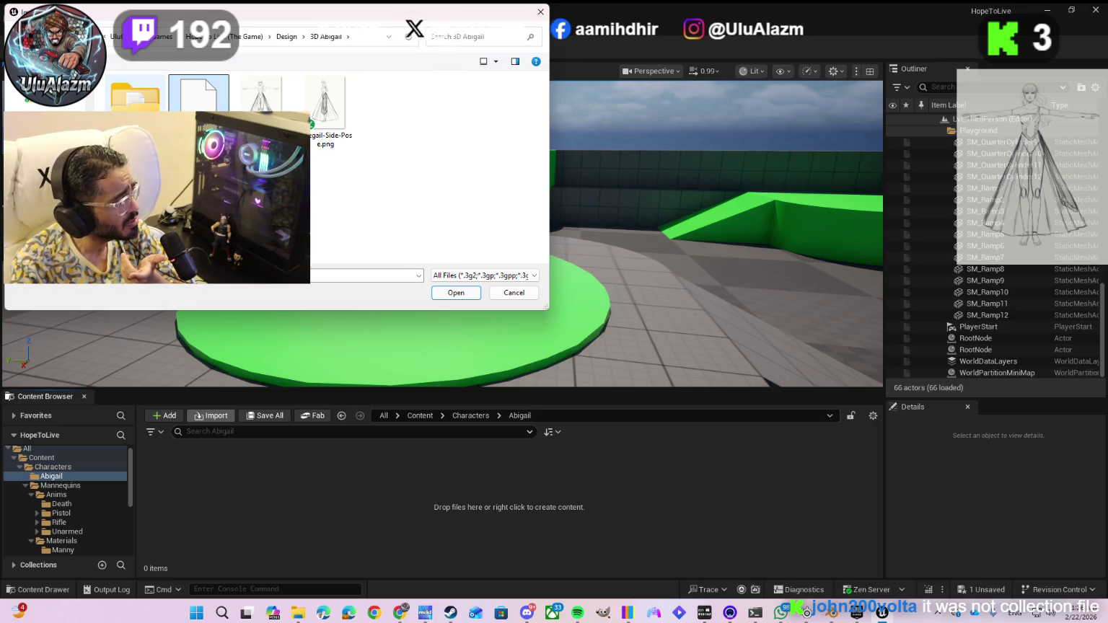
pyautogui.click(135, 94)
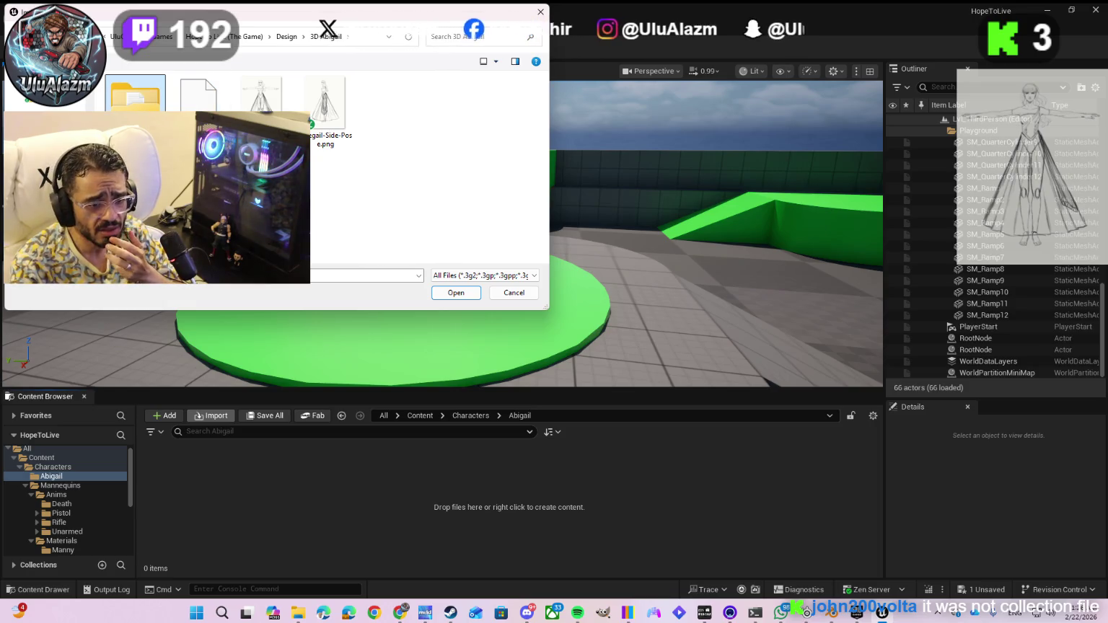
pyautogui.doubleClick(135, 95)
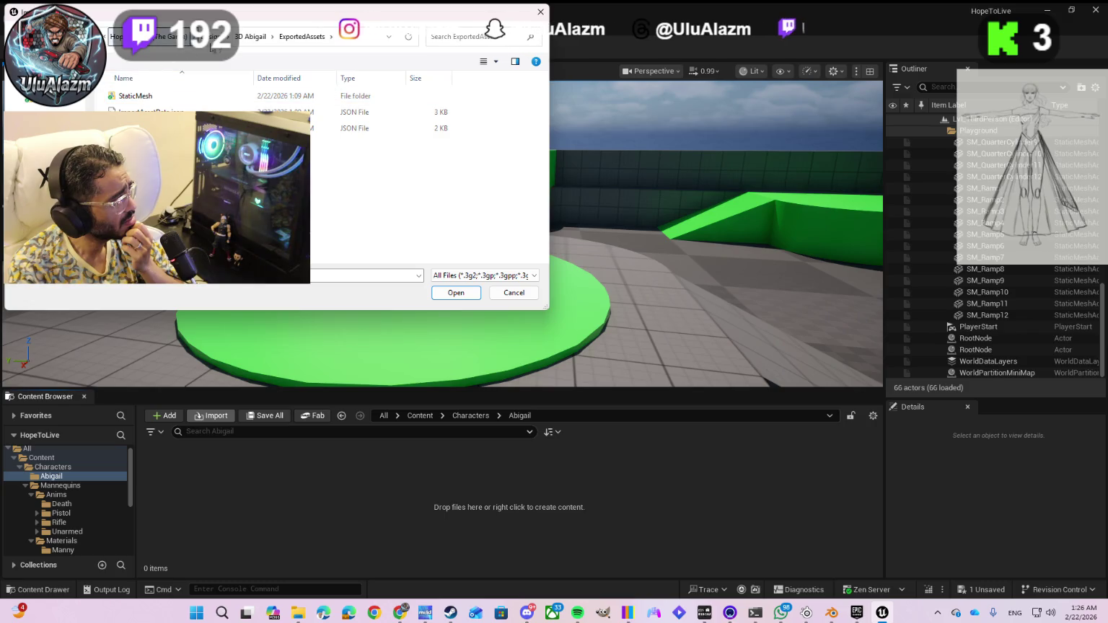
pyautogui.click(249, 36)
pyautogui.doubleClick(189, 108)
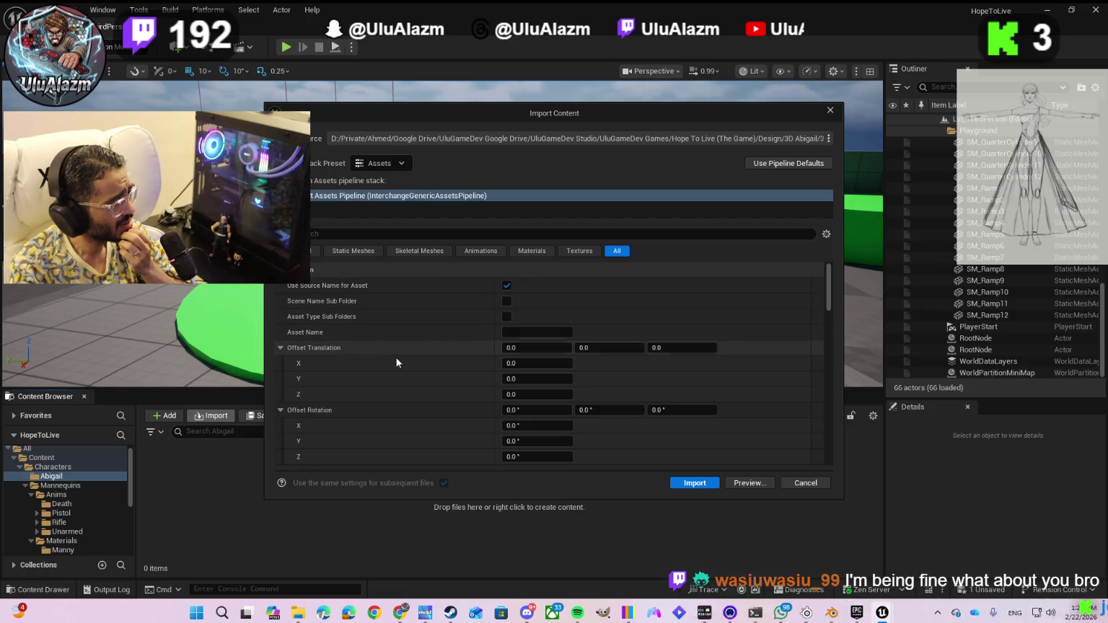
# - Force all meshes in the Abigail import to Skeletal Mesh
pyautogui.scroll(-3, 397, 360)
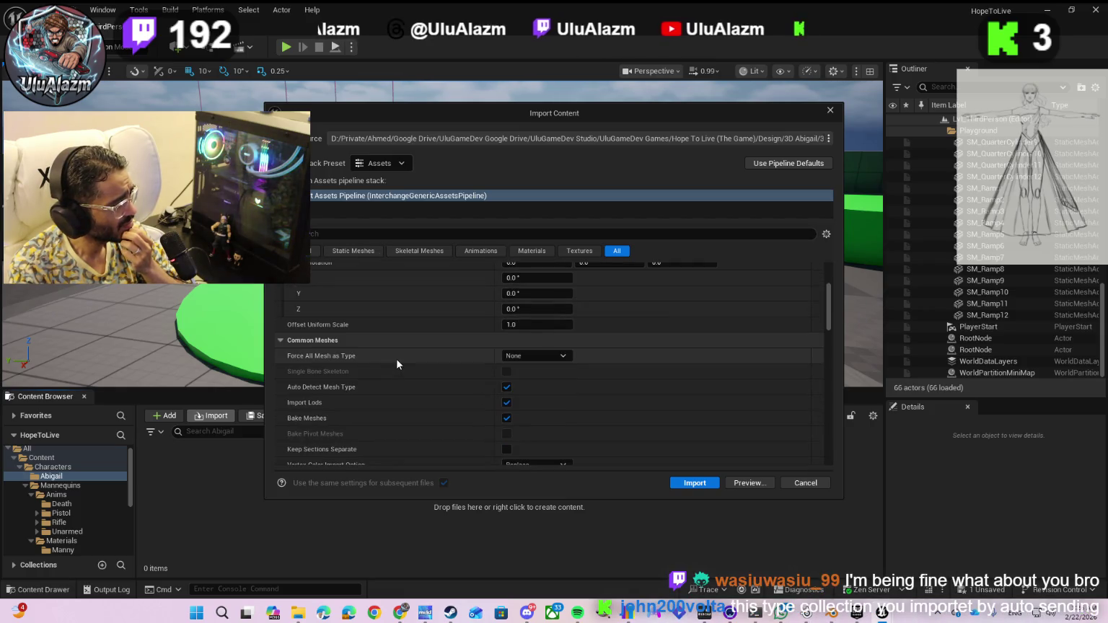
pyautogui.click(524, 357)
pyautogui.click(534, 389)
# - Review the remaining settings (centimeters, Y-up, 24 fps, textures off) and import the character
pyautogui.scroll(-2, 444, 367)
pyautogui.scroll(-5, 443, 367)
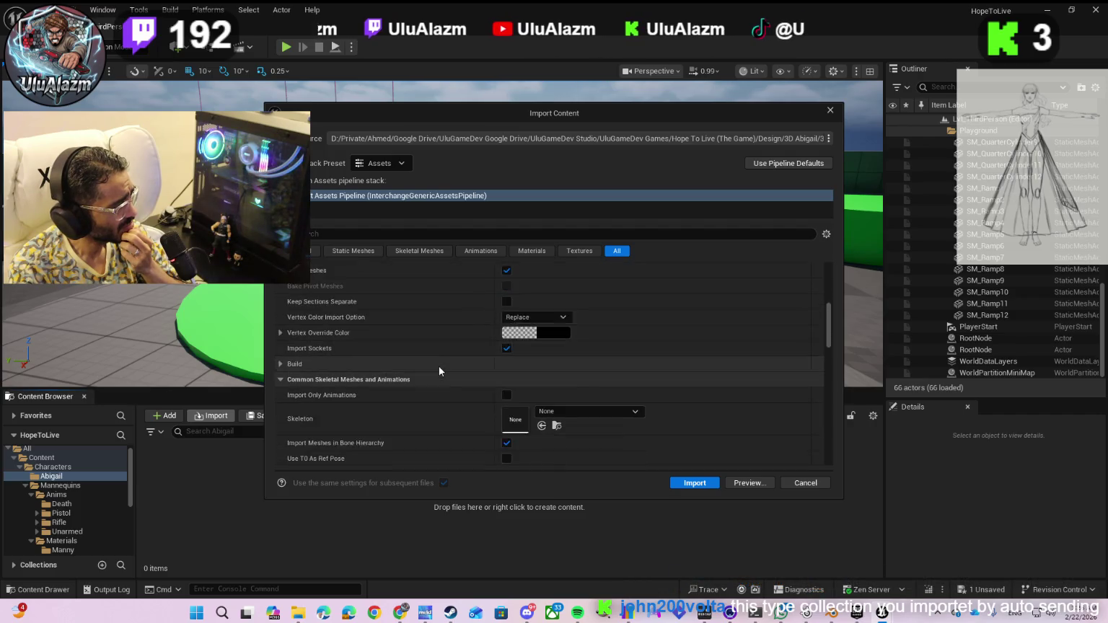
pyautogui.scroll(-5, 438, 357)
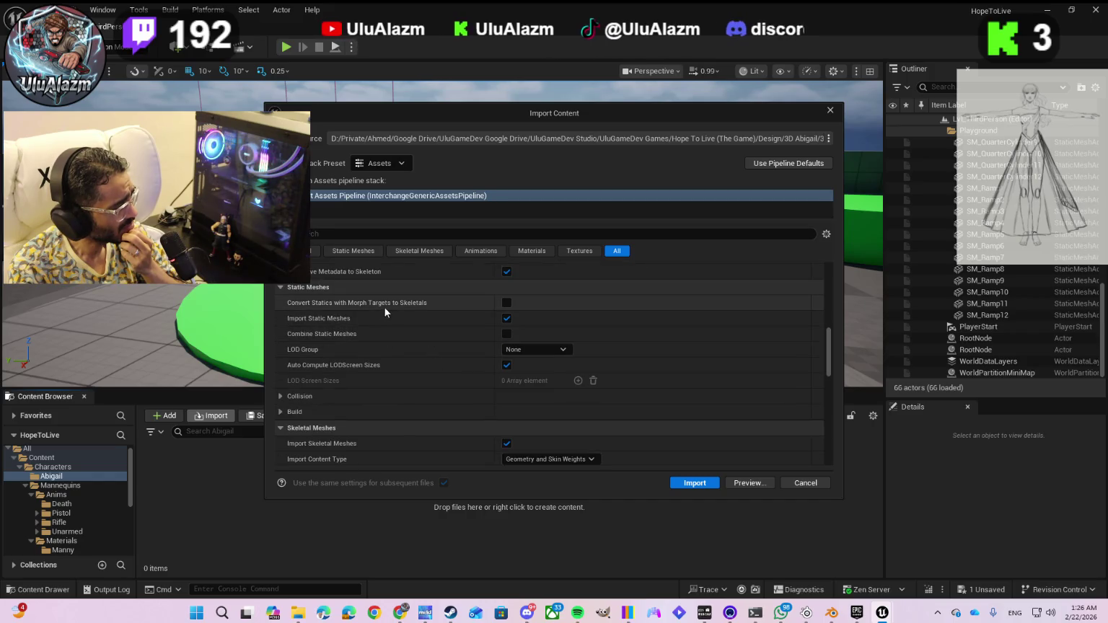
pyautogui.scroll(-3, 404, 325)
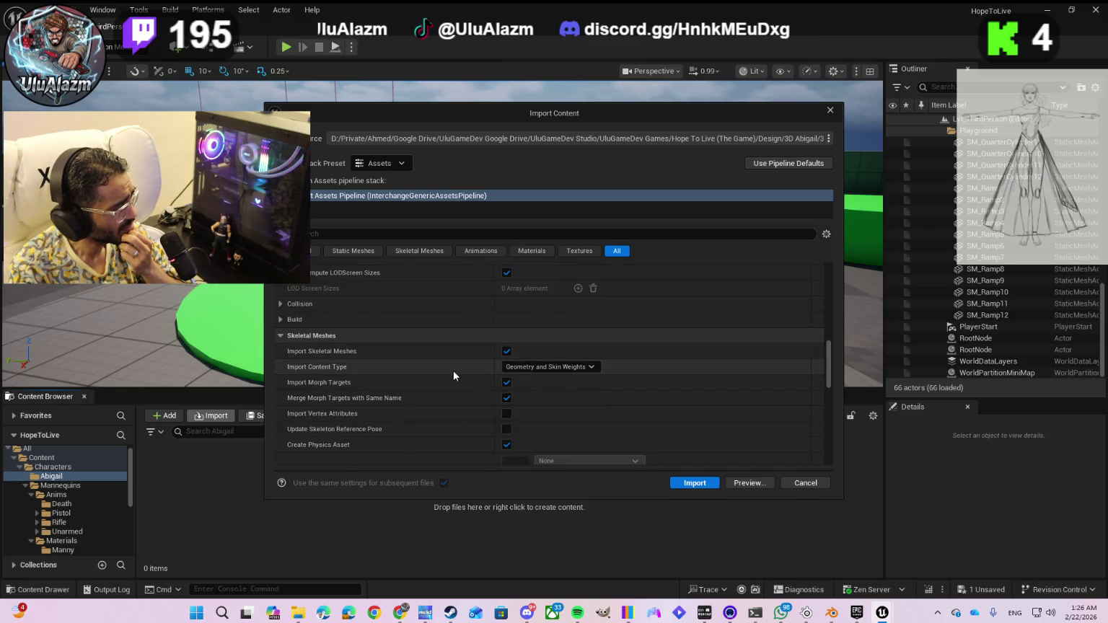
pyautogui.scroll(-2, 454, 371)
pyautogui.scroll(-1, 443, 374)
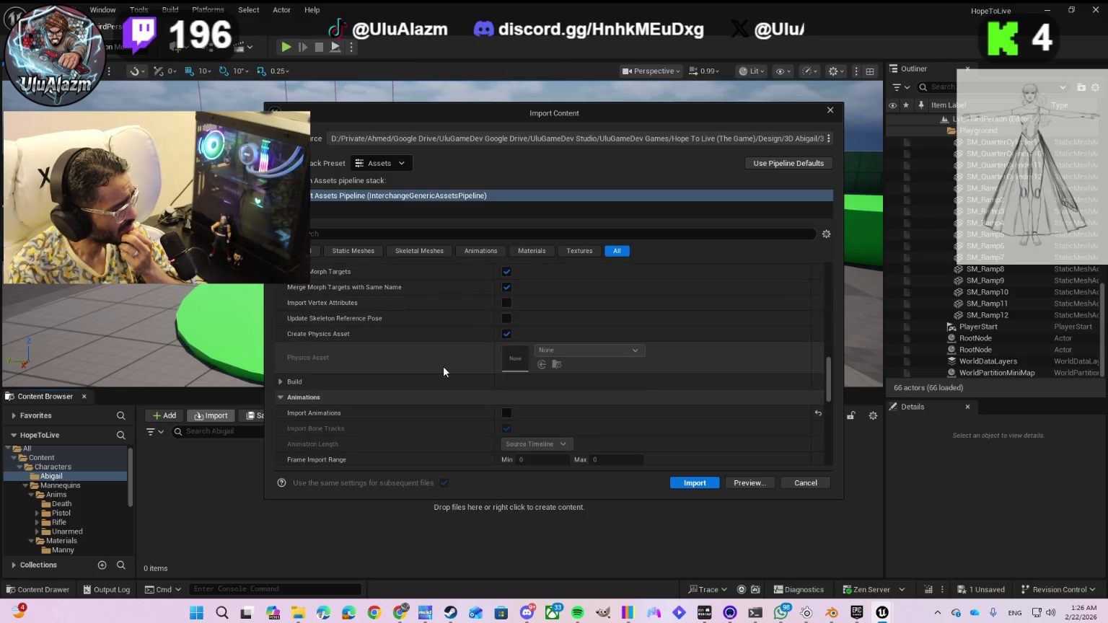
pyautogui.scroll(-4, 443, 365)
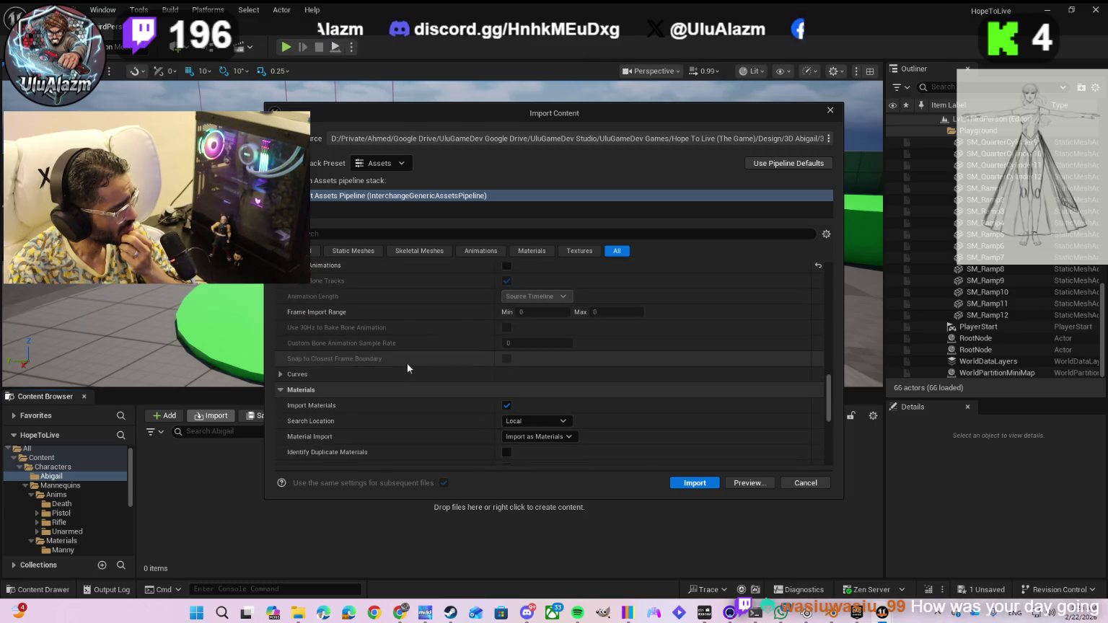
pyautogui.scroll(-7, 408, 368)
pyautogui.scroll(-3, 399, 383)
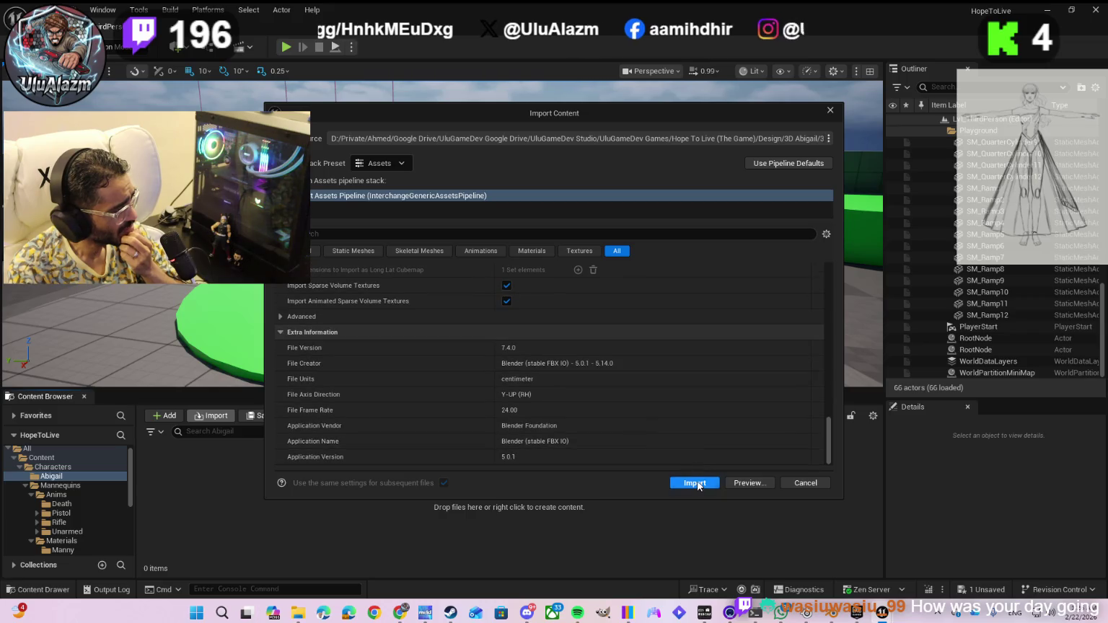
pyautogui.click(696, 483)
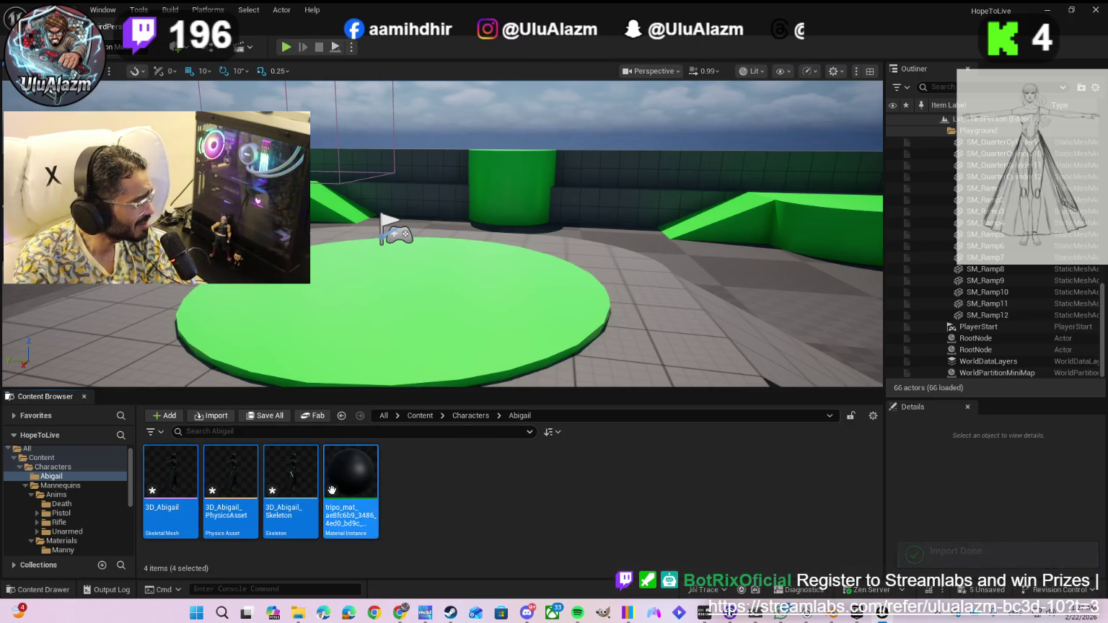
# - Drop the Abigail assets onto the green platform and raise them to Z 300
pyautogui.moveTo(349, 481)
pyautogui.moveTo(350, 480)
pyautogui.mouseDown()
pyautogui.moveTo(462, 418)
pyautogui.moveTo(470, 284)
pyautogui.moveTo(493, 273)
pyautogui.mouseUp()
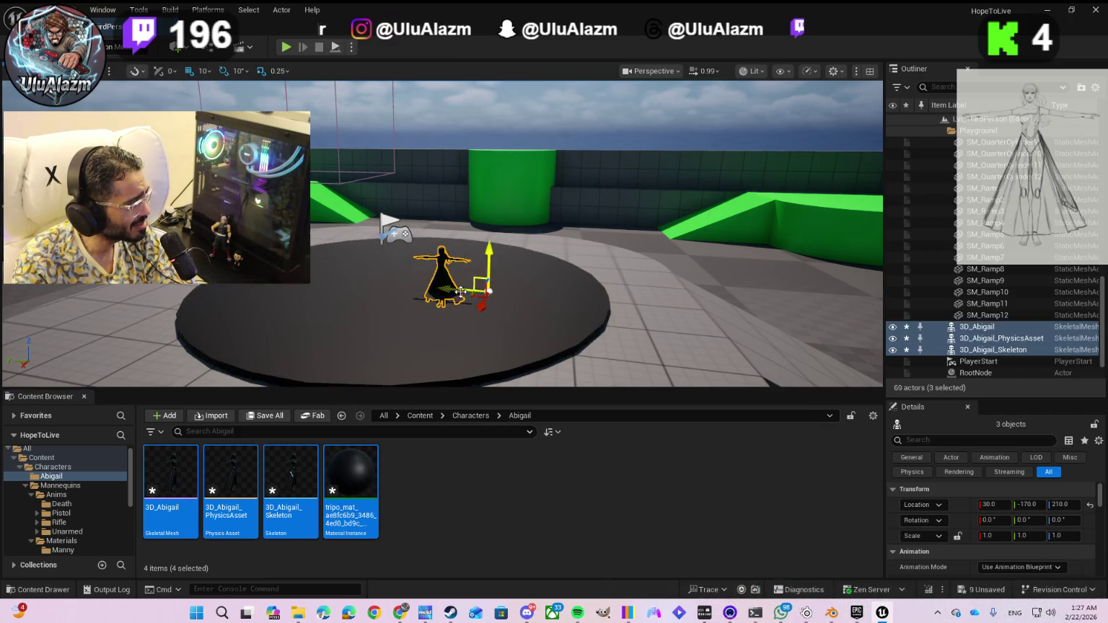
pyautogui.moveTo(492, 256); pyautogui.dragTo(501, 200)
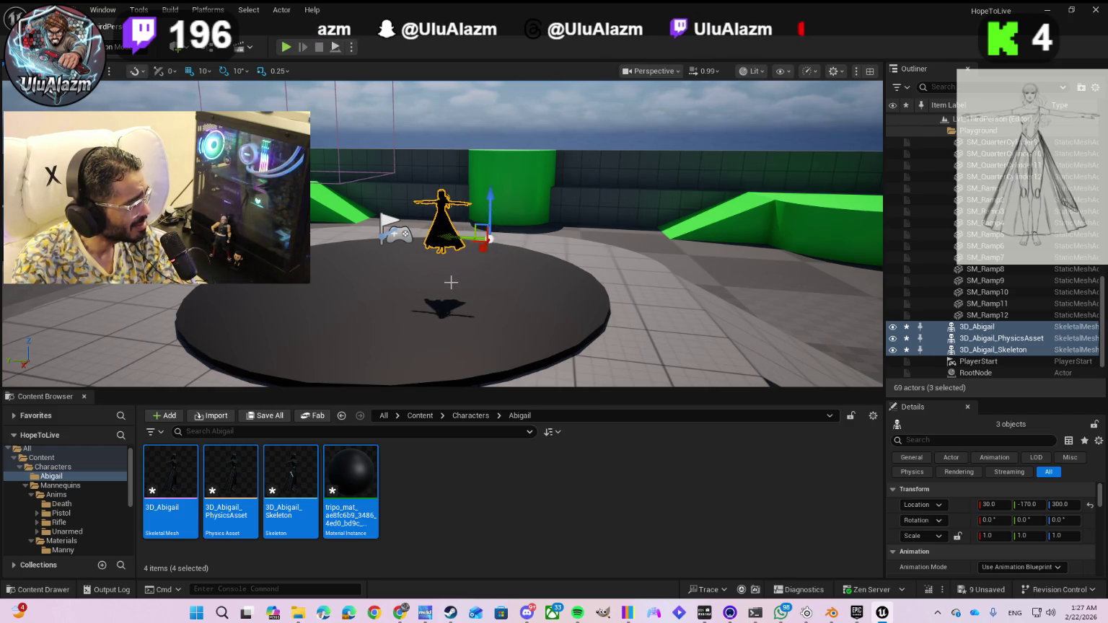
pyautogui.moveTo(416, 281); pyautogui.dragTo(549, 281)
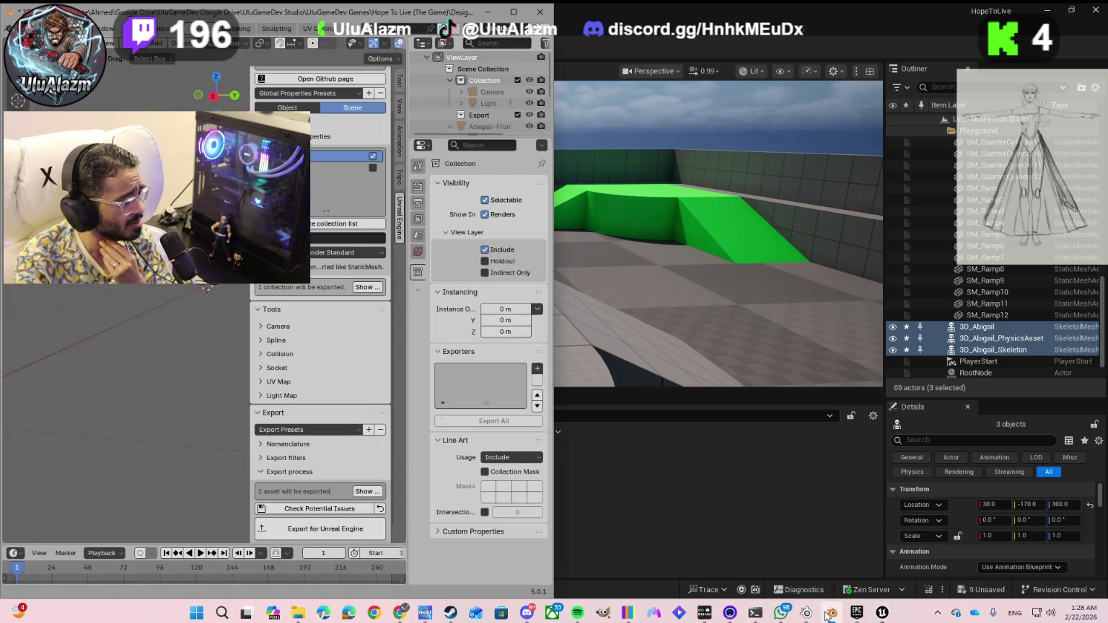
# - Bring the Blender Abigail file to the front and maximize its window
pyautogui.click(832, 613)
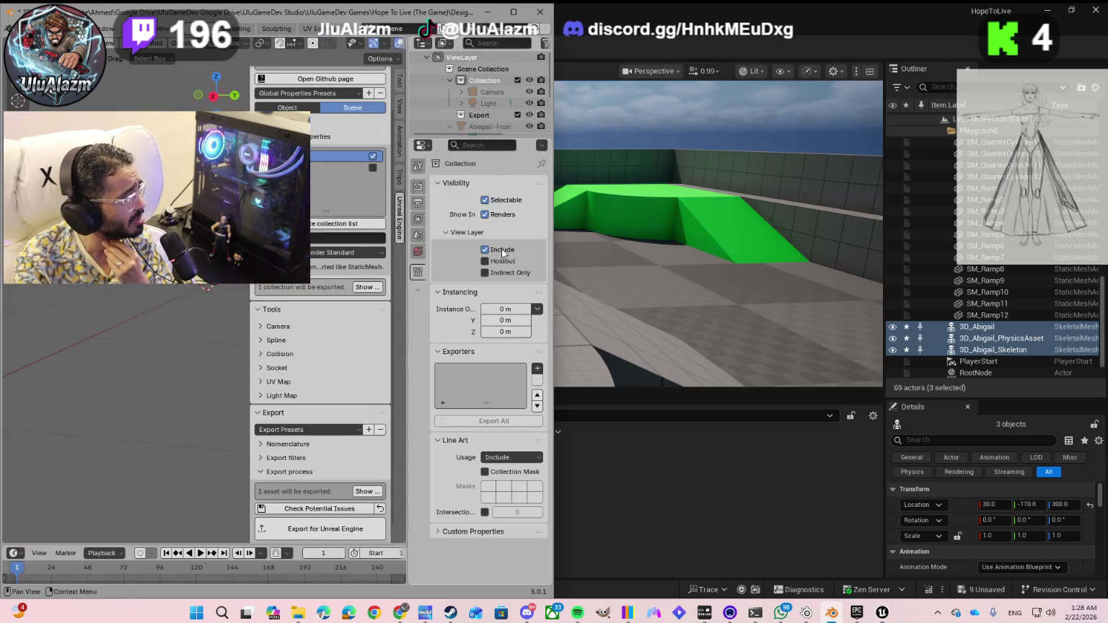
pyautogui.click(514, 11)
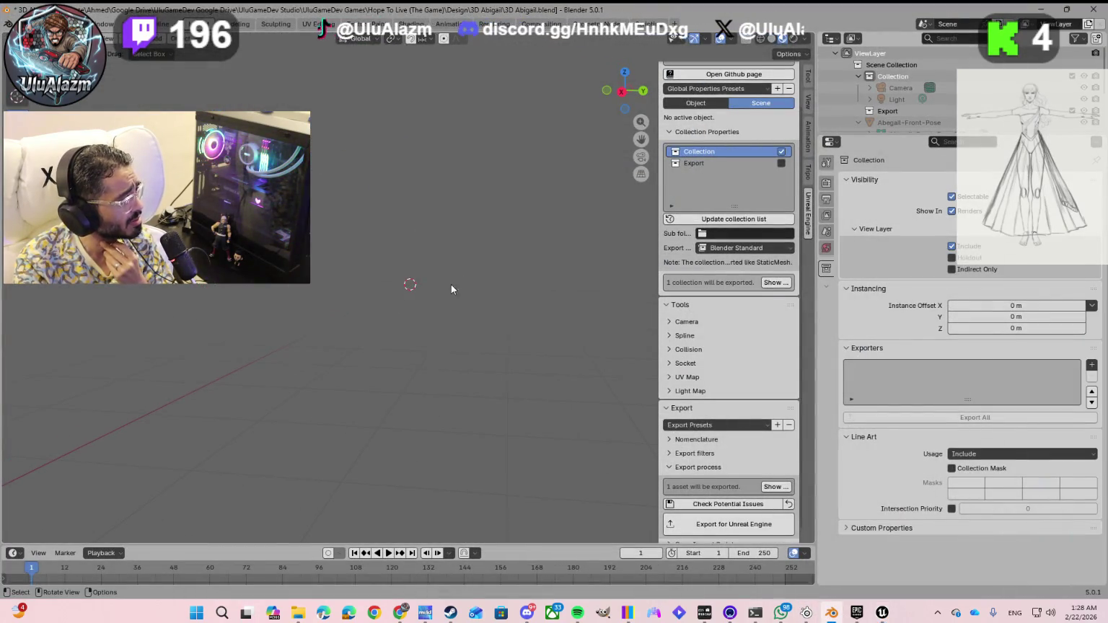
pyautogui.scroll(2, 414, 304)
pyautogui.scroll(1, 417, 285)
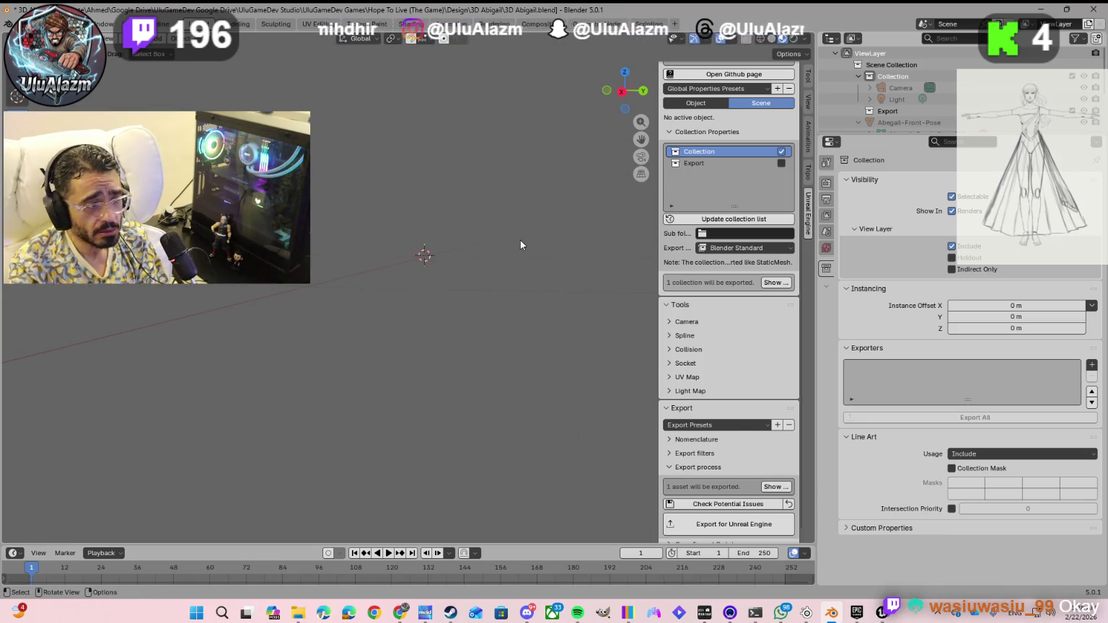
pyautogui.scroll(-4, 867, 109)
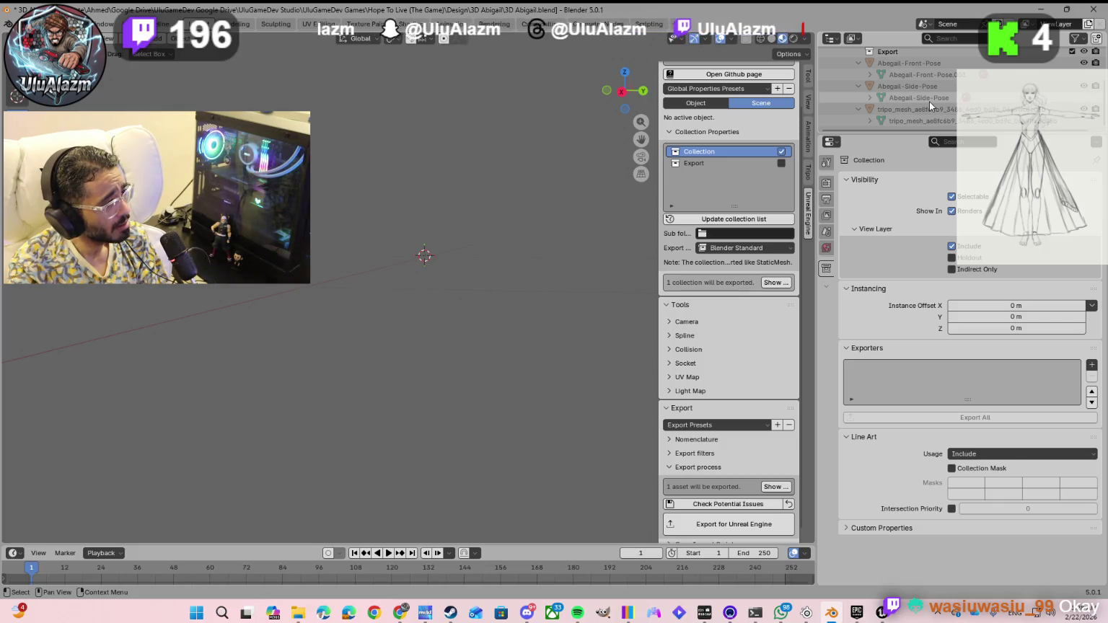
pyautogui.scroll(4, 931, 98)
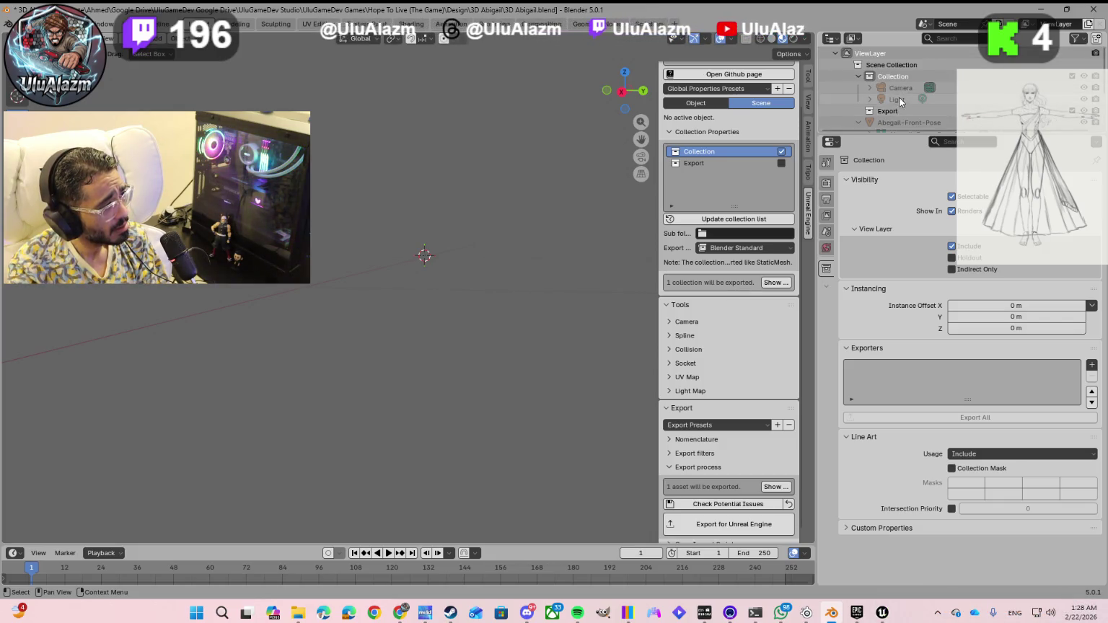
# - Check the Export collection and scene properties, then select tripo_mesh to view its transform
pyautogui.click(893, 108)
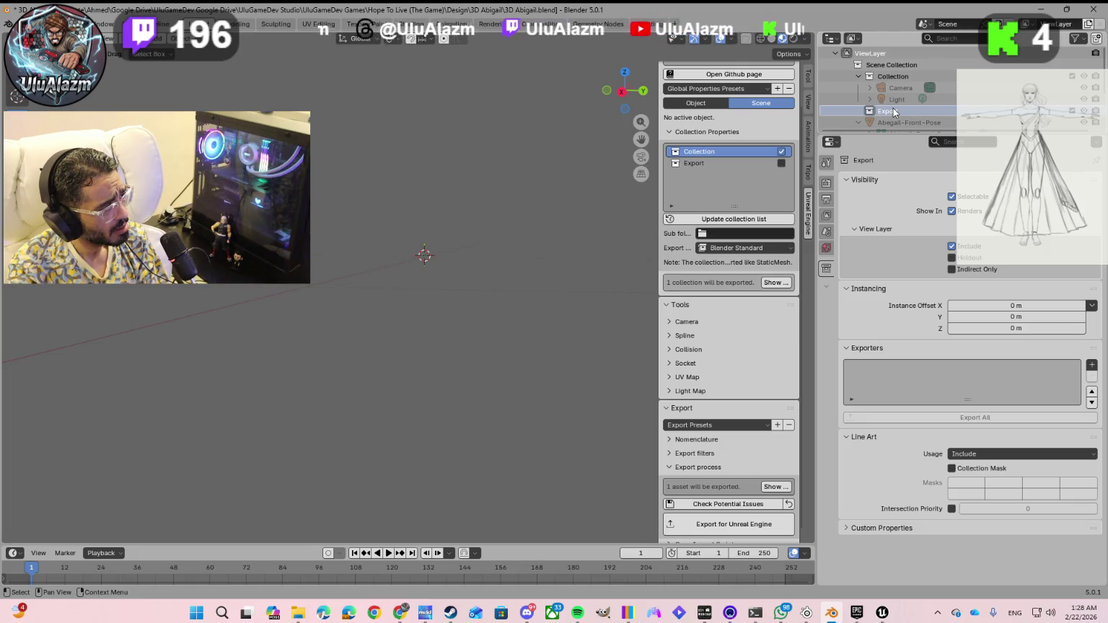
pyautogui.click(960, 65)
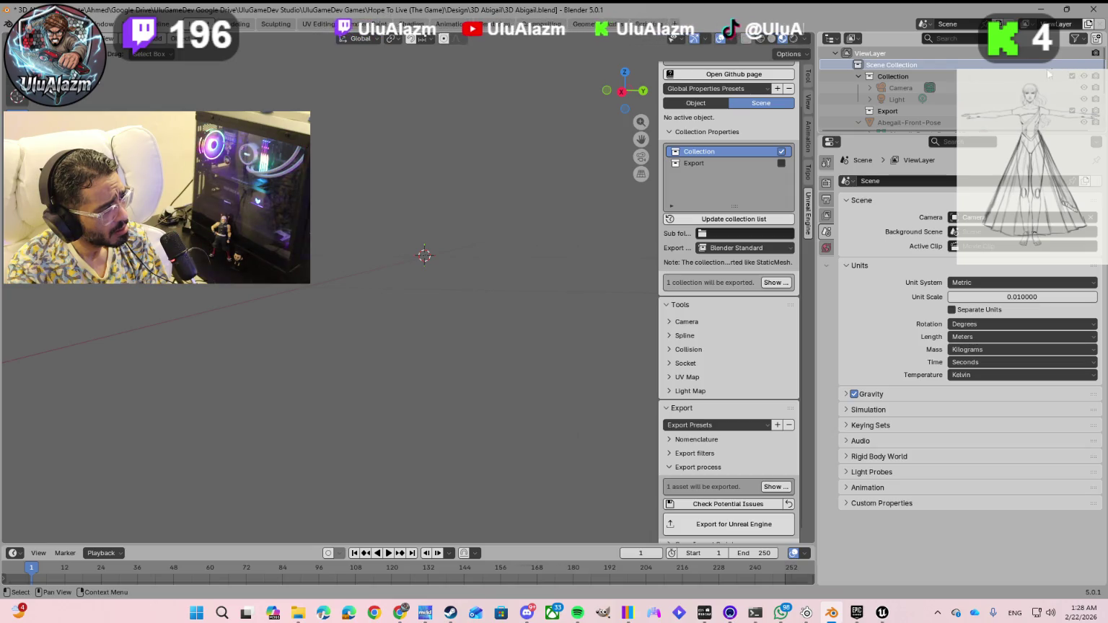
pyautogui.scroll(-3, 910, 114)
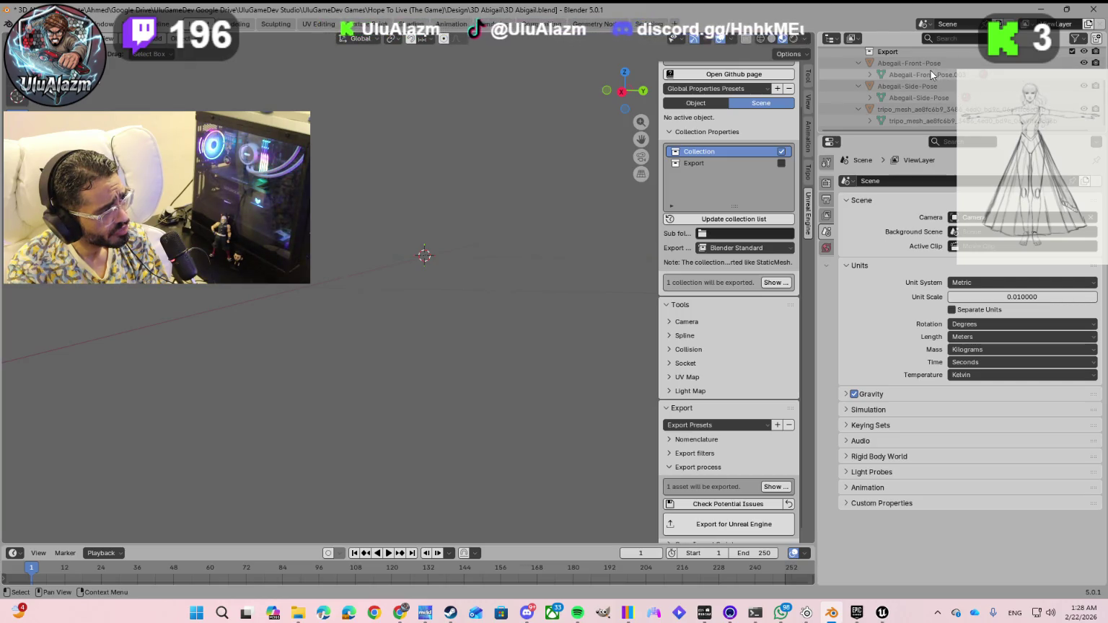
pyautogui.click(921, 110)
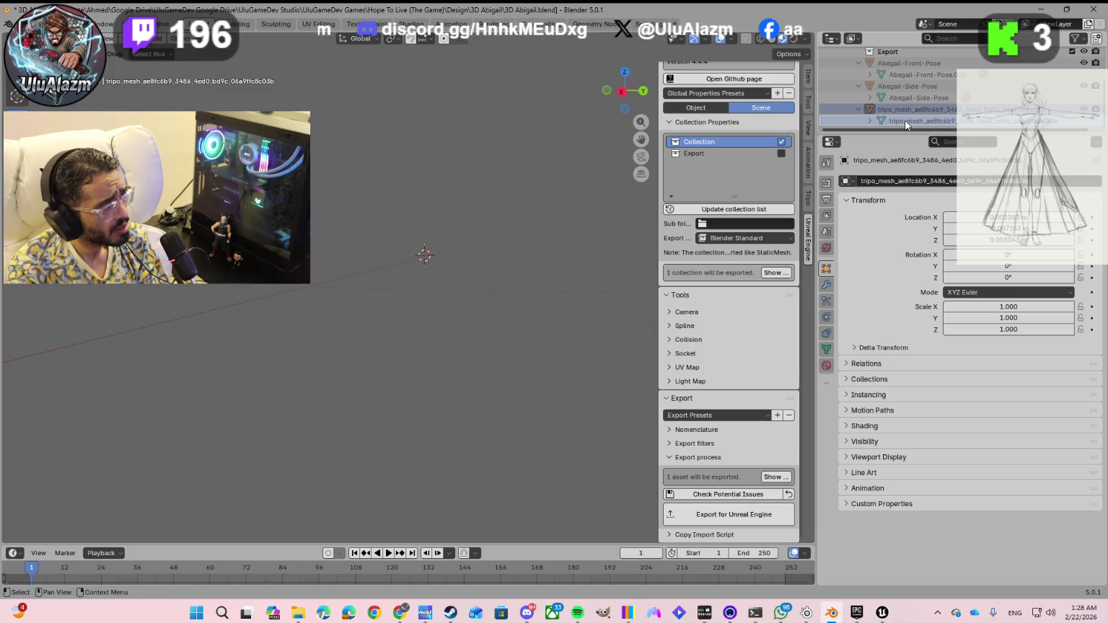
# - Expand tripo_mesh's mesh data, select its tripo_mat material, and show the material settings
pyautogui.click(871, 120)
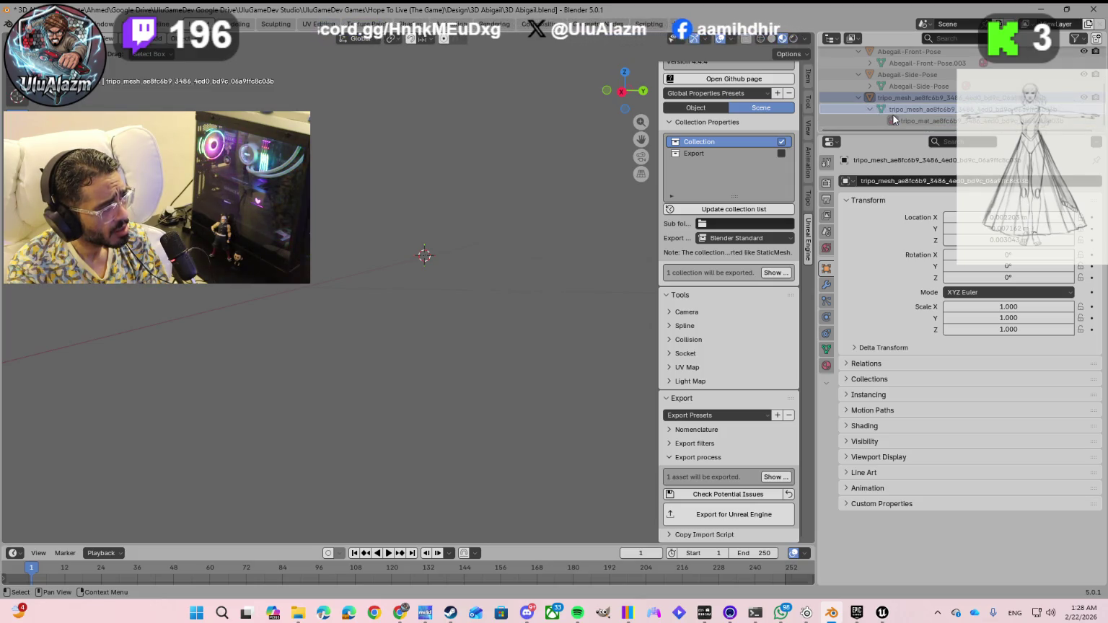
pyautogui.scroll(-1, 903, 127)
pyautogui.click(904, 121)
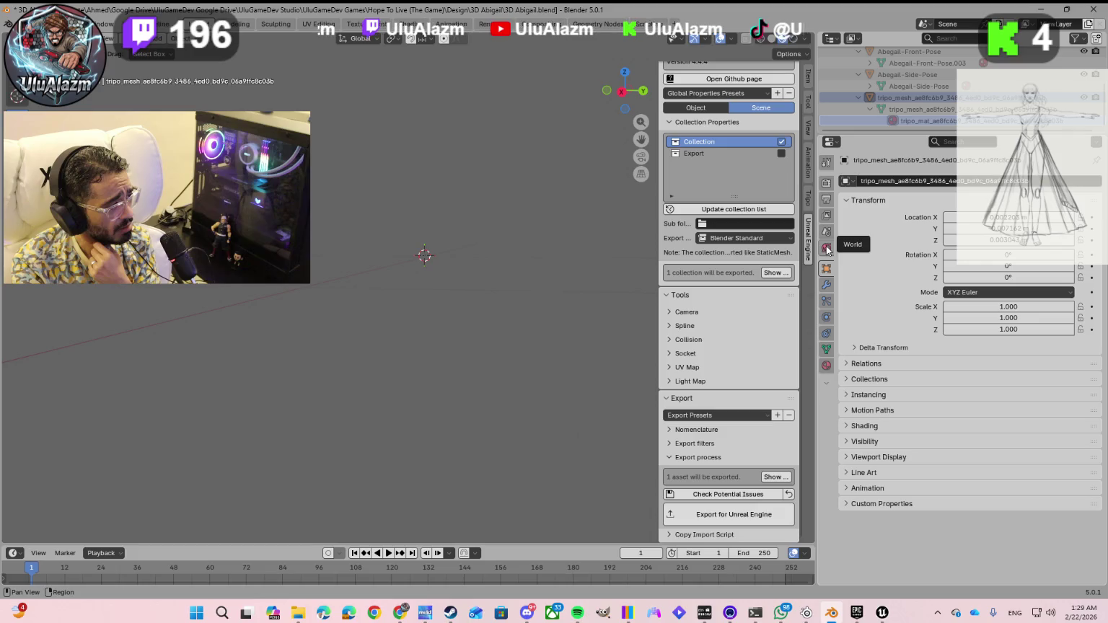
pyautogui.click(827, 365)
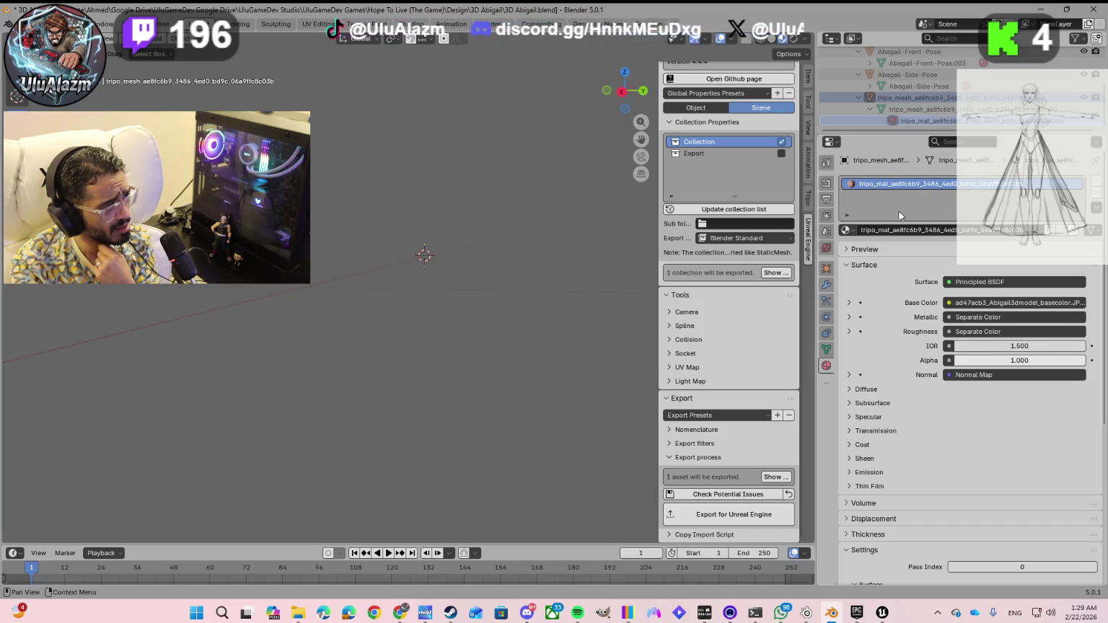
# - Try Abegail-Front-Pose and UE_Collision in the material slot, then restore tripo_mat and review its inputs
pyautogui.click(851, 231)
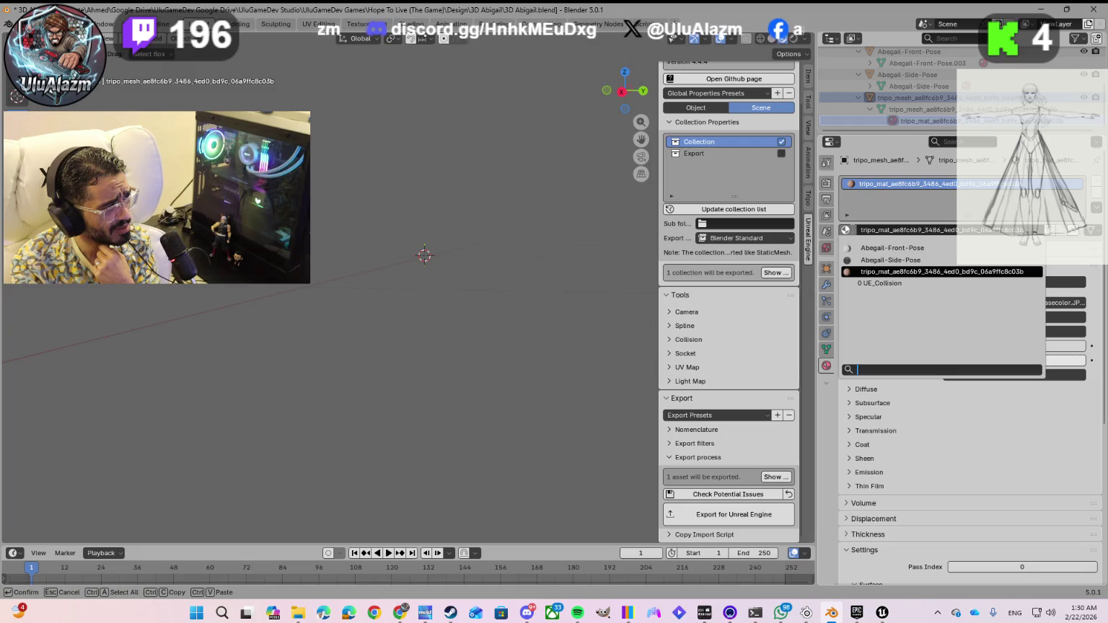
pyautogui.click(868, 249)
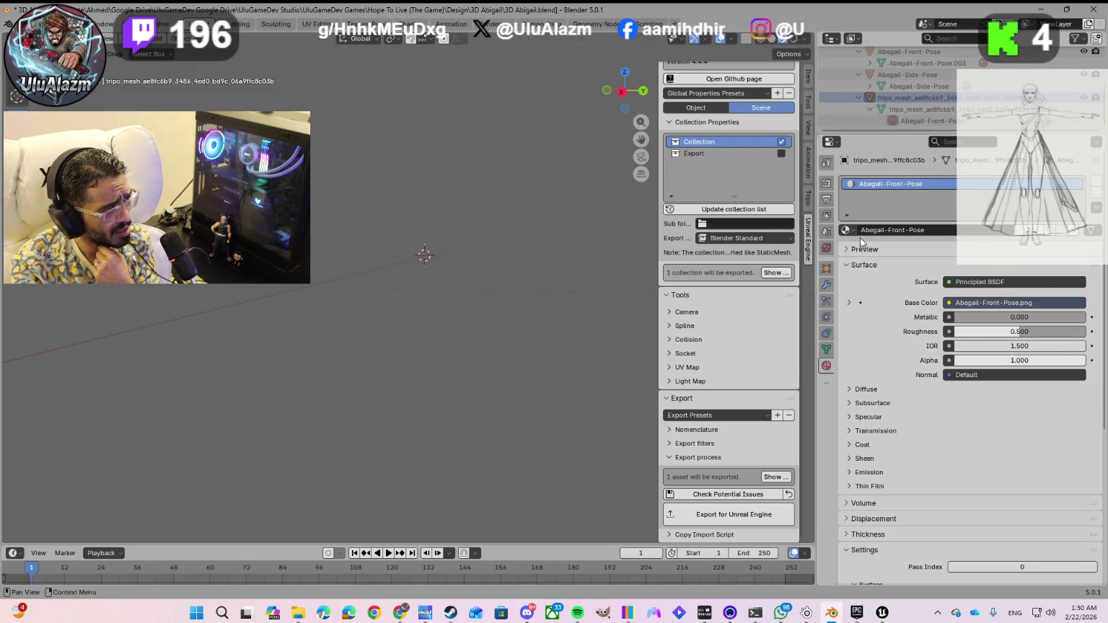
pyautogui.click(847, 230)
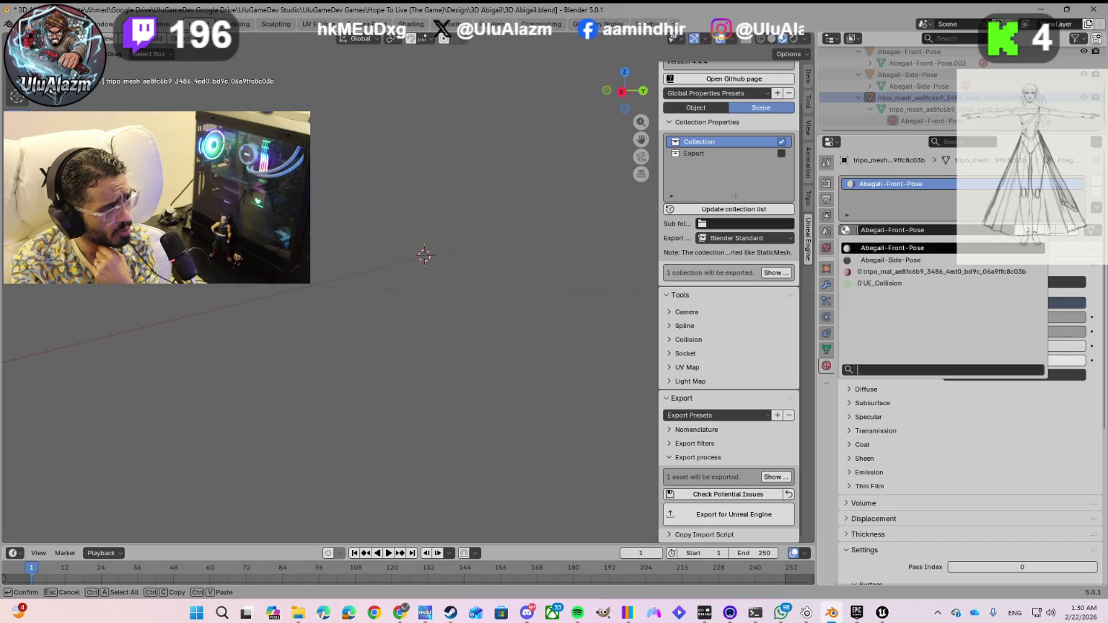
pyautogui.click(868, 272)
pyautogui.click(848, 230)
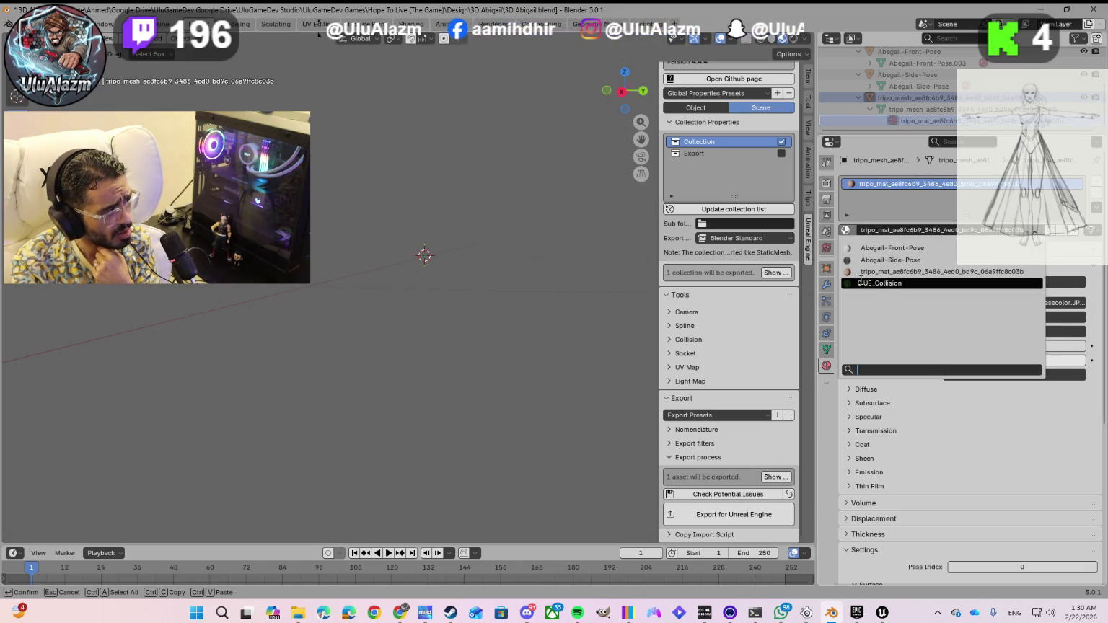
pyautogui.click(860, 283)
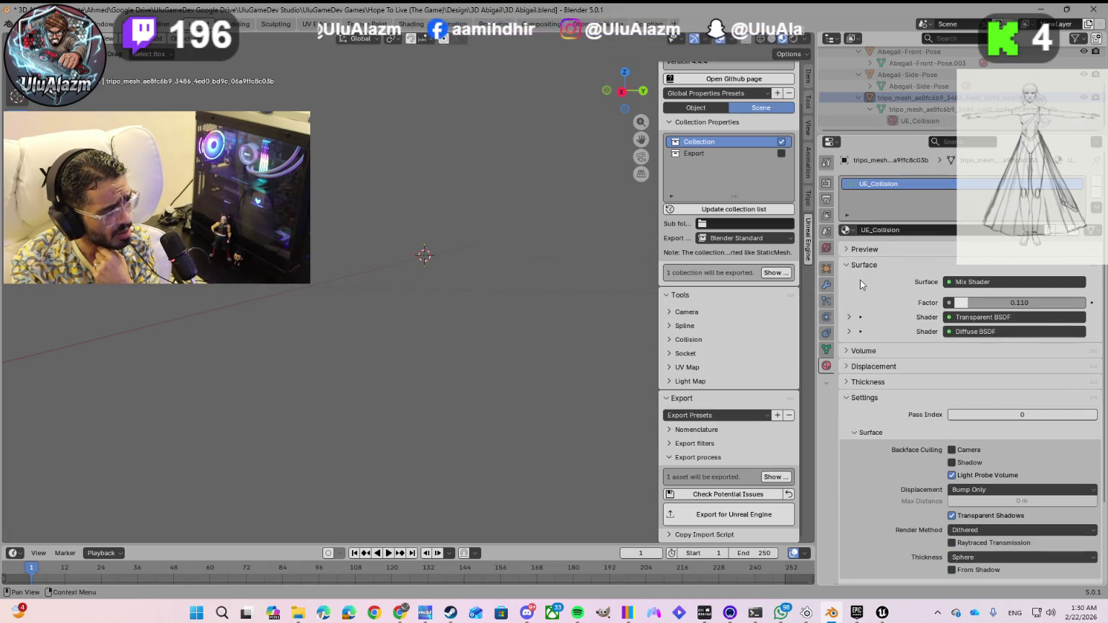
pyautogui.click(849, 232)
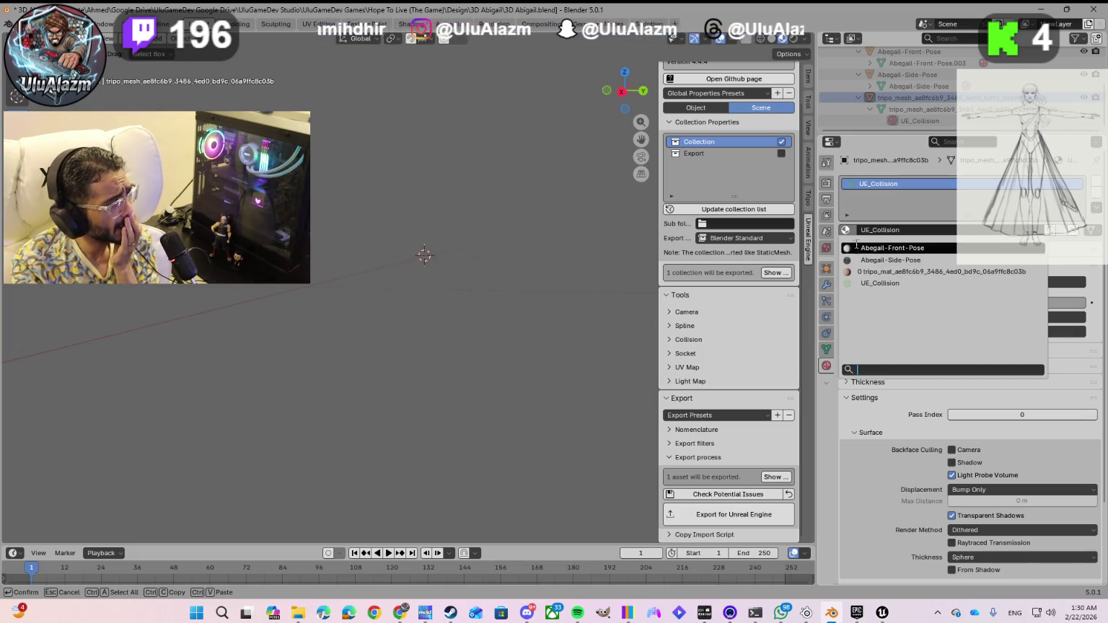
pyautogui.click(862, 271)
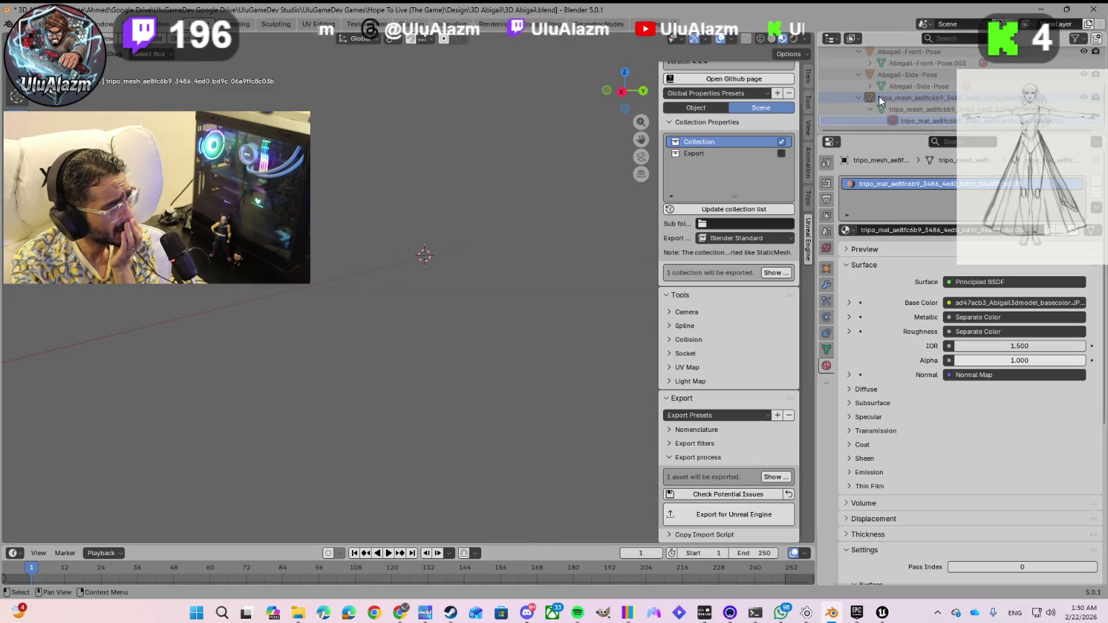
pyautogui.scroll(2, 880, 101)
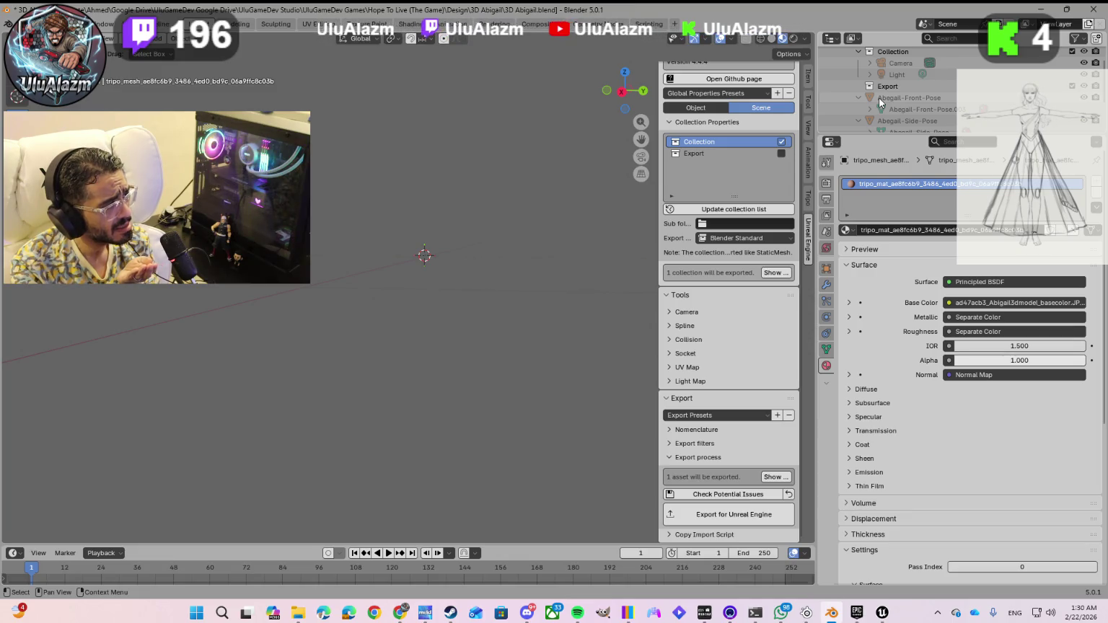
pyautogui.scroll(1, 880, 101)
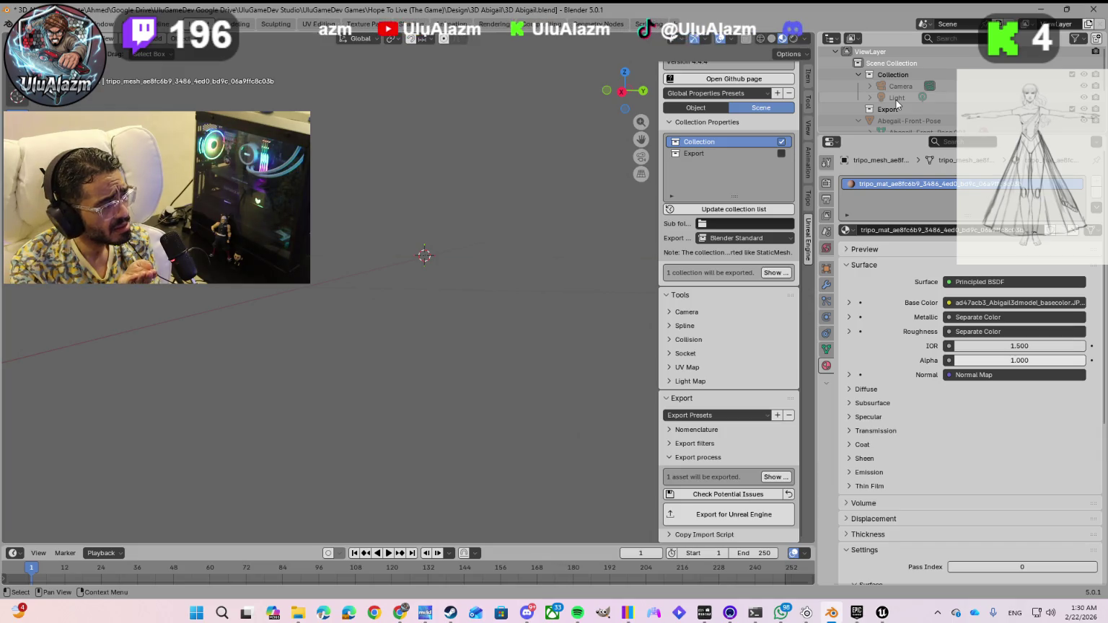
pyautogui.scroll(1, 897, 106)
pyautogui.scroll(-2, 895, 100)
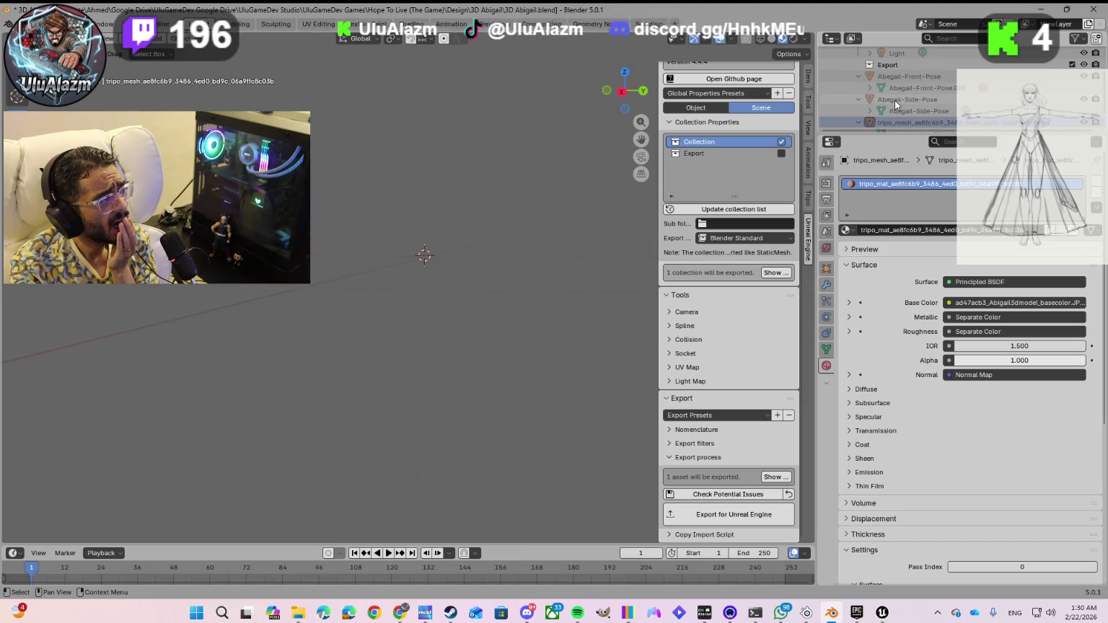